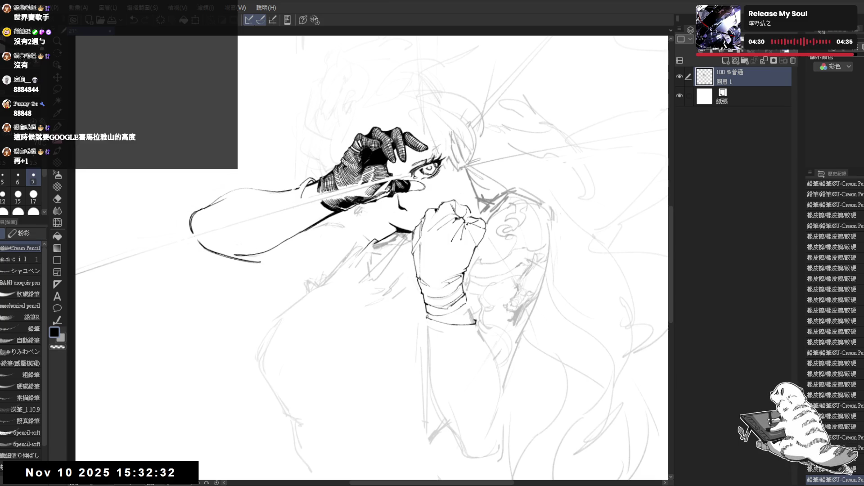
Tilt the canvas, reset it upright and zoom out to see the whole figure
mouse_move(459, 244)
left_mouse_down()
mouse_move(373, 202)
mouse_move(394, 191)
mouse_move(369, 216)
left_mouse_up()
key("e")
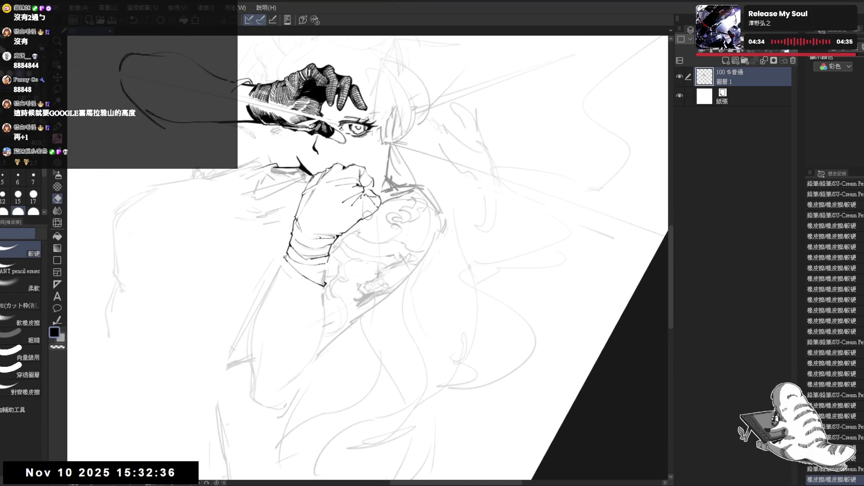
key("p")
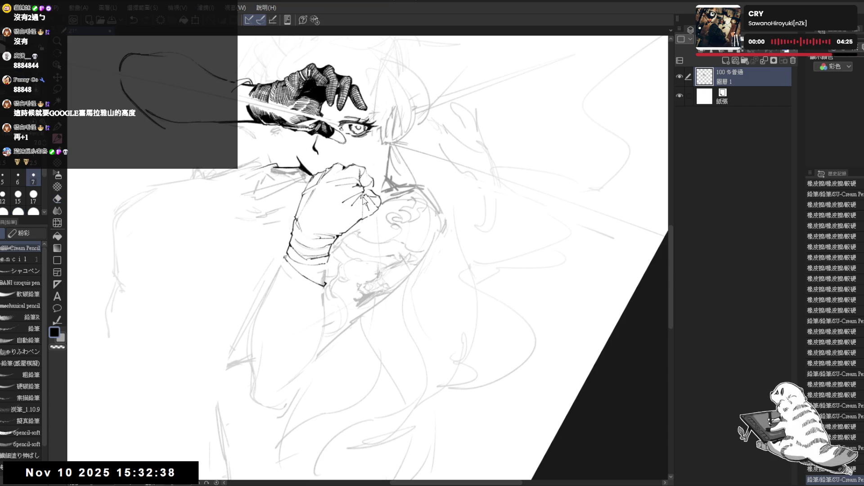
key("ctrl+@")
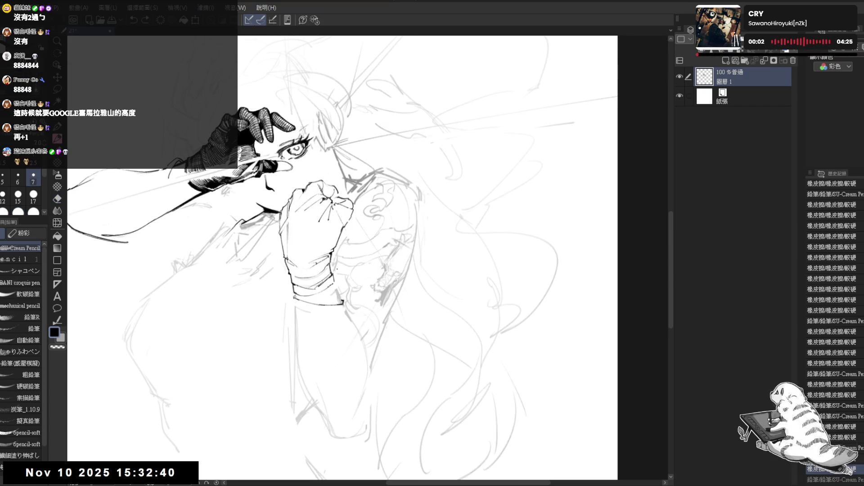
left_click_drag(297, 214, 307, 220)
scroll(315, 218, "down", 2)
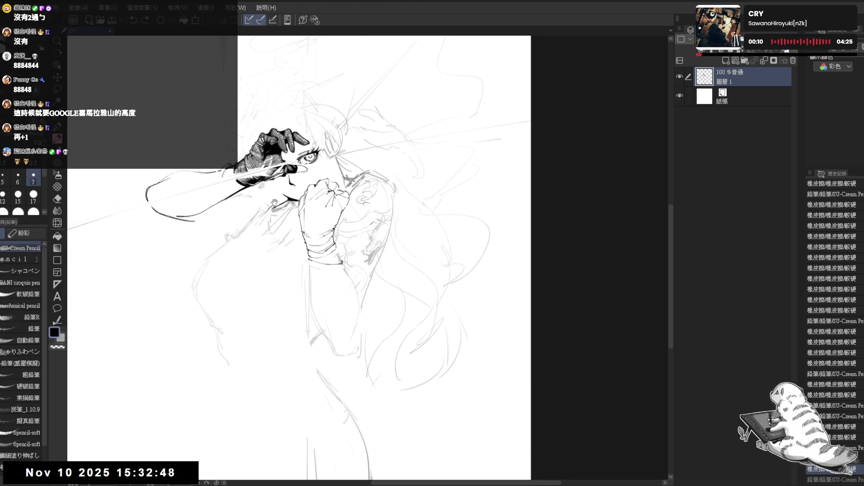
scroll(277, 206, "up", 1)
Mirror the view to check the drawing, then rotate and zoom in on the raised hand
key("h")
key("h")
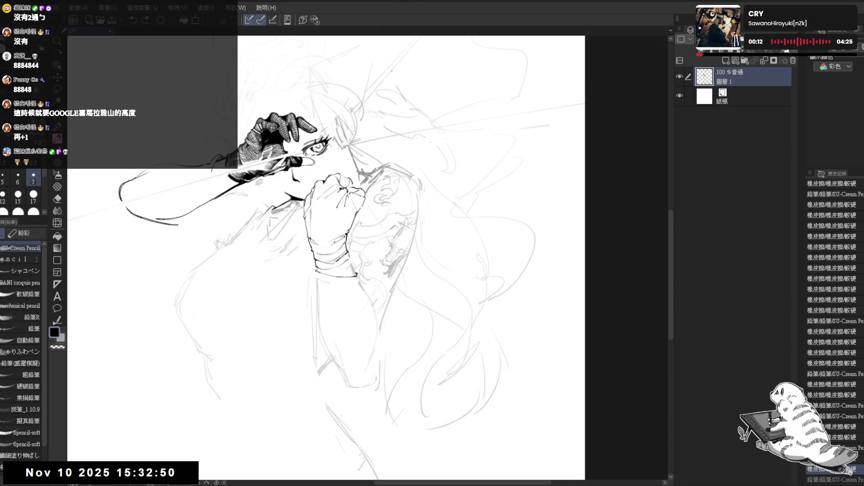
left_click_drag(370, 239, 323, 241)
key("p")
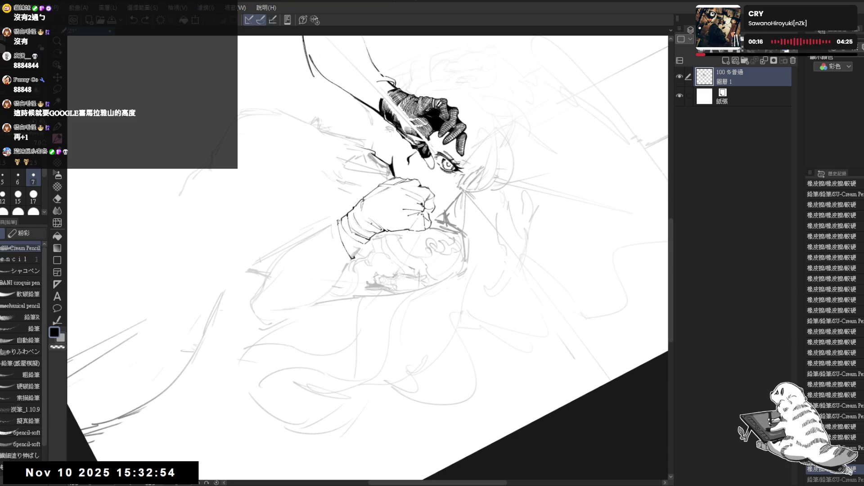
key("r")
left_click_drag(495, 315, 451, 375)
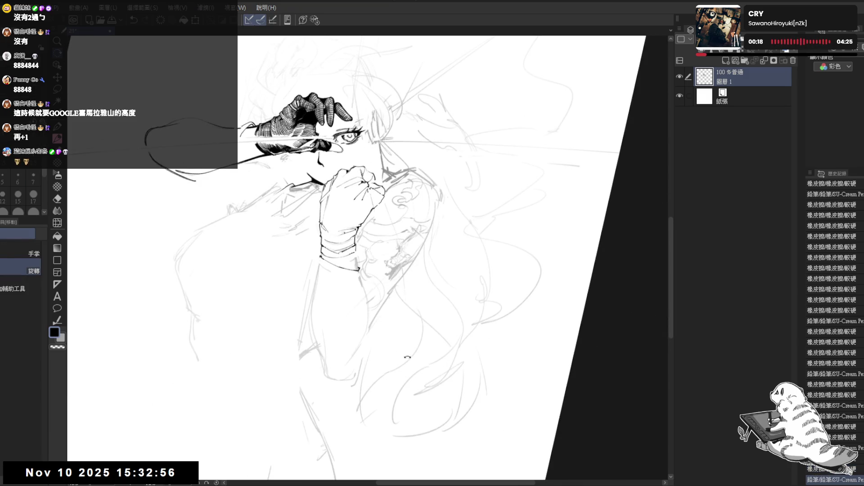
key("p")
mouse_move(408, 357)
left_mouse_down()
mouse_move(373, 216)
mouse_move(318, 239)
mouse_move(347, 368)
mouse_move(299, 228)
mouse_move(306, 240)
left_mouse_up()
Tilt the view clockwise and shift it slightly right toward the forearm
key("r")
key("e")
key("r")
key("p")
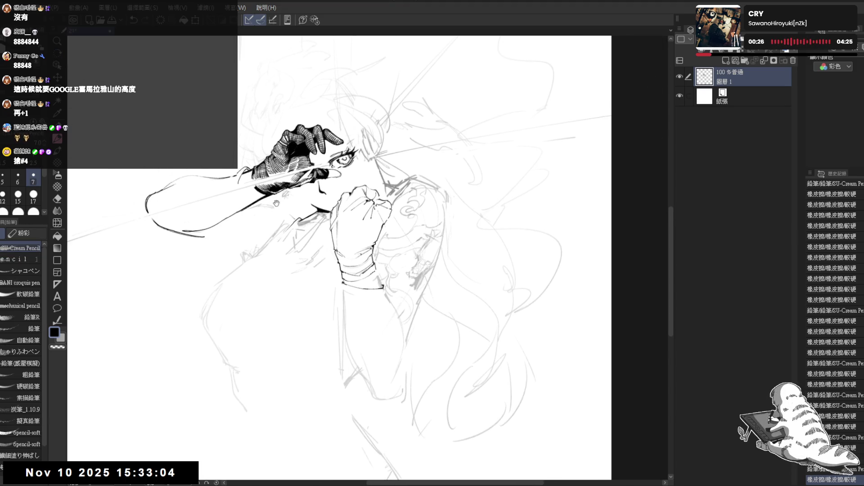
left_click_drag(242, 165, 287, 183)
scroll(275, 177, "up", 1)
Erase the small stray mark in the line art and tilt the canvas for forearm strokes
key("e")
key("p")
mouse_move(271, 333)
left_mouse_down()
mouse_move(277, 341)
mouse_move(262, 366)
left_mouse_up()
key("shift+space")
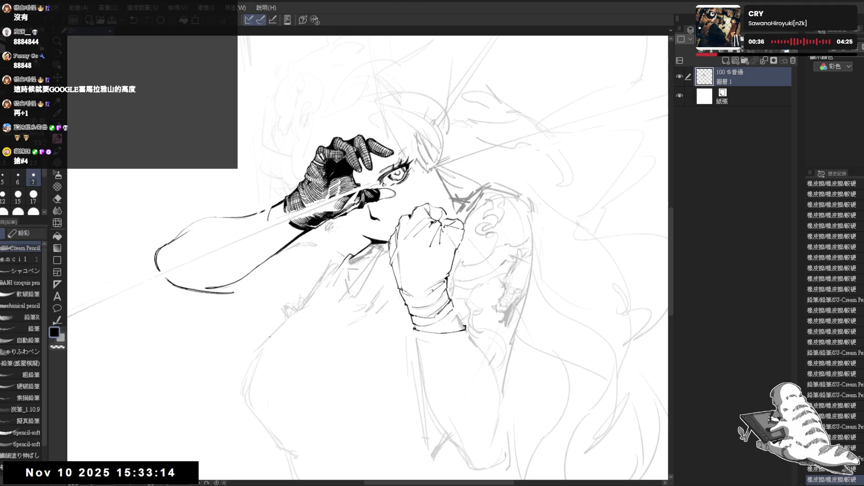
key("shift+space")
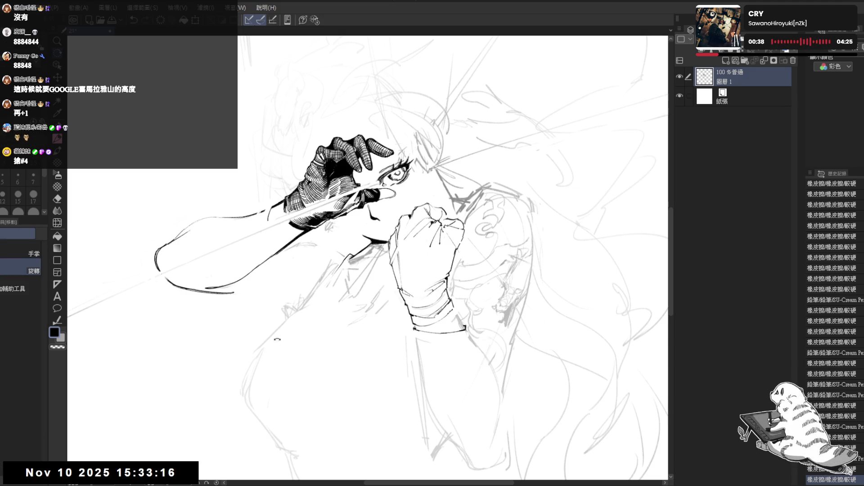
left_click_drag(270, 342, 294, 257)
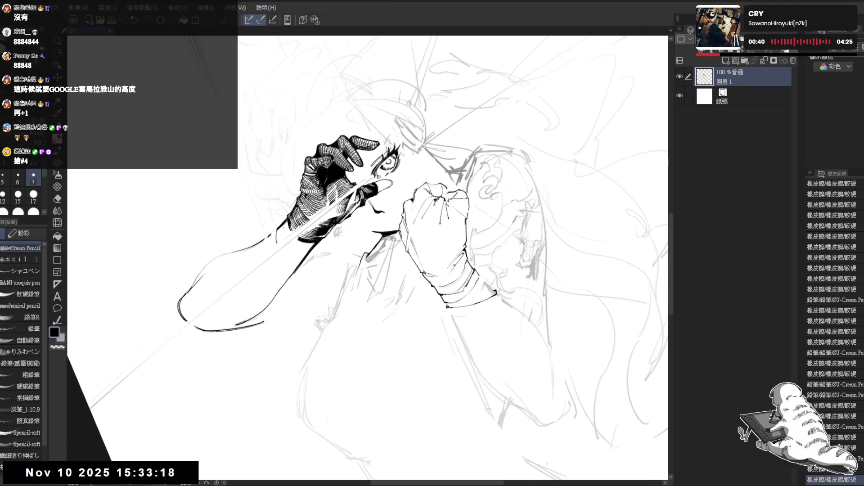
Add a tiny pencil mark and try an ink line along the forearm, undoing it
left_click(282, 253)
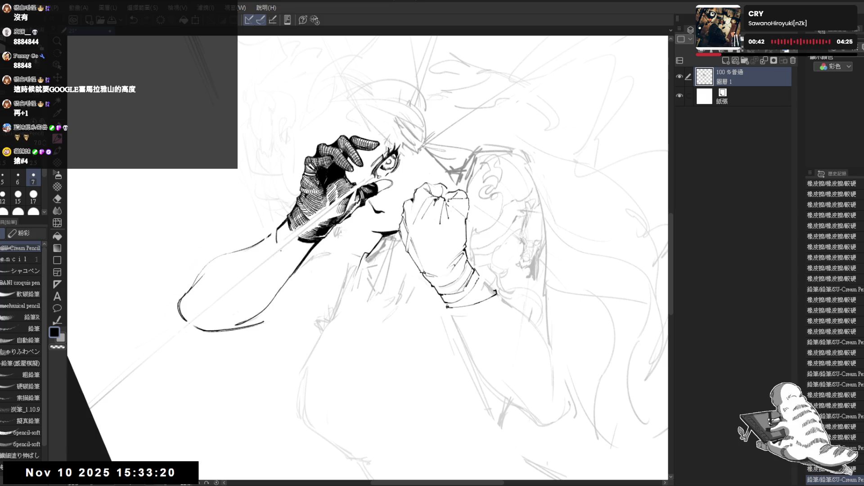
key("shift+space")
left_click_drag(315, 315, 333, 270)
left_click_drag(284, 242, 292, 277)
key("ctrl+z")
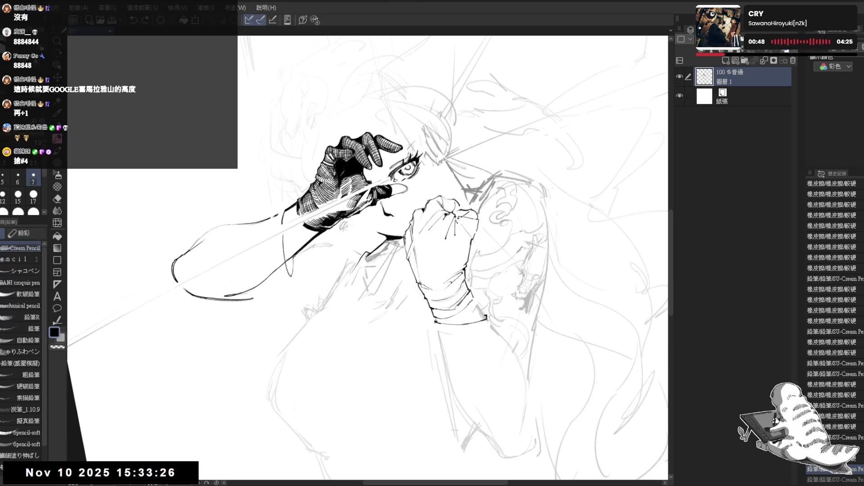
Retry the forearm stroke several times, undoing each attempt
mouse_move(318, 182)
left_mouse_down()
mouse_move(314, 207)
mouse_move(278, 223)
left_mouse_up()
key("ctrl+z")
left_click_drag(405, 225, 399, 207)
left_click_drag(284, 237, 277, 261)
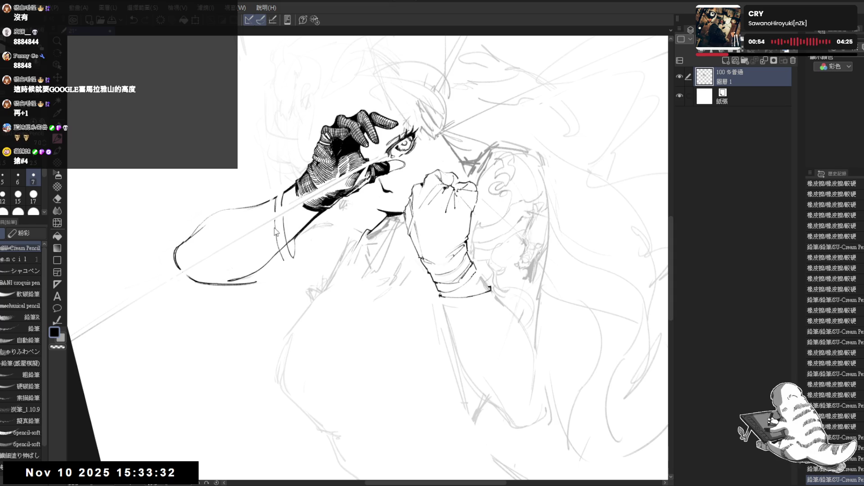
key("ctrl+z")
left_click_drag(279, 220, 275, 260)
key("ctrl+z")
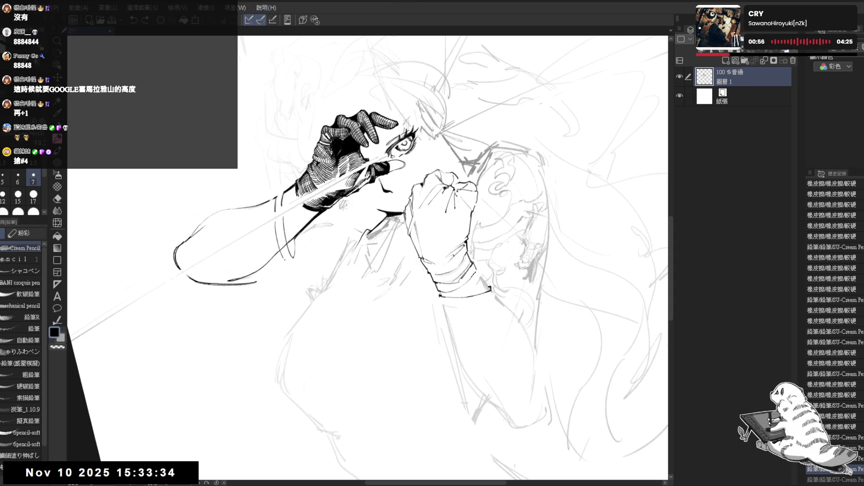
Erase stray marks near the forearm and undo the small pencil mark
key("e")
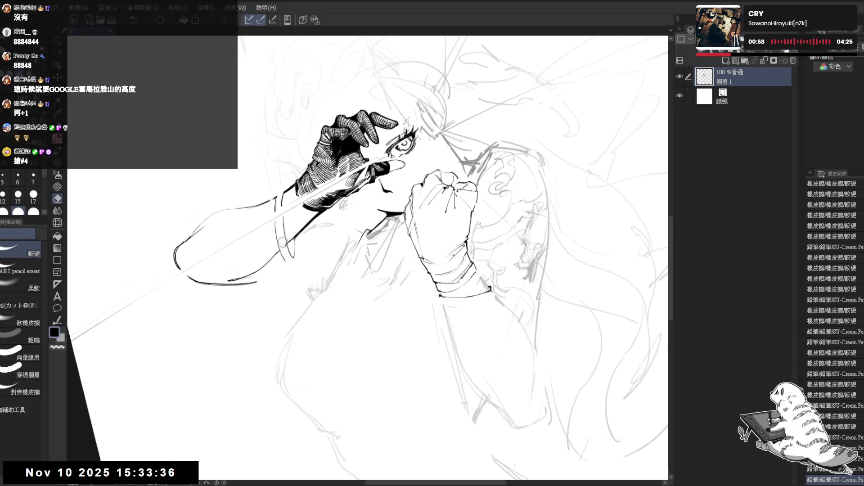
left_click_drag(280, 247, 288, 251)
key("p")
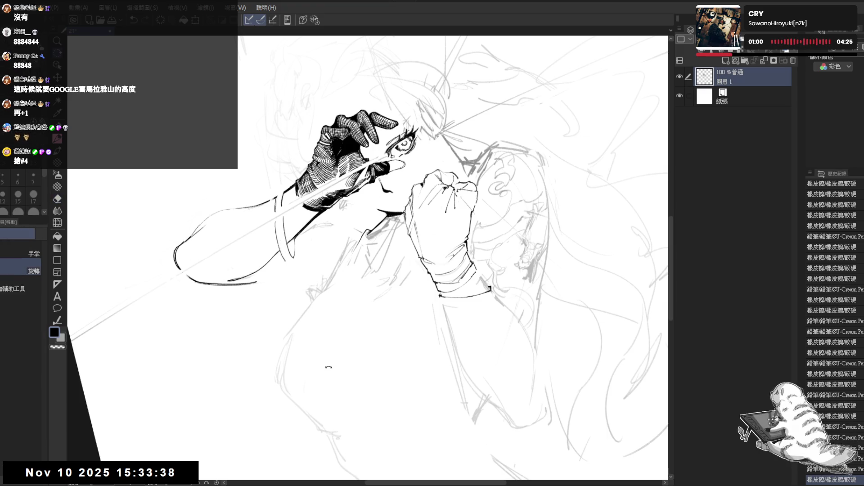
key("minus")
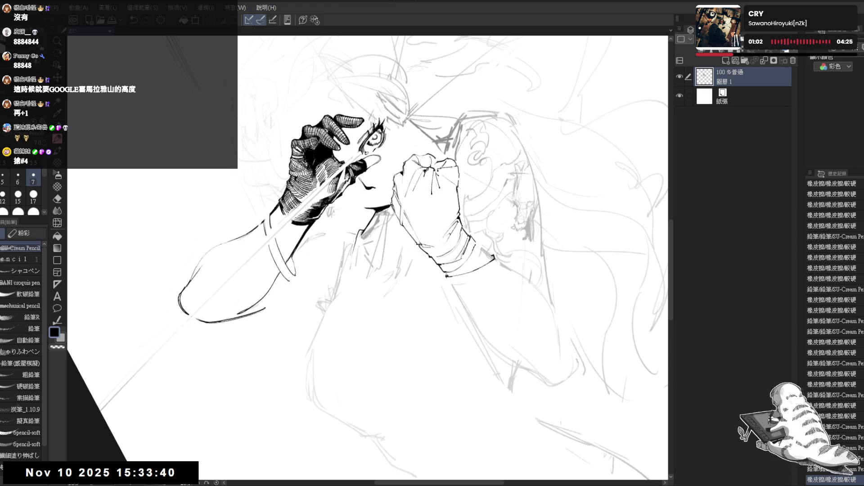
key("ctrl+z")
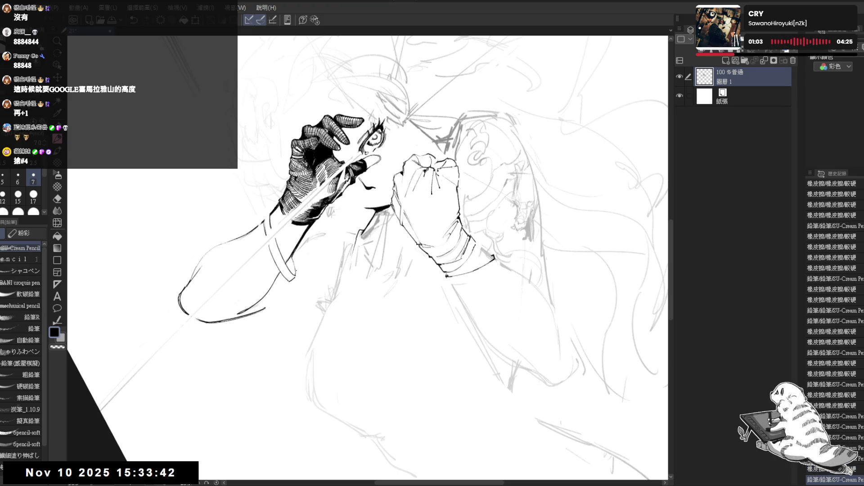
Mirror-check the drawing, then ink a short line on the upper-arm outline
key("asciicircum")
key("h")
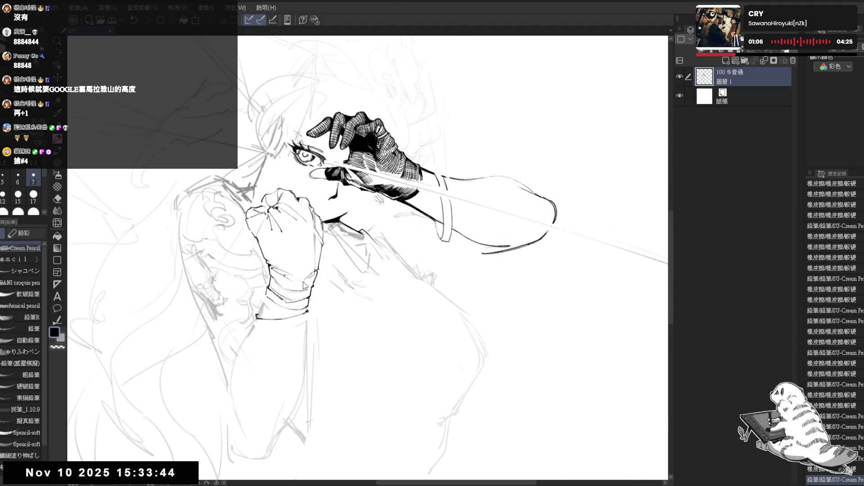
key("h")
key("minus")
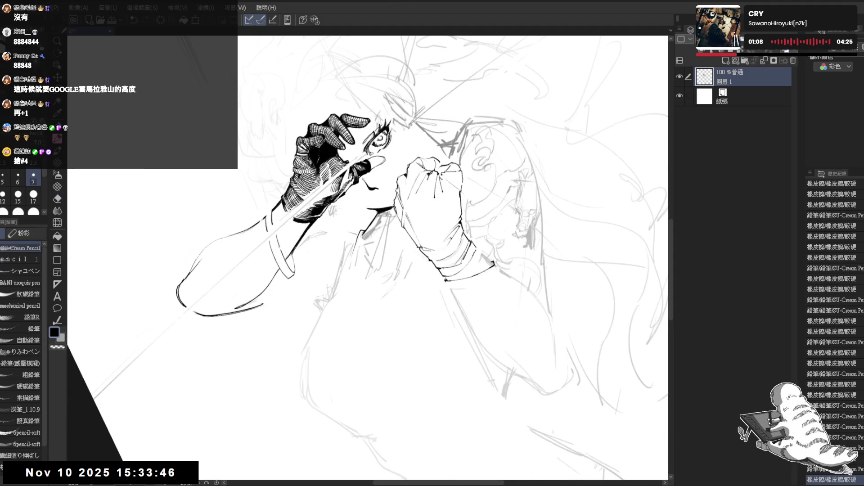
left_click_drag(265, 218, 268, 229)
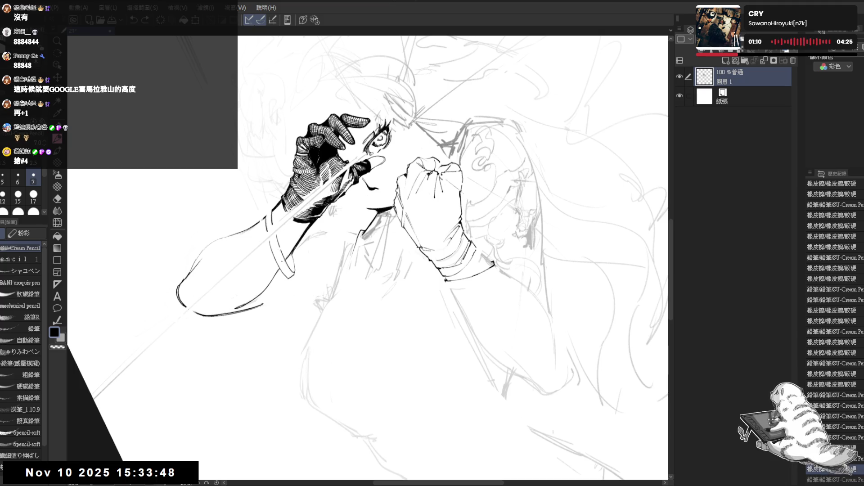
Rotate, pan and zoom the view to focus on the hand
key("asciicircum")
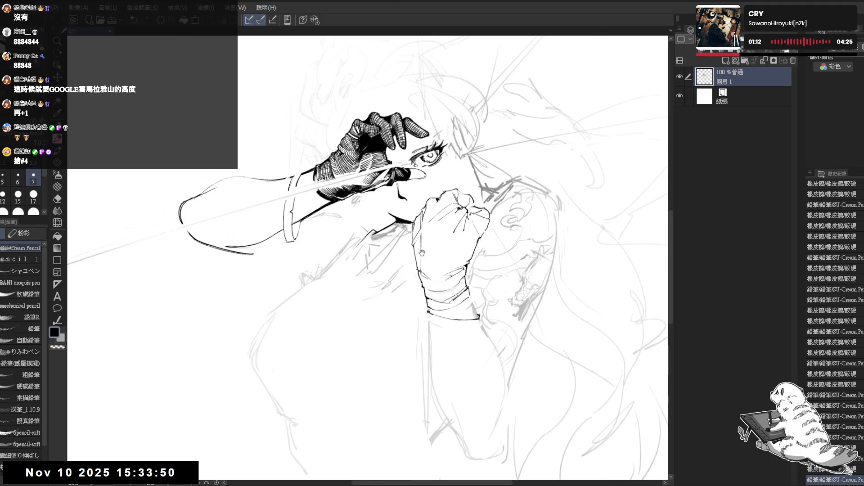
left_click_drag(363, 221, 347, 206)
key("ctrl+minus")
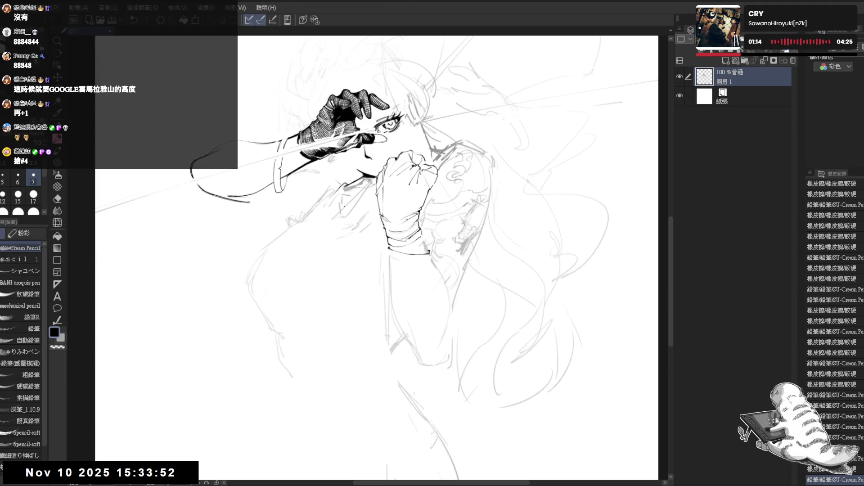
key("e")
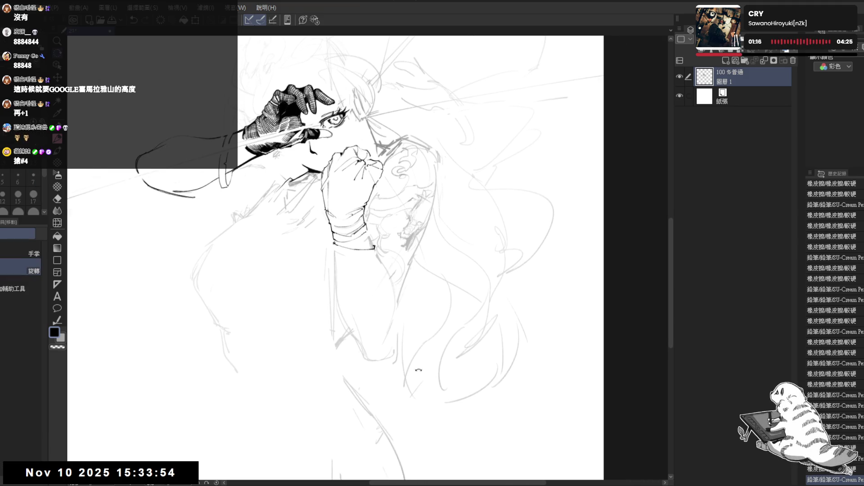
key("asciicircum")
key("asciicircum")
key("minus")
key("ctrl+plus")
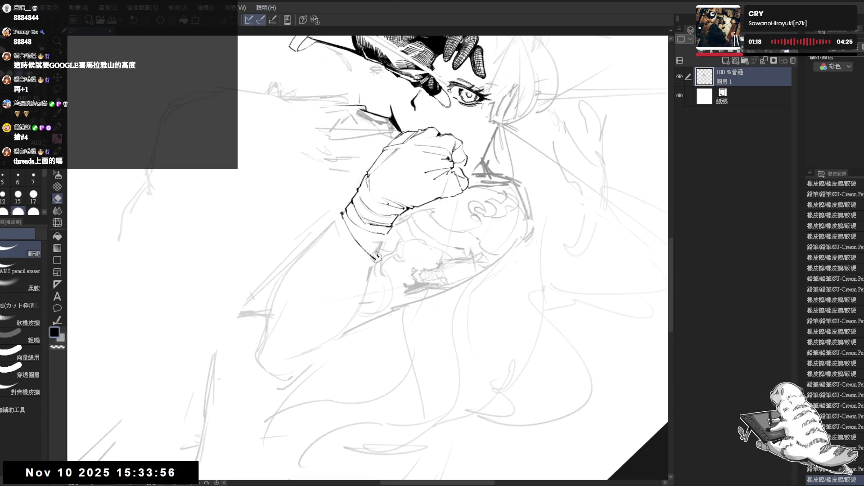
Erase the overshooting end of a hand line and reposition the view with the fist lower right
mouse_move(375, 254)
left_mouse_down()
mouse_move(387, 247)
mouse_move(416, 347)
mouse_move(326, 237)
mouse_move(337, 248)
left_mouse_up()
key("p")
key("asciicircum")
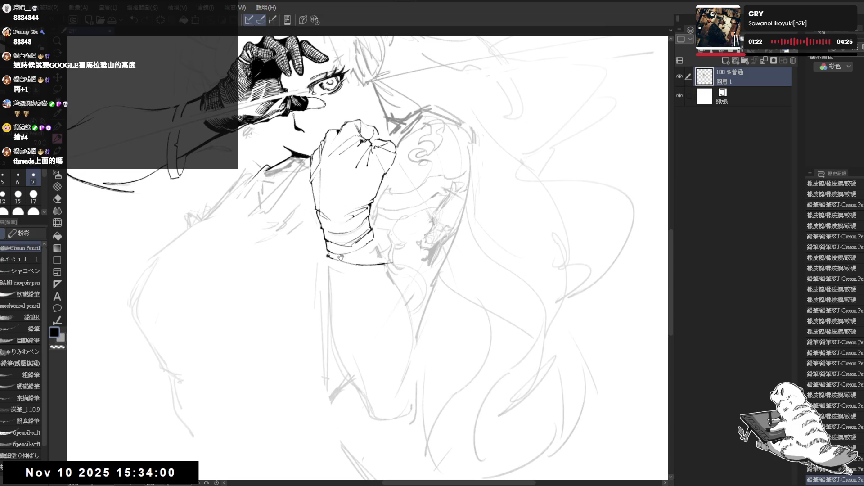
left_click_drag(297, 204, 342, 266)
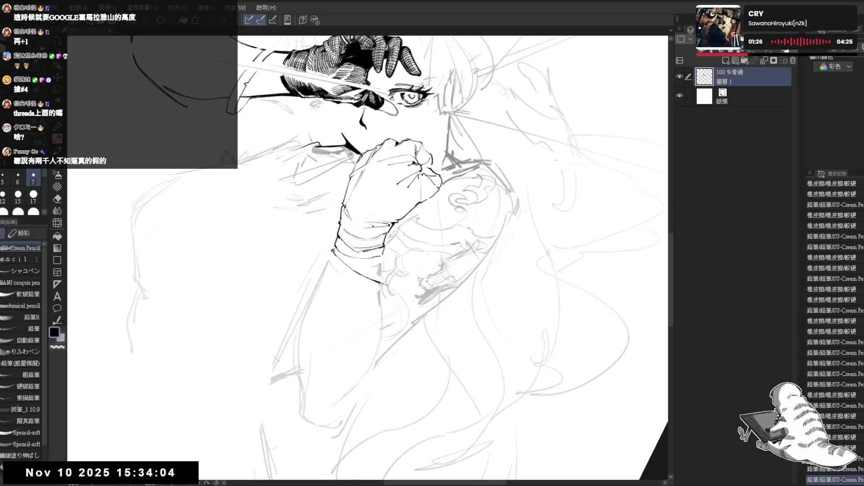
mouse_move(328, 306)
left_mouse_down()
mouse_move(337, 331)
mouse_move(330, 332)
left_mouse_up()
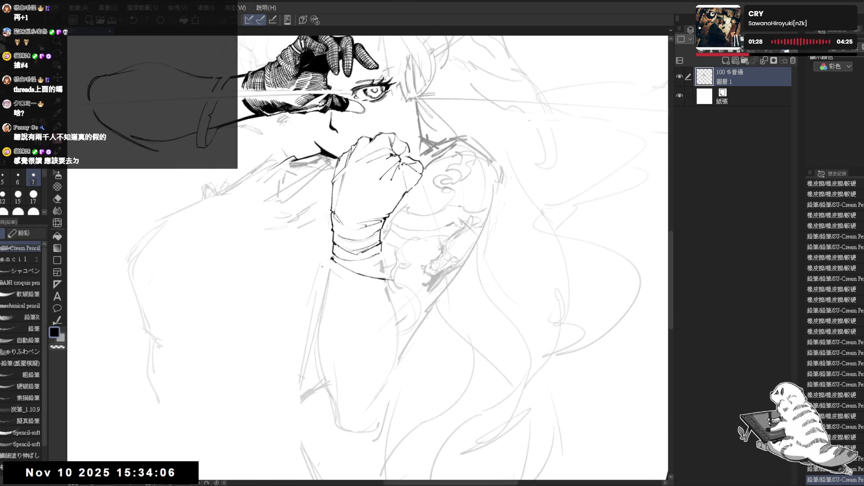
mouse_move(322, 266)
left_mouse_down()
mouse_move(349, 296)
mouse_move(259, 194)
mouse_move(303, 238)
mouse_move(285, 321)
mouse_move(276, 282)
left_mouse_up()
Add a short ink stroke by the wrist
key("e")
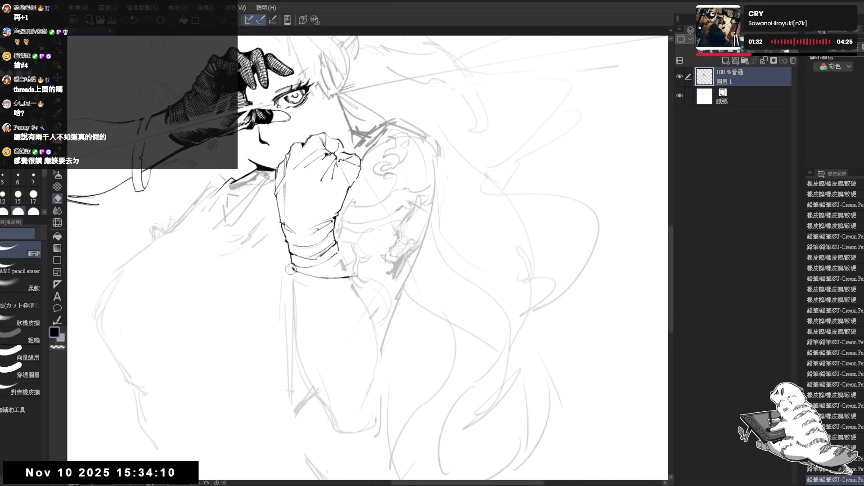
left_click(291, 269)
key("p")
left_click_drag(292, 269, 293, 277)
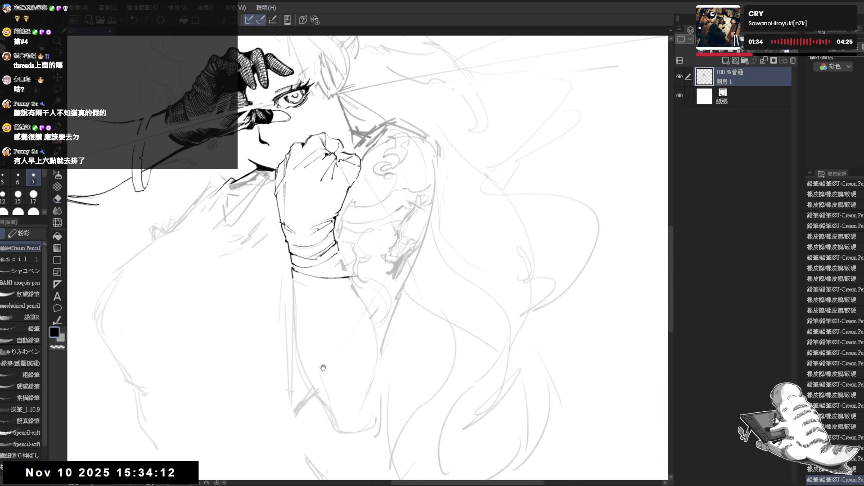
Bring the raised arm into view and add small ink strokes and a dab on it
left_click_drag(296, 313, 292, 302)
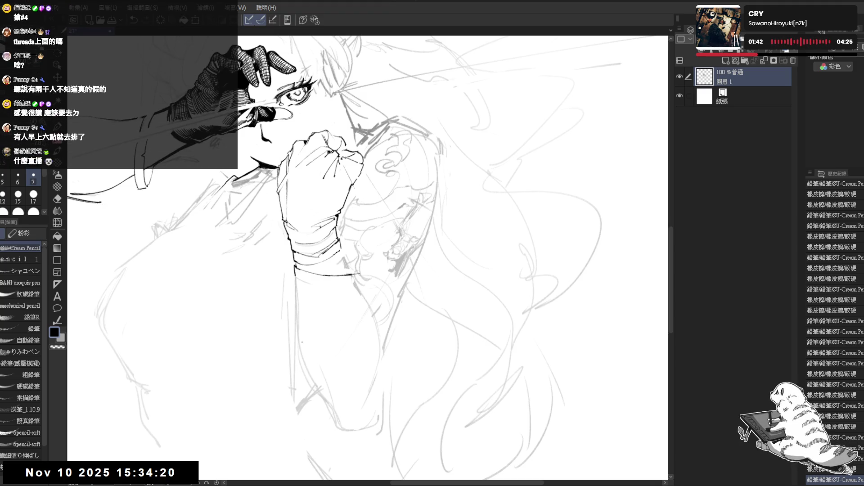
left_click_drag(302, 342, 333, 382)
left_click_drag(319, 265, 386, 283)
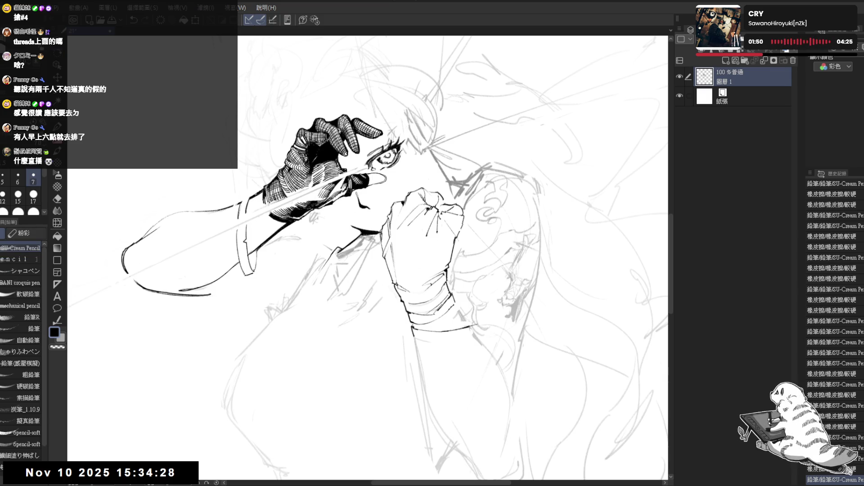
left_click_drag(252, 201, 253, 208)
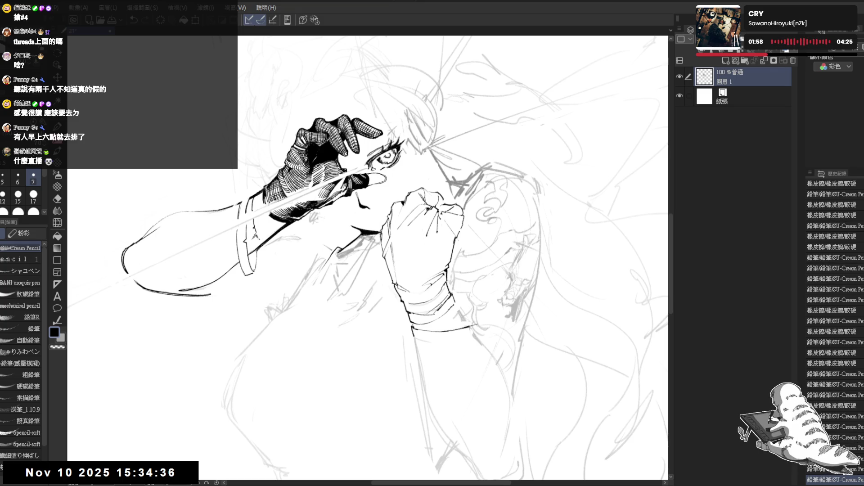
left_click(260, 272)
Undo and redo the last stroke, then fill the gap inside the wrist's left edge black
left_click_drag(292, 265, 275, 243)
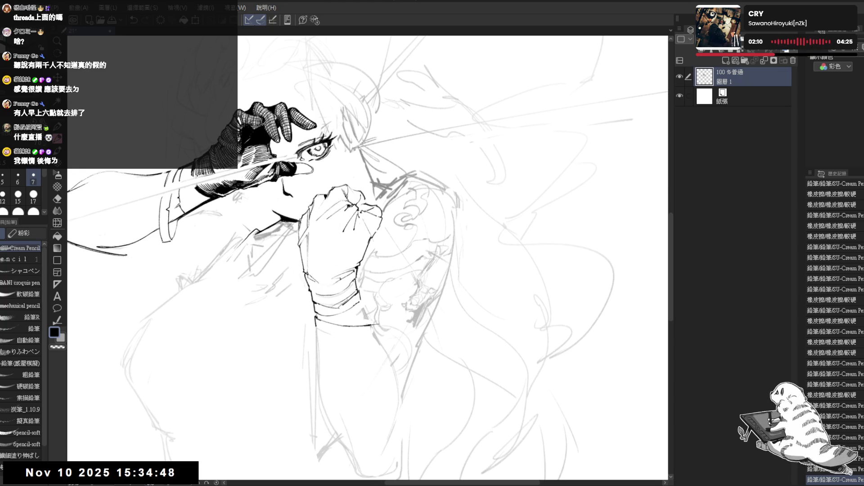
key("ctrl+z")
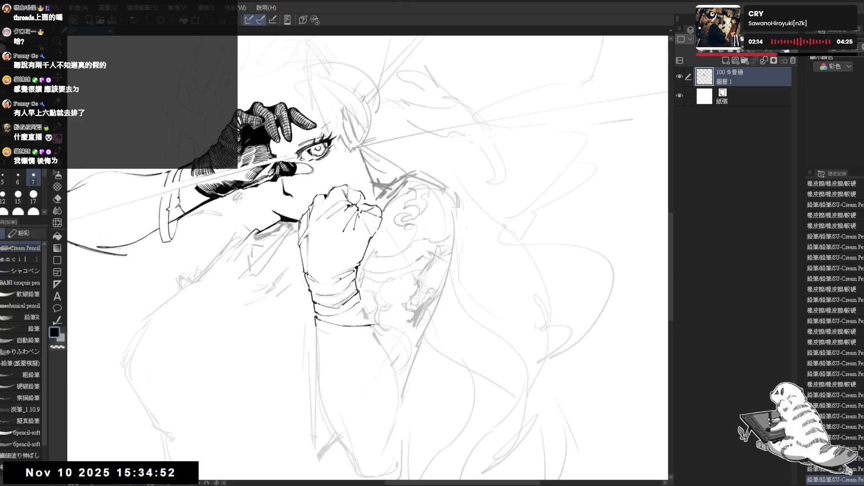
key("ctrl+y")
key("g")
left_click(307, 251)
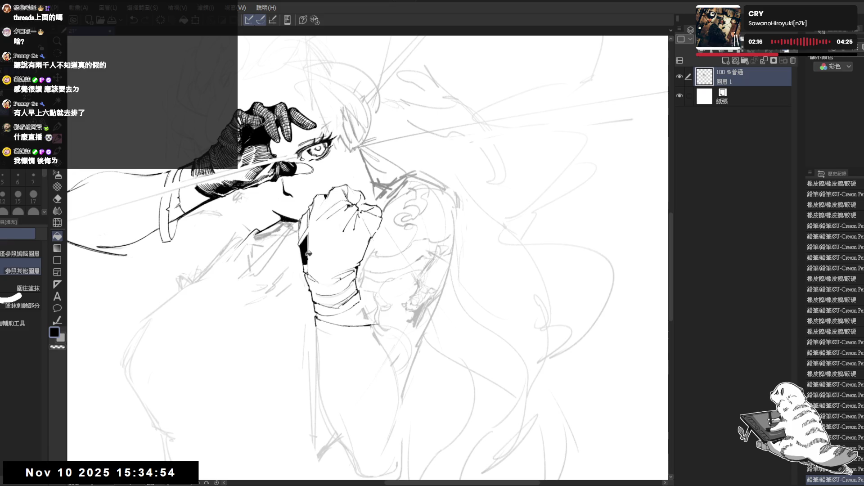
Fill a second wrist area black, trim it, and ink a dark stroke along the wrist's left edge
left_click(307, 269)
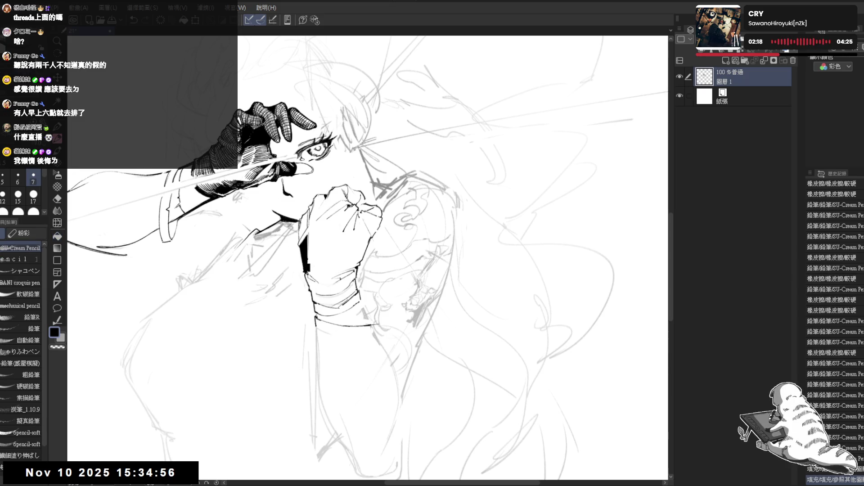
key("e")
left_click_drag(310, 249, 310, 273)
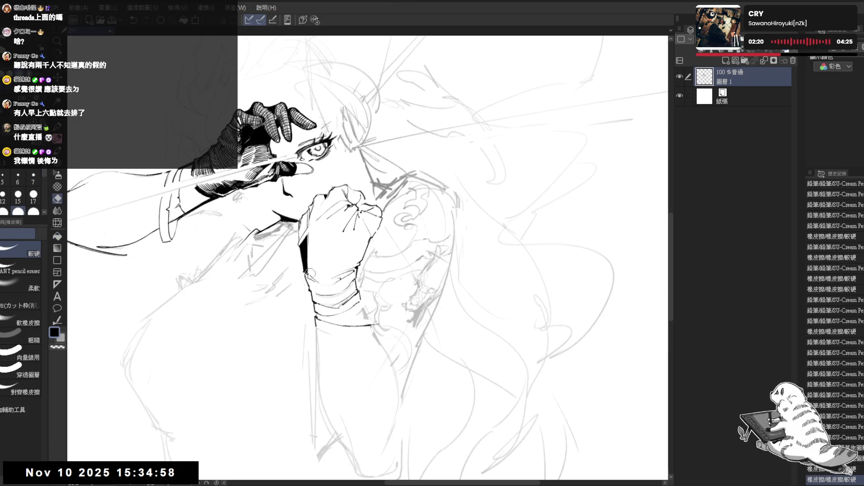
key("p")
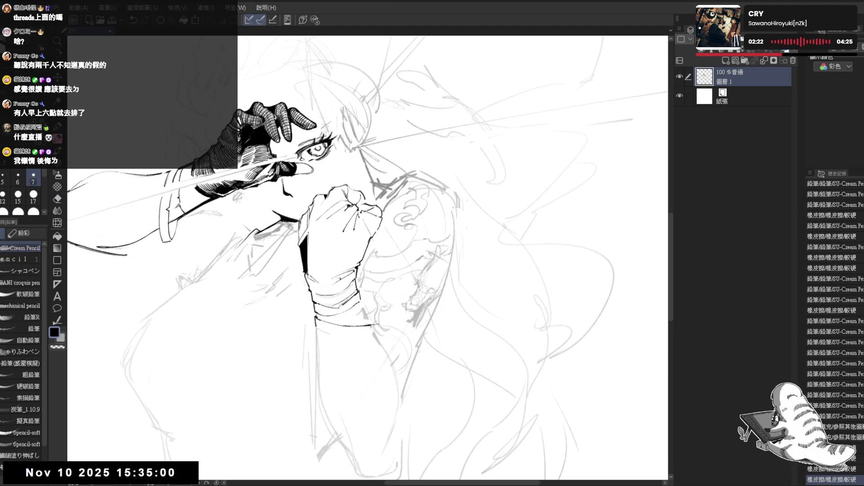
left_click_drag(310, 231, 310, 265)
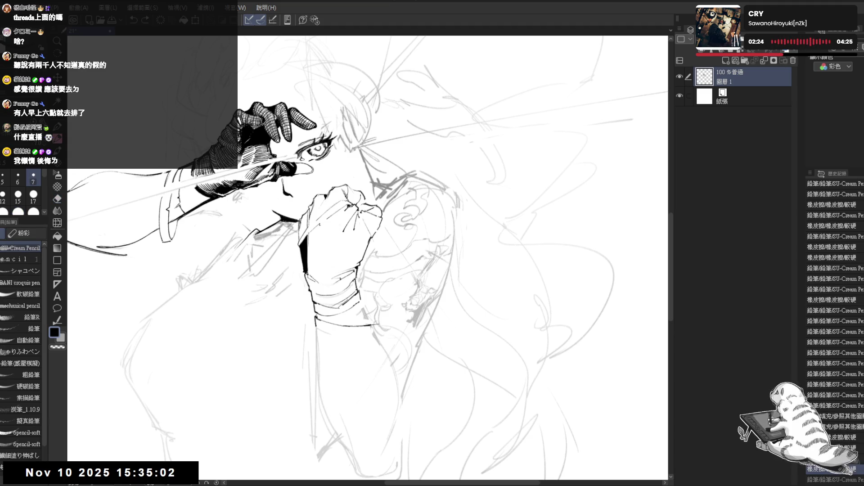
Rotate the view and erase small stray marks near the wrist and fist
key("r")
left_click_drag(365, 342, 382, 361)
key("e")
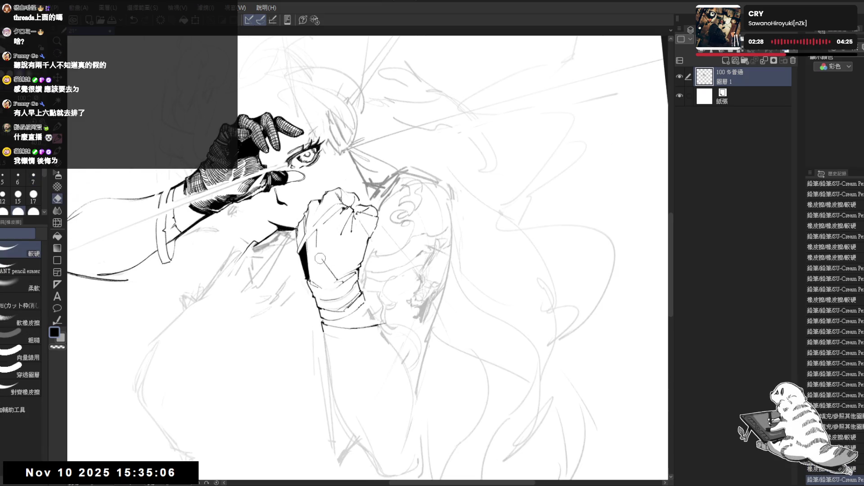
left_click_drag(320, 258, 321, 263)
key("p")
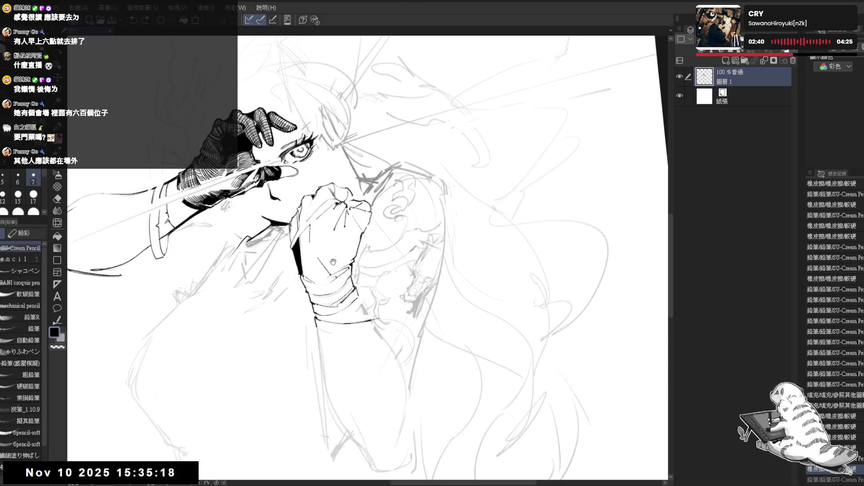
key("minus")
key("minus")
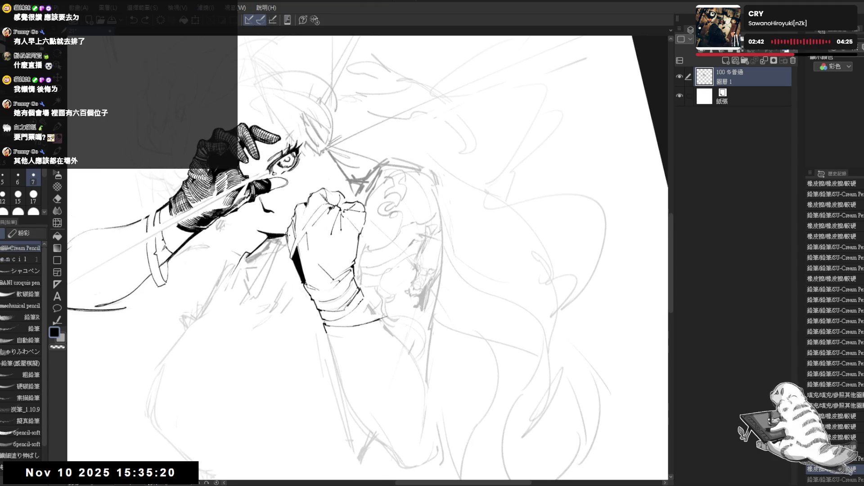
key("e")
left_click_drag(286, 235, 291, 234)
Extend the black fill over two more parts of the wrist
key("p")
key("g")
left_click(293, 234)
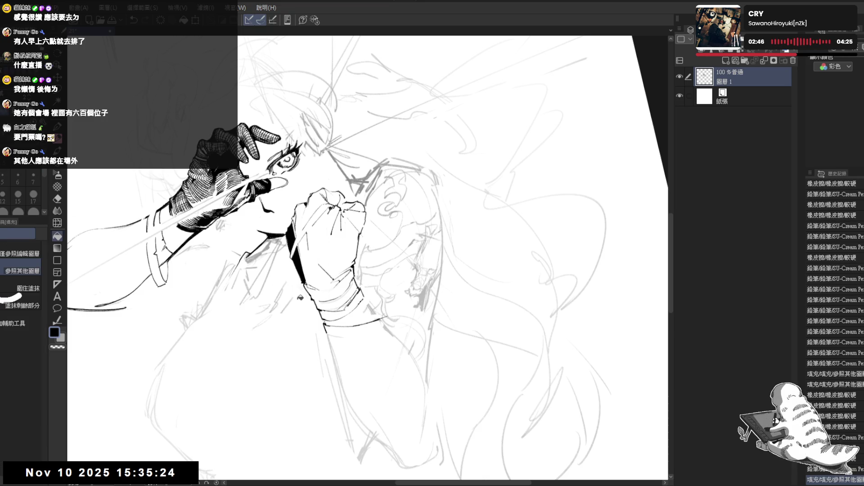
key("p")
key("g")
left_click(290, 236)
key("p")
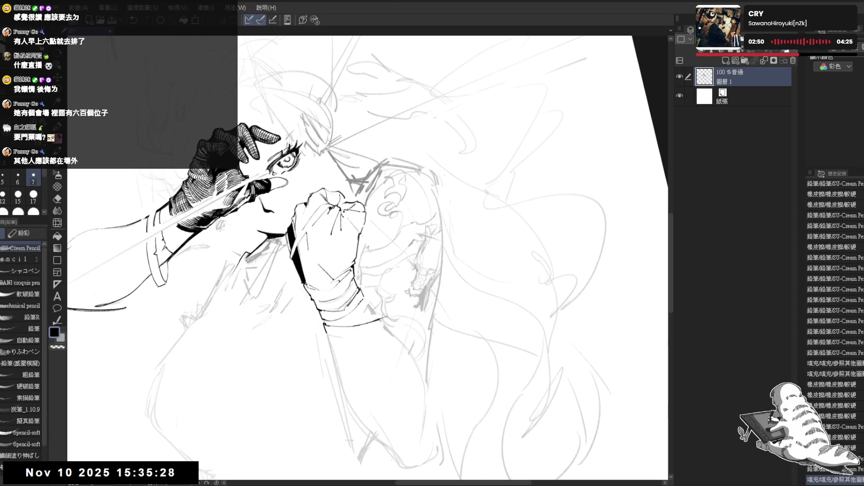
Add ink strokes to the glove, clearing a spot on the black line with transparent colour
left_click_drag(315, 234, 324, 252)
left_click_drag(405, 225, 387, 270)
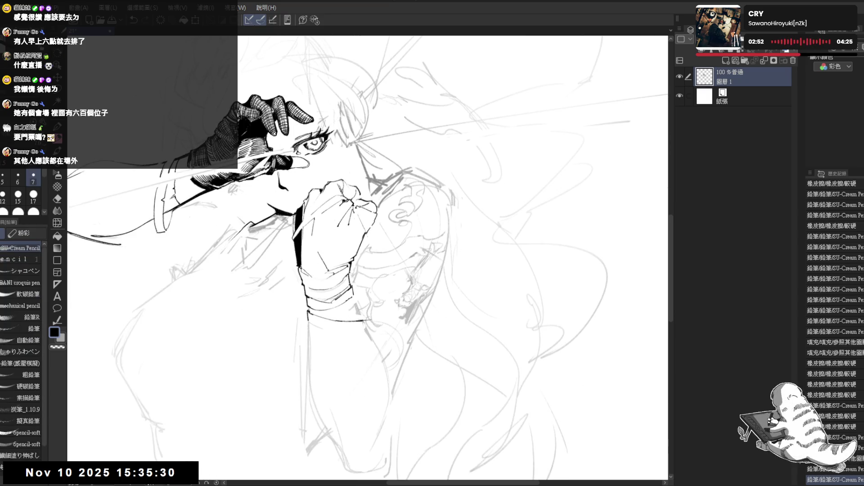
left_click(296, 303)
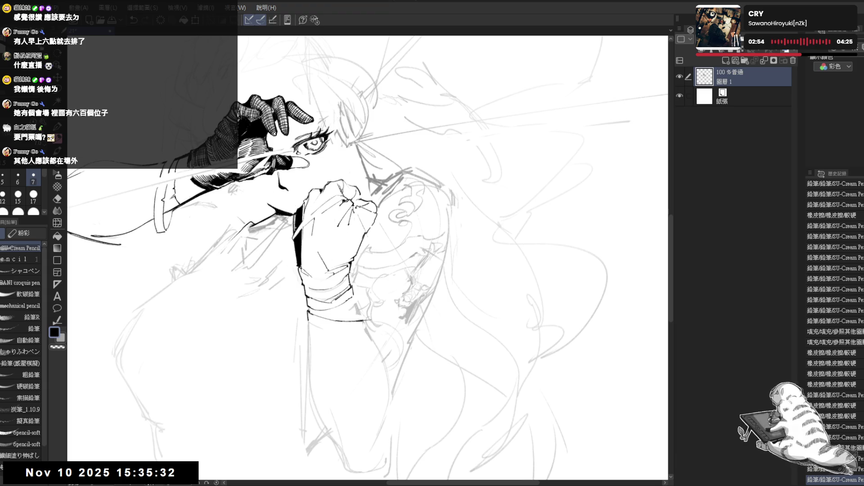
key("c")
left_click_drag(296, 211, 298, 216)
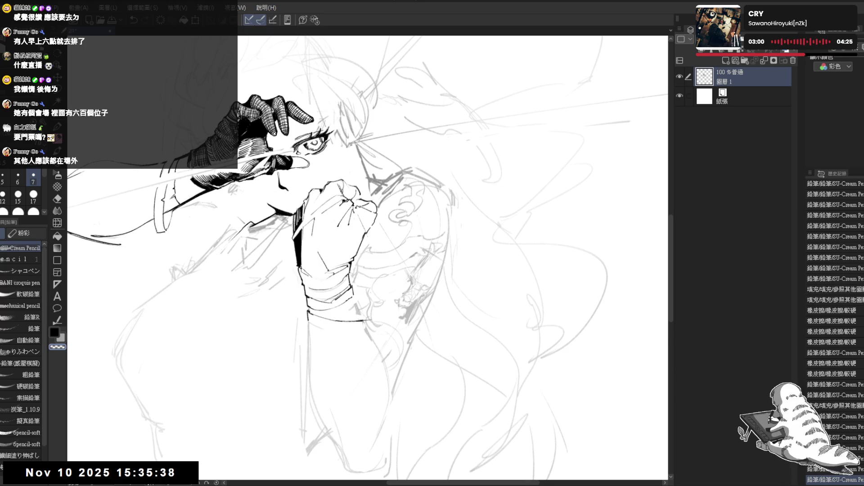
key("c")
left_click_drag(301, 214, 296, 229)
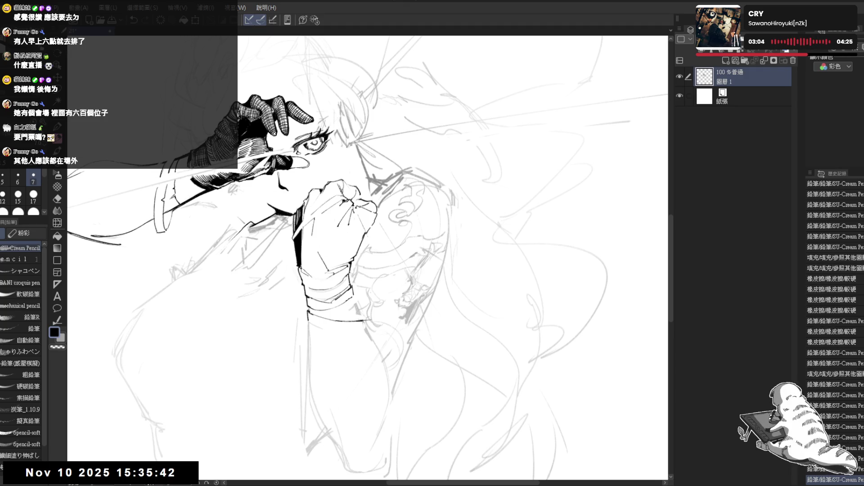
Erase a small area near the fist, mirror the view, and try a forearm stroke that gets undone
key("e")
left_click_drag(300, 198, 311, 337)
key("p")
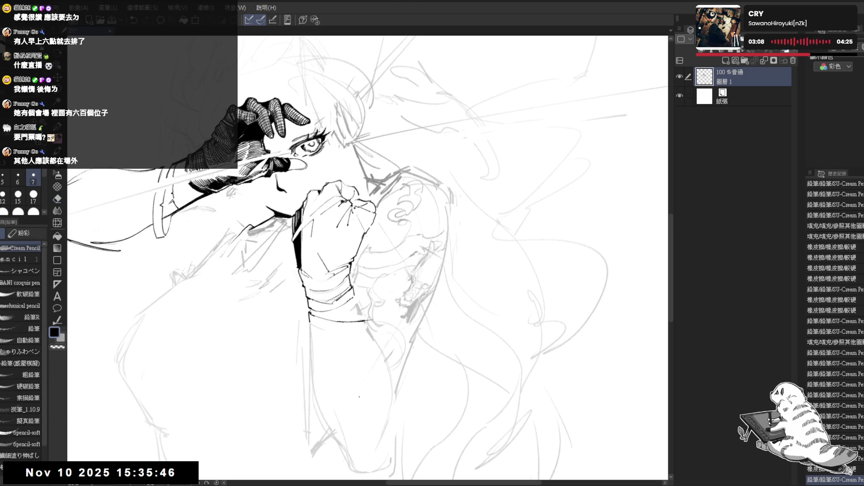
key("h")
mouse_move(467, 399)
left_mouse_down()
mouse_move(381, 363)
mouse_move(347, 327)
left_mouse_up()
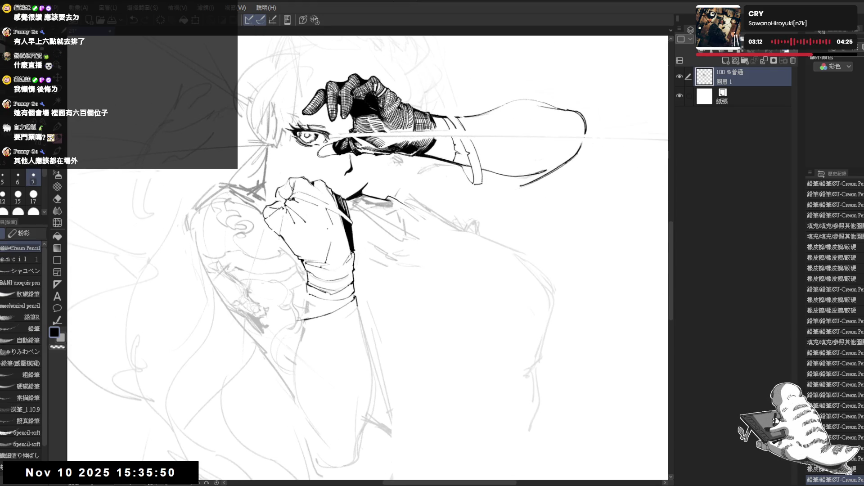
key("ctrl+z")
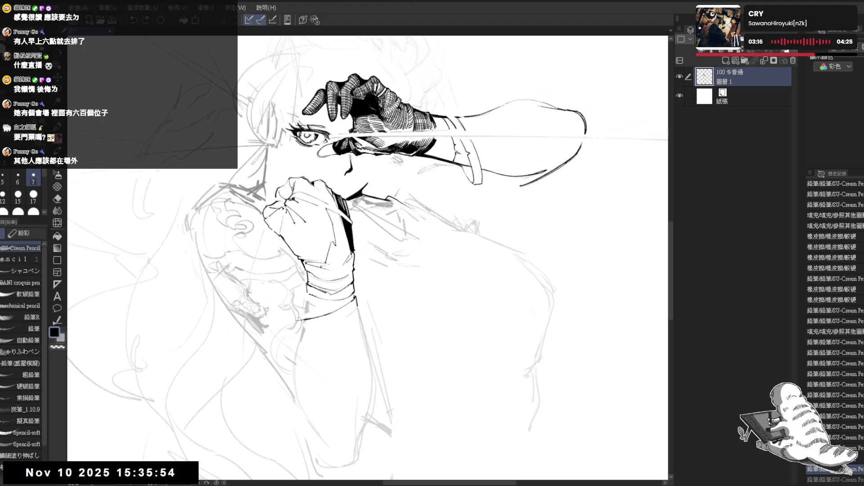
mouse_move(315, 292)
left_mouse_down()
mouse_move(292, 331)
mouse_move(338, 371)
mouse_move(376, 355)
mouse_move(352, 400)
mouse_move(315, 292)
mouse_move(359, 315)
mouse_move(351, 206)
left_mouse_up()
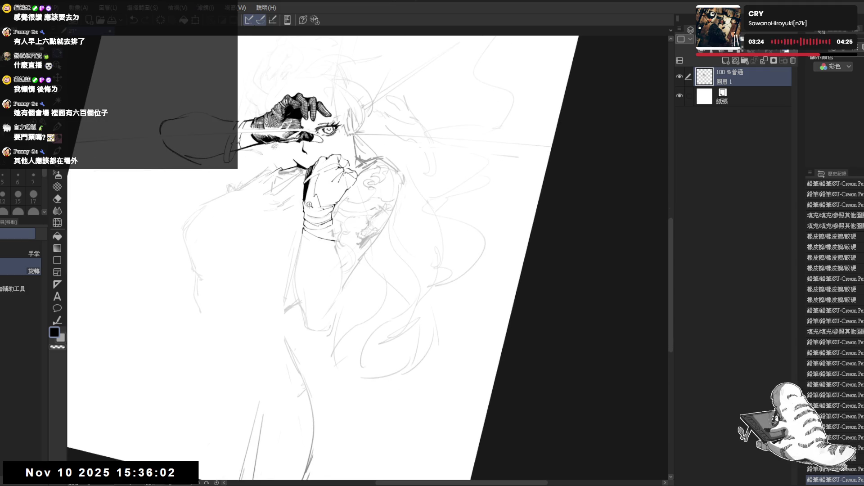
Ink a line from the wrist down the forearm
scroll(308, 257, "up", 2)
left_click_drag(307, 257, 298, 242)
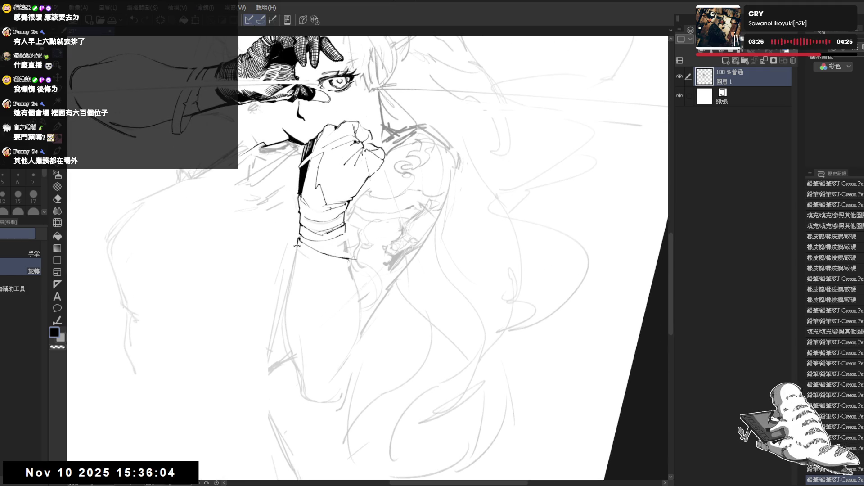
key("p")
key("ctrl+z")
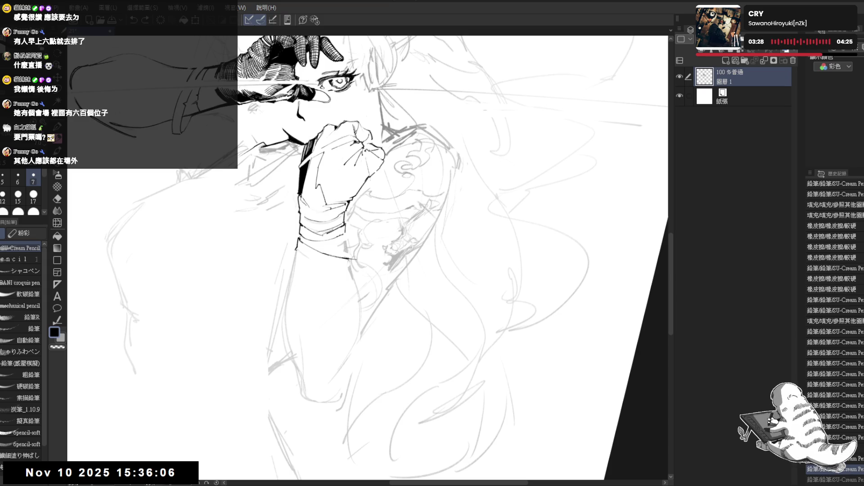
mouse_move(297, 251)
left_mouse_down()
mouse_move(283, 342)
mouse_move(299, 367)
left_mouse_up()
scroll(369, 257, "down", 2)
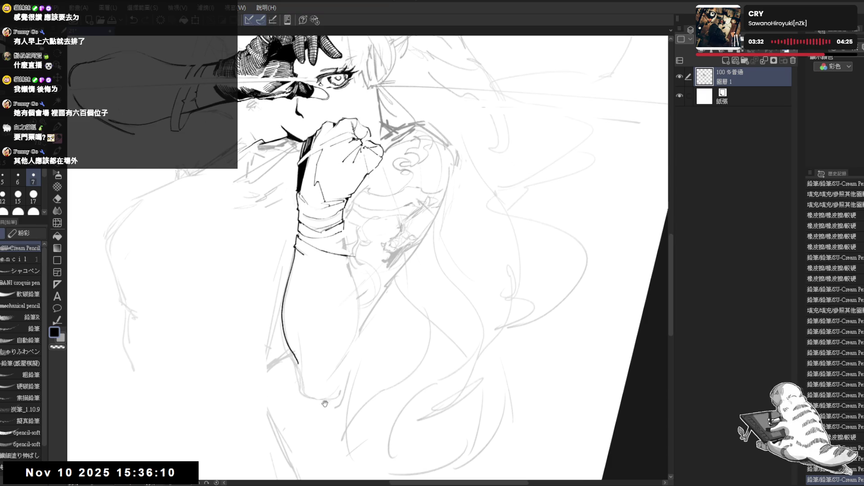
Erase a stray bit and close the bottom of the forearm with a curve, tidying its end
key("e")
mouse_move(291, 315)
left_mouse_down()
mouse_move(286, 297)
mouse_move(285, 315)
left_mouse_up()
key("p")
left_click_drag(283, 311, 285, 325)
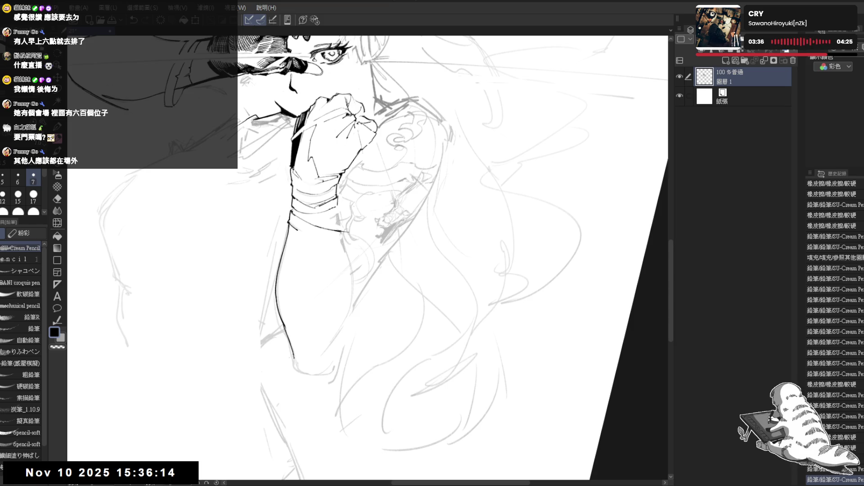
mouse_move(293, 356)
left_mouse_down()
mouse_move(301, 371)
mouse_move(328, 365)
left_mouse_up()
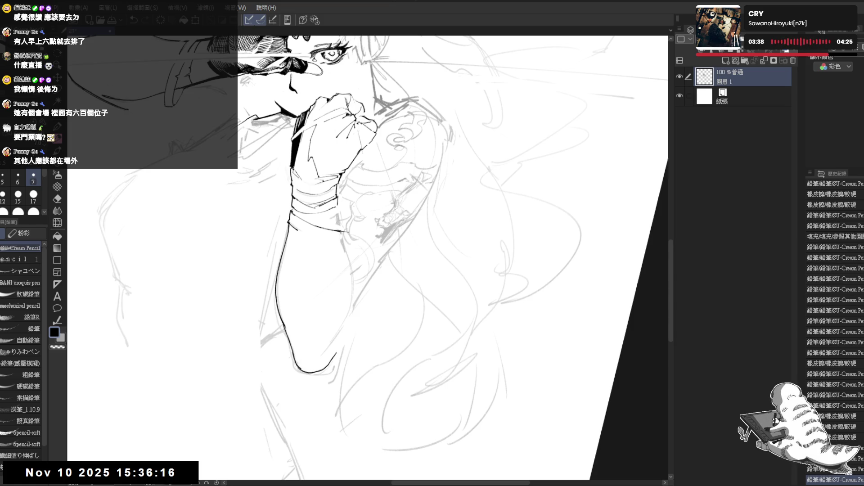
key("minus")
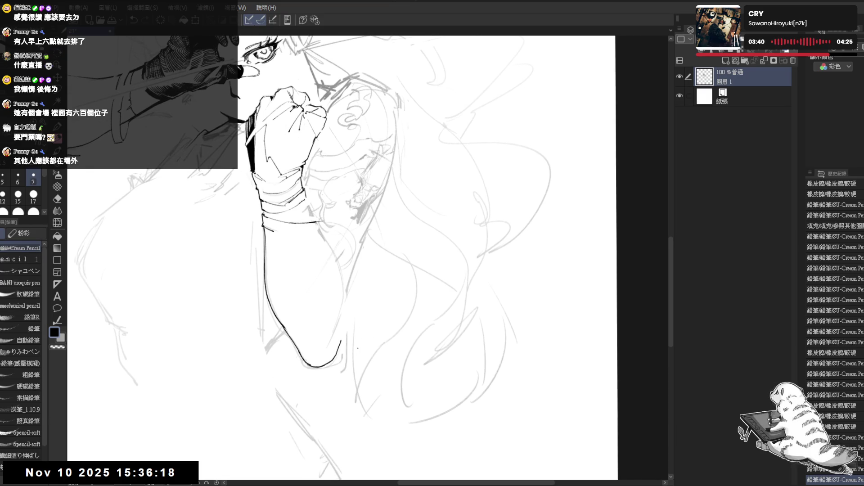
key("e")
mouse_move(347, 338)
left_mouse_down()
mouse_move(344, 361)
mouse_move(341, 348)
left_mouse_up()
key("p")
key("ctrl+z")
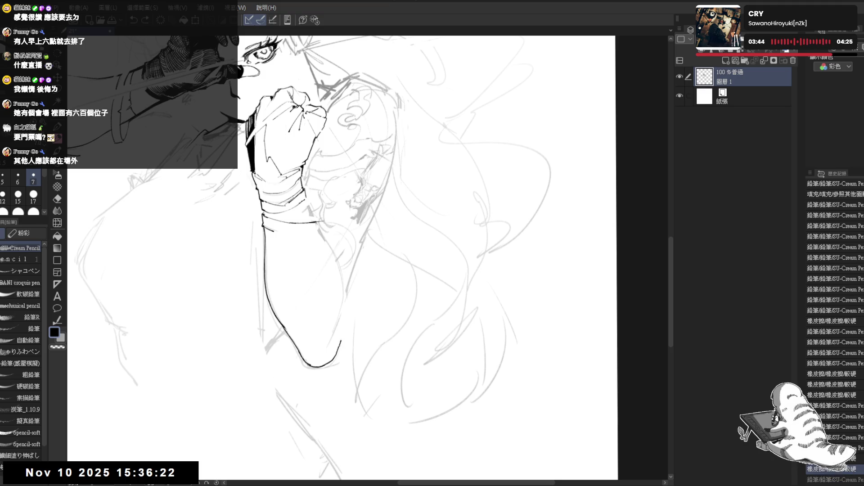
Ink the long line along the arm's right edge, redrawing the overlapping join, then mirror-check it
left_click_drag(352, 288, 351, 306)
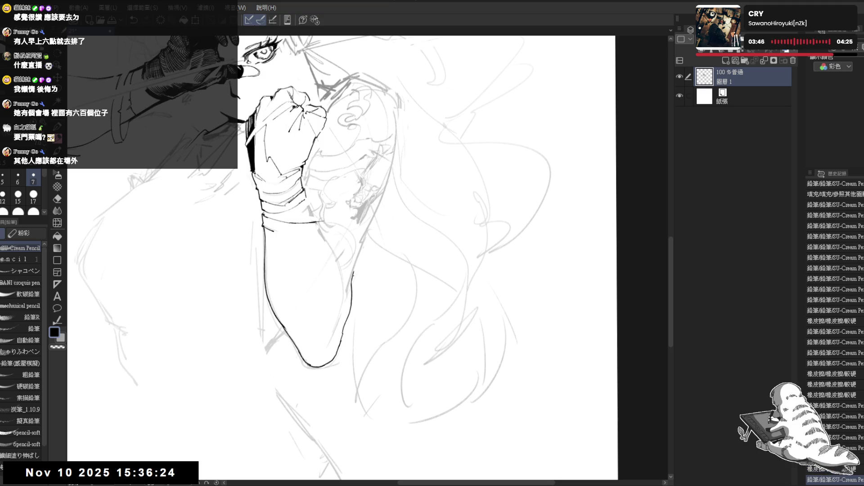
mouse_move(353, 273)
left_mouse_down()
mouse_move(395, 150)
mouse_move(397, 95)
left_mouse_up()
key("e")
left_click_drag(400, 166, 398, 214)
key("p")
key("ctrl+z")
mouse_move(398, 175)
left_mouse_down()
mouse_move(399, 212)
mouse_move(350, 280)
left_mouse_up()
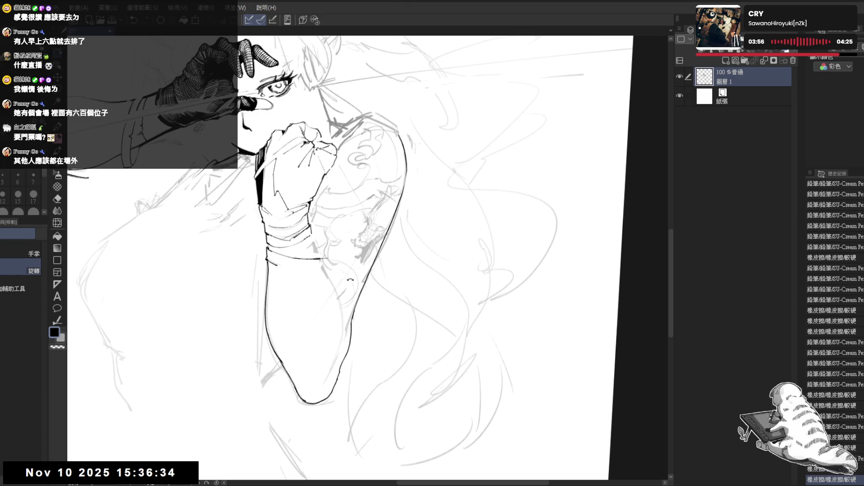
mouse_move(358, 219)
left_mouse_down()
mouse_move(383, 203)
mouse_move(342, 170)
mouse_move(356, 175)
mouse_move(355, 165)
left_mouse_up()
key("h")
key("h")
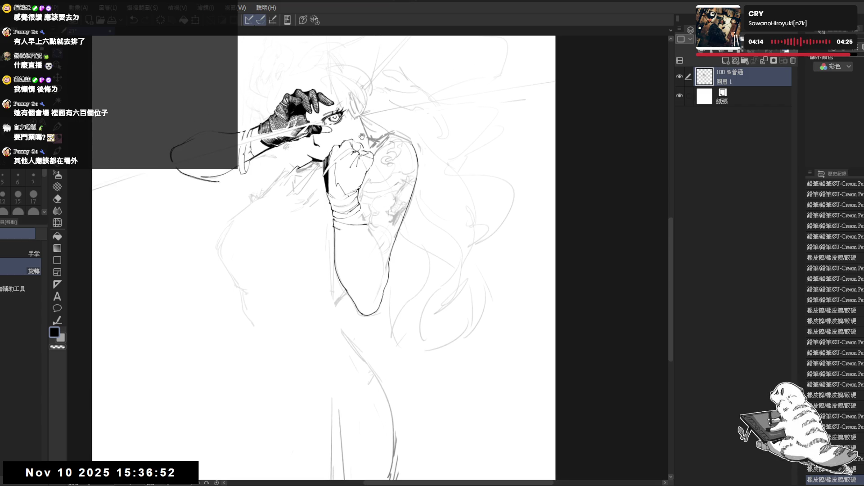
scroll(370, 123, "up", 4)
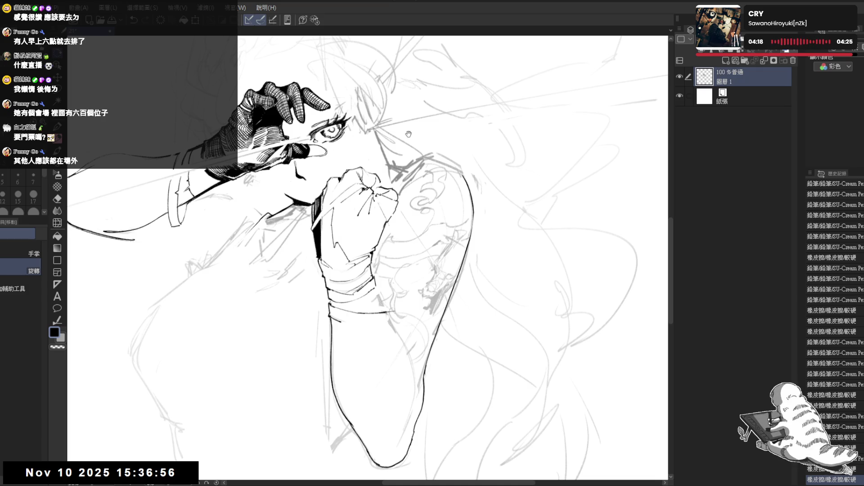
left_click_drag(408, 134, 409, 146)
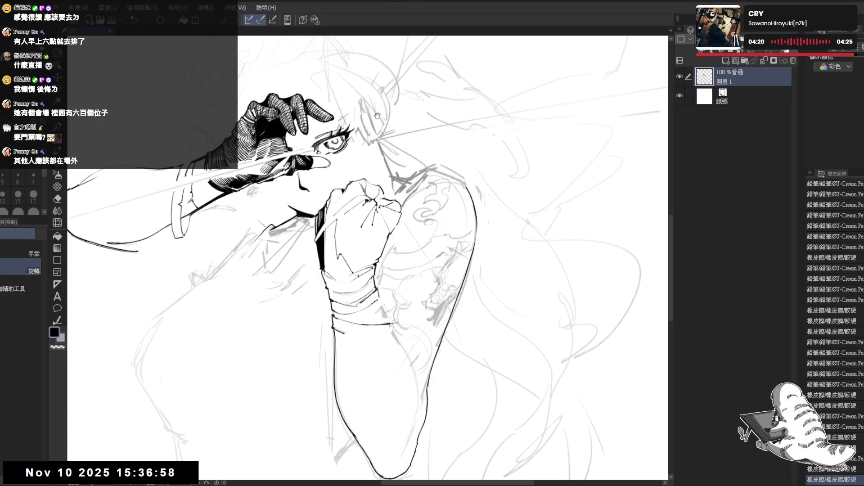
scroll(382, 121, "down", 1)
scroll(378, 128, "down", 1)
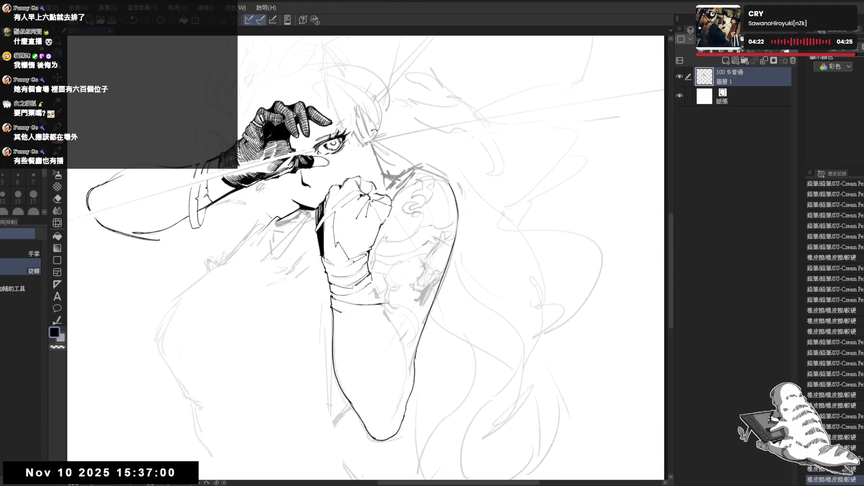
scroll(372, 133, "down", 1)
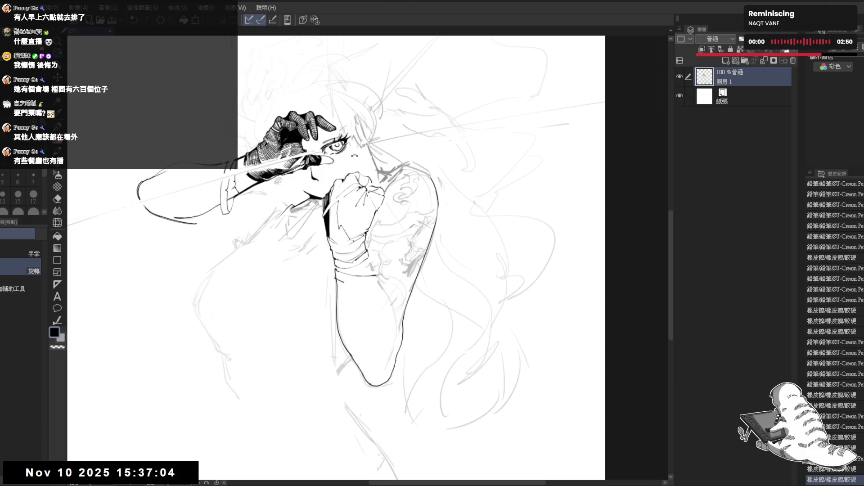
scroll(342, 146, "down", 1)
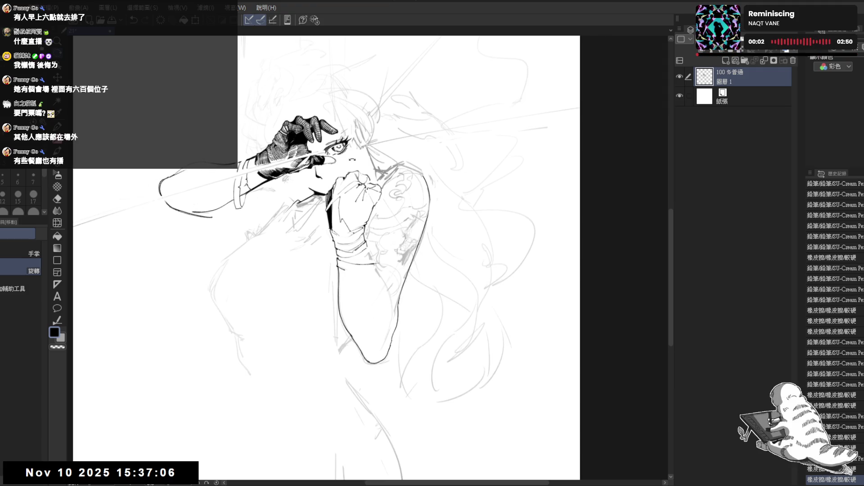
scroll(356, 147, "up", 1)
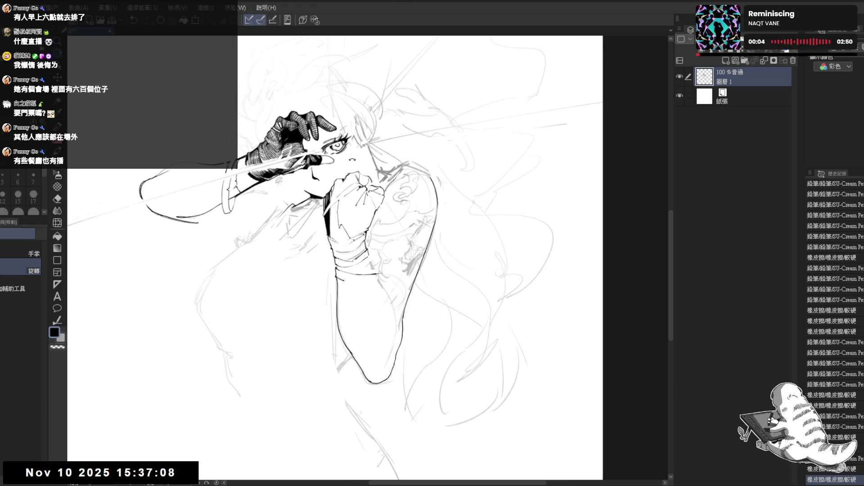
left_click_drag(400, 163, 395, 164)
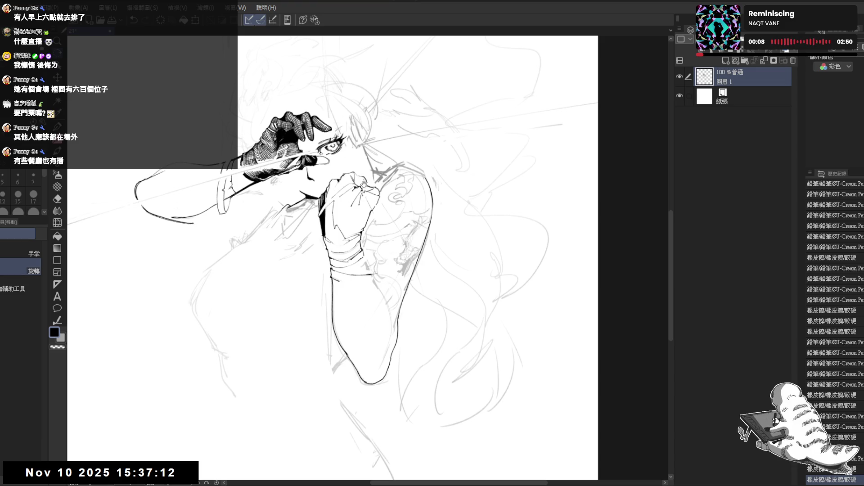
key("e")
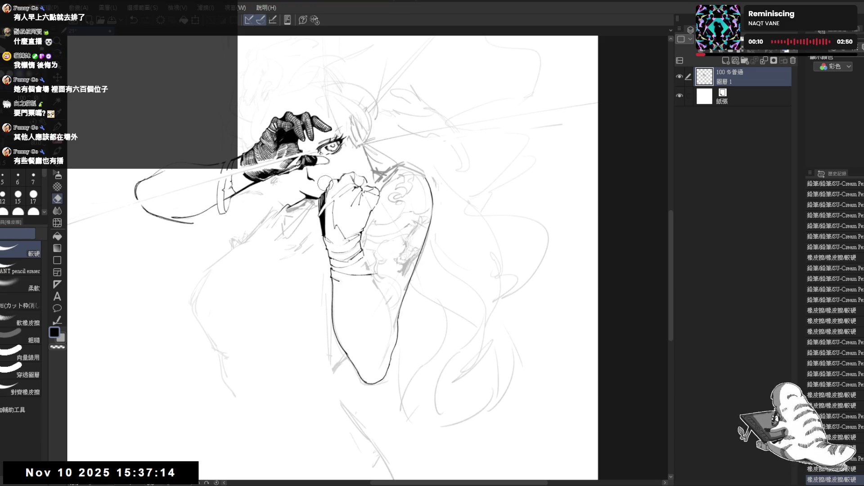
Erase the sketch lines on the fist's knuckles and the stray lines near the nose
mouse_move(334, 176)
left_mouse_down()
mouse_move(351, 198)
mouse_move(372, 189)
mouse_move(380, 200)
left_mouse_up()
scroll(335, 150, "up", 2)
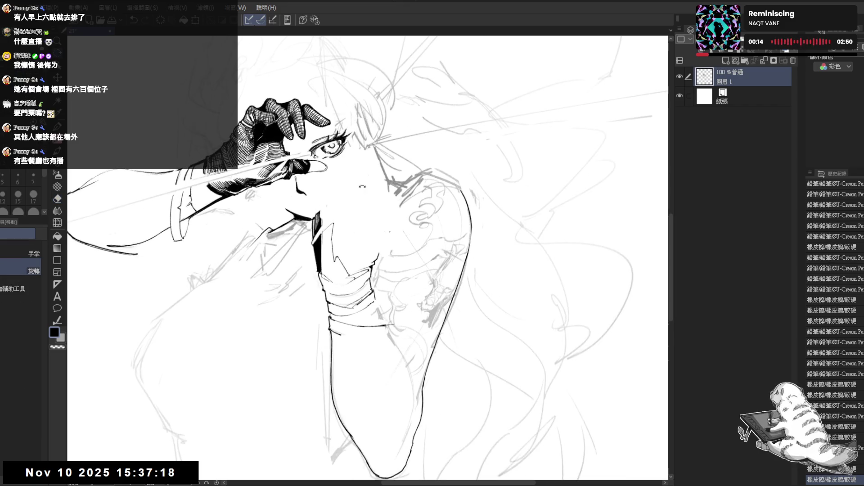
left_click_drag(327, 199, 396, 216)
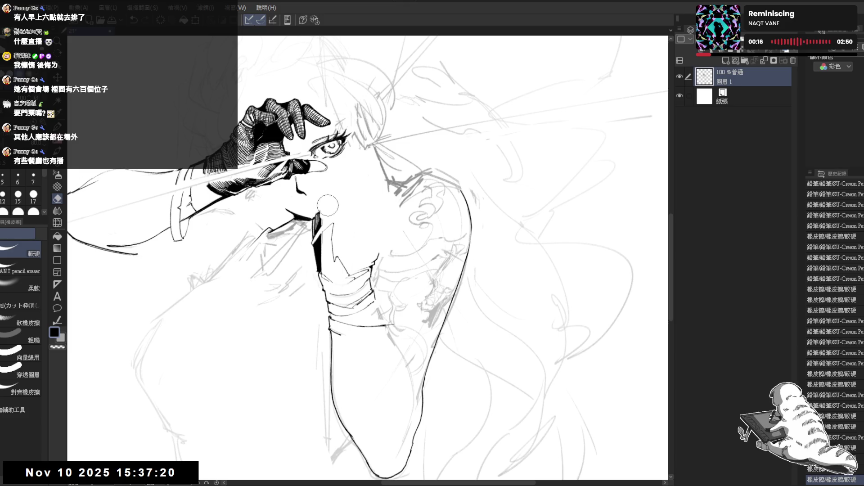
left_click_drag(318, 207, 320, 210)
Ink a short mark on the neck line, undo a misplaced stroke, and mirror-check the view
key("p")
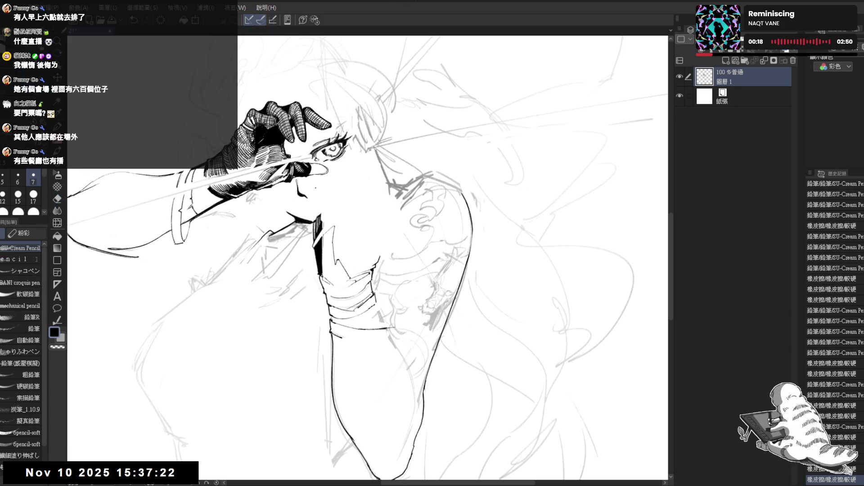
left_click_drag(323, 210, 321, 218)
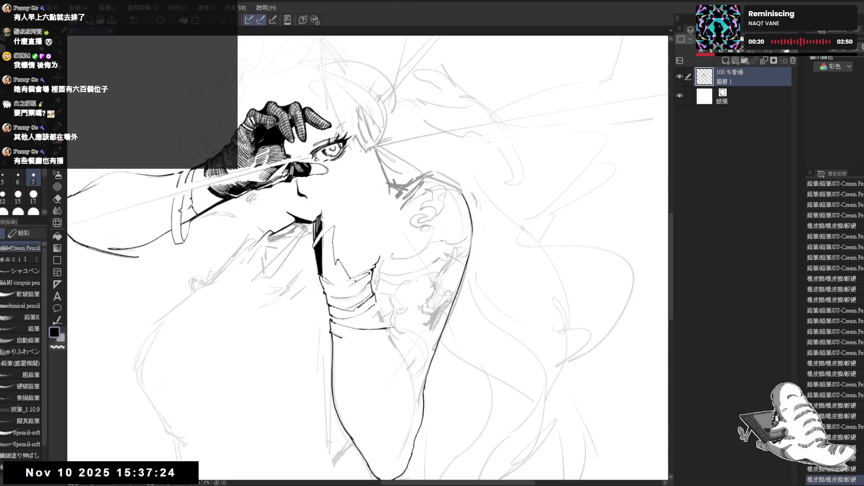
left_click_drag(337, 180, 337, 219)
key("ctrl+z")
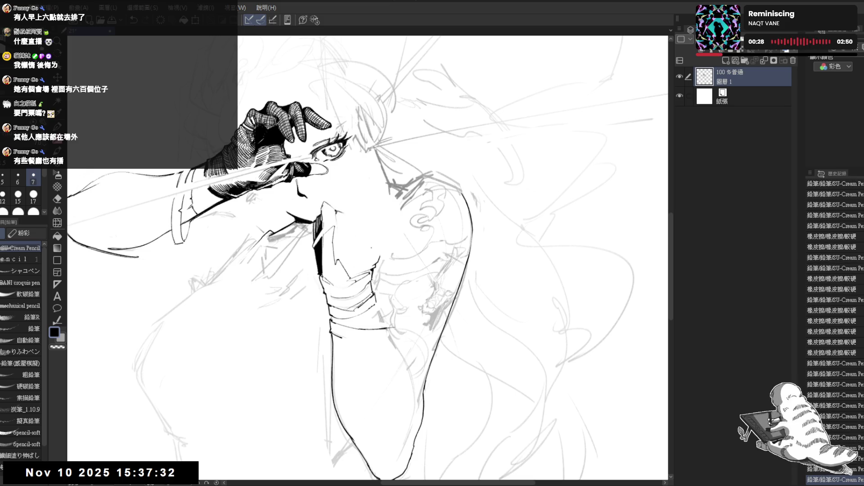
key("h")
key("h")
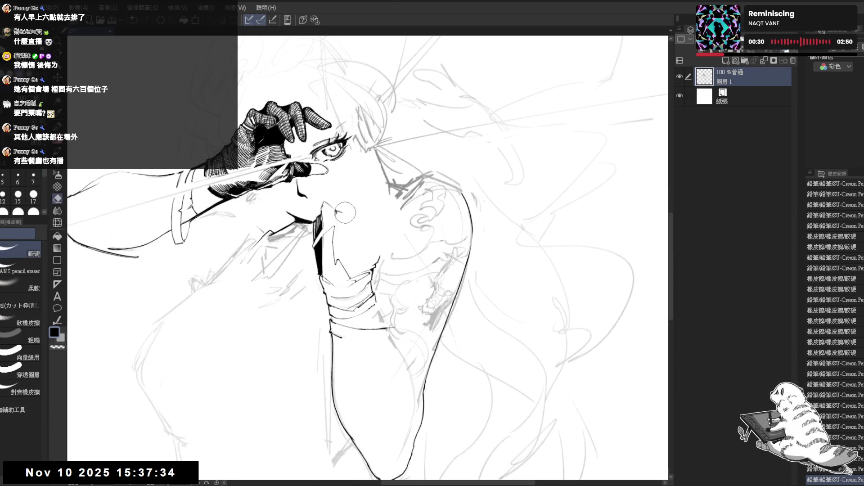
Touch up the neck and chin with a few small ink strokes
mouse_move(336, 204)
left_mouse_down()
mouse_move(354, 226)
mouse_move(347, 215)
left_mouse_up()
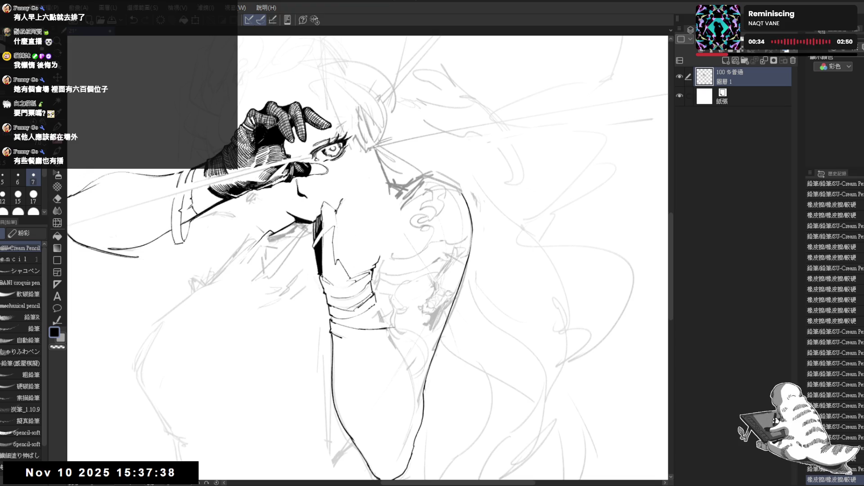
left_click_drag(338, 208, 347, 215)
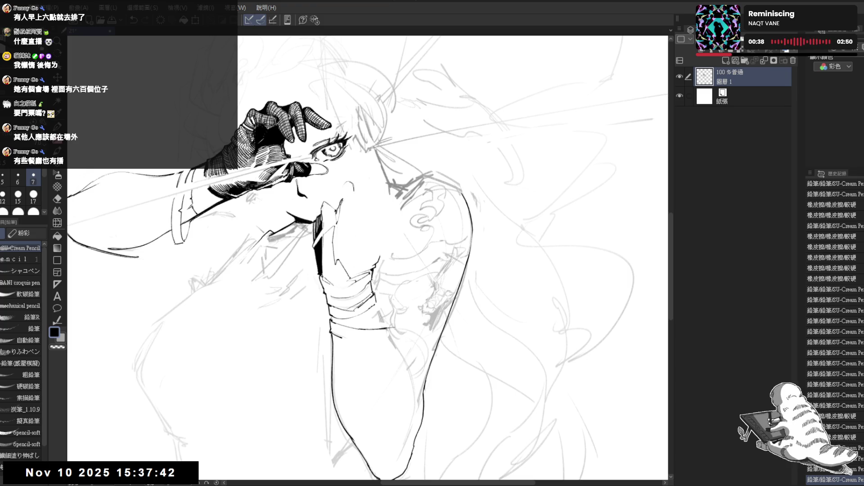
mouse_move(342, 198)
left_mouse_down()
mouse_move(386, 230)
mouse_move(383, 253)
mouse_move(387, 234)
left_mouse_up()
left_click_drag(410, 148, 384, 234)
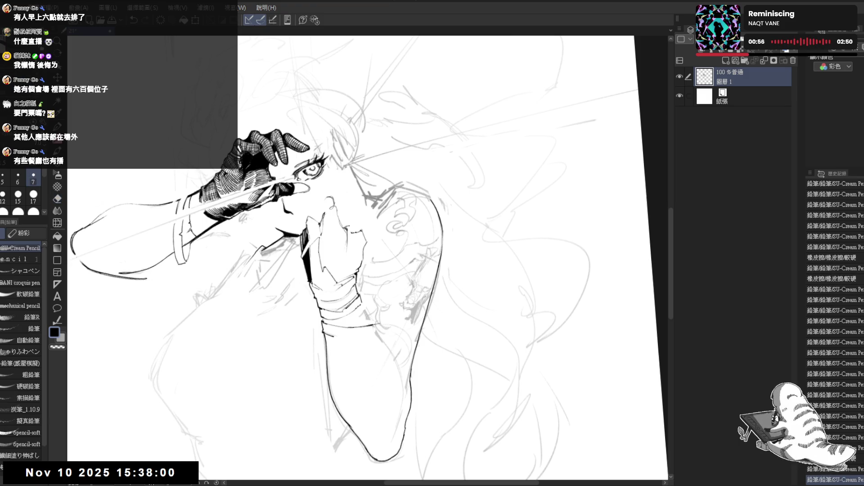
Undo a short ink mark near the fist, then straighten and mirror-check the canvas view
left_click_drag(352, 231, 354, 240)
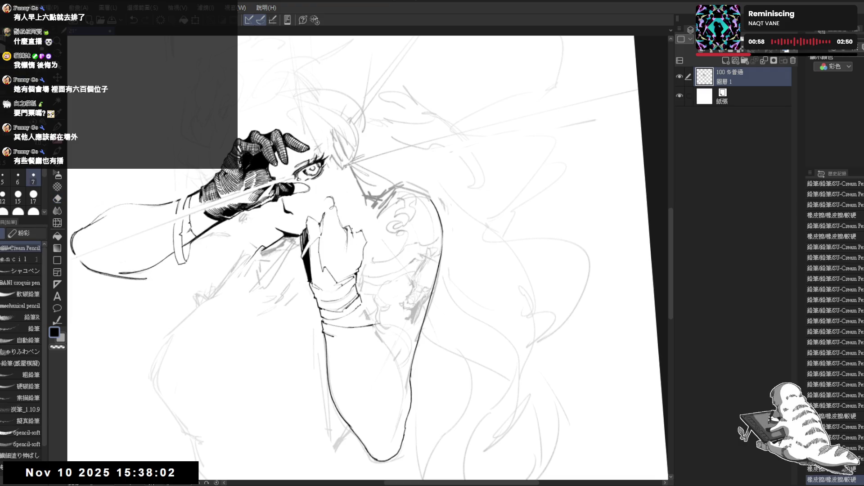
key("ctrl+z")
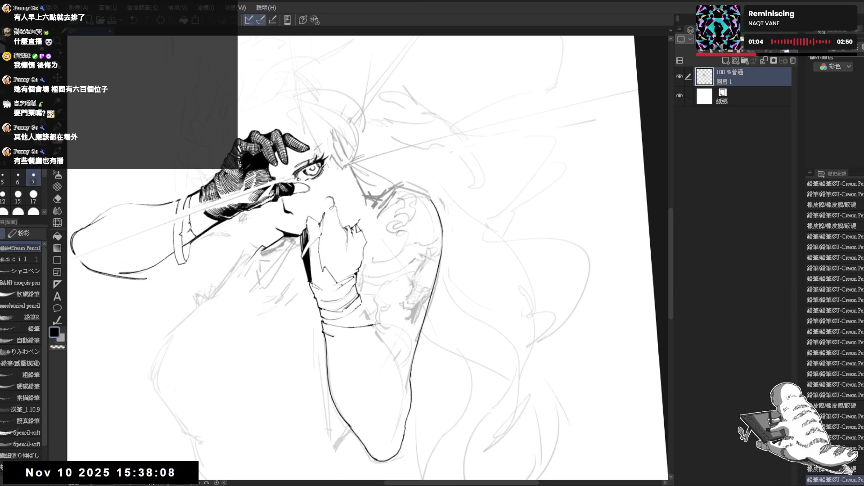
key("ctrl+@")
key("h")
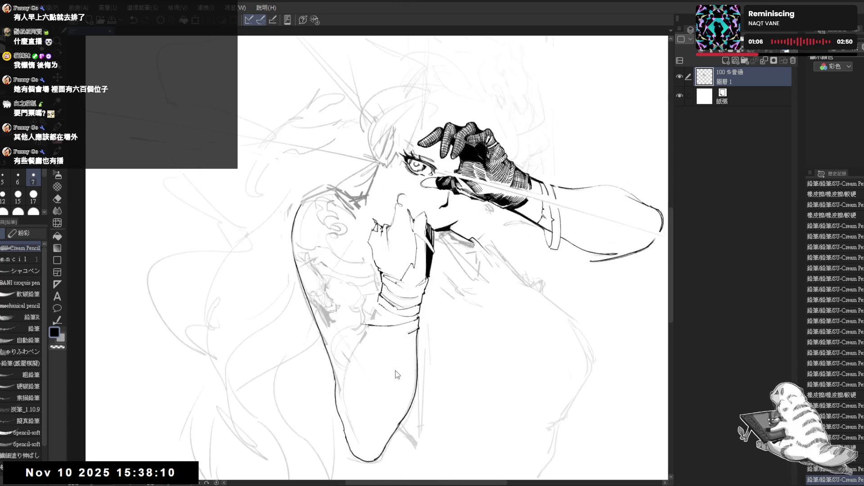
key("h")
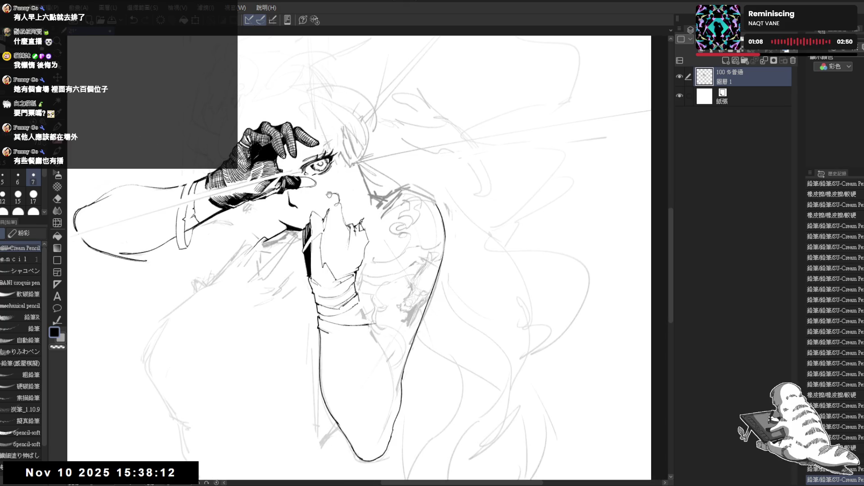
left_click_drag(354, 205, 359, 202)
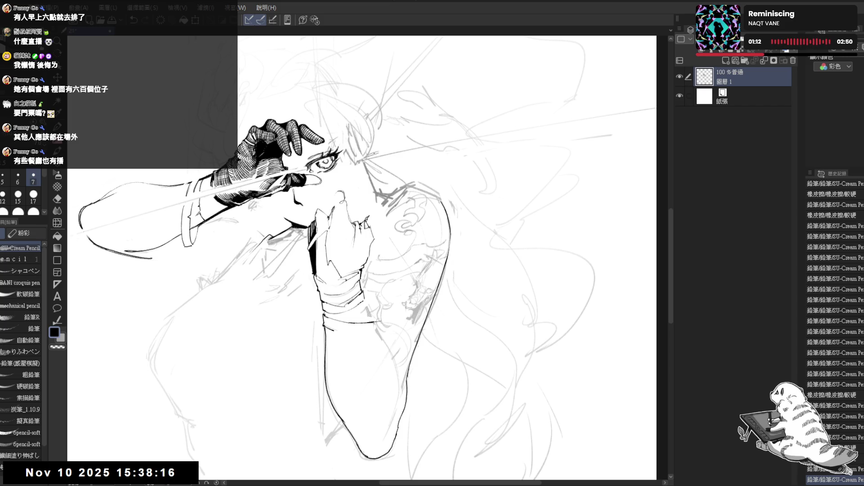
Erase the stray sketch lines around the face
key("e")
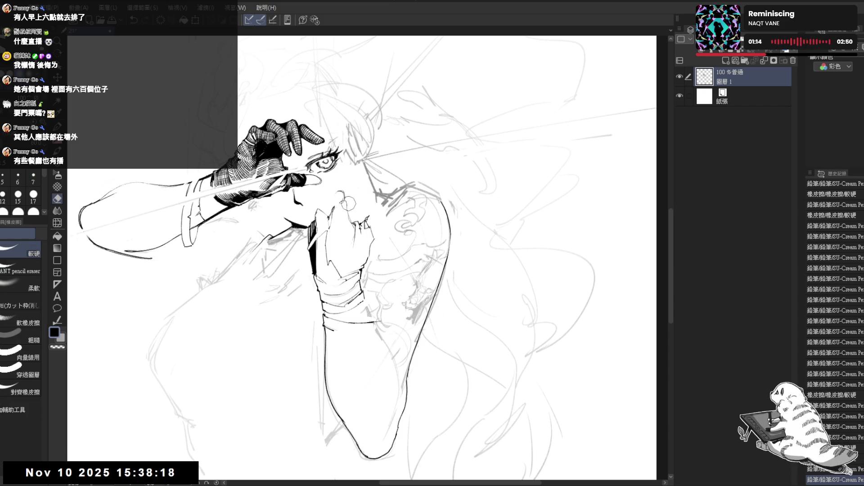
left_click_drag(335, 198, 349, 205)
left_click_drag(347, 196, 354, 203)
left_click_drag(338, 234, 352, 218)
key("p")
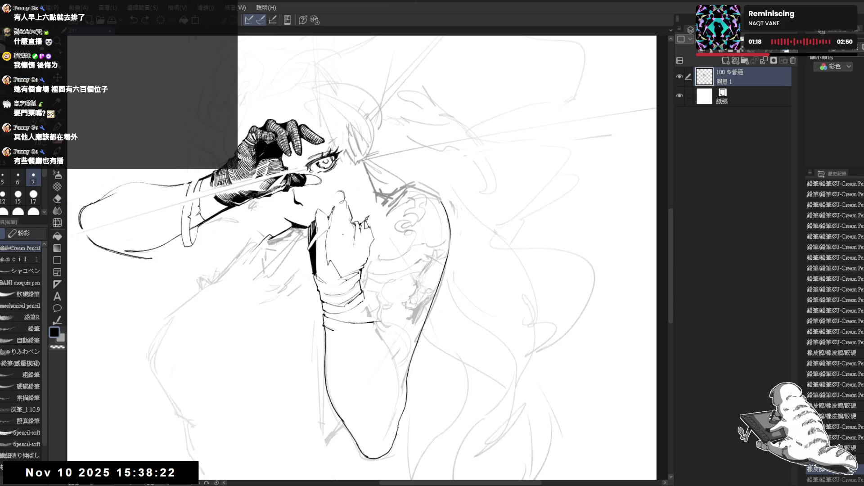
key("e")
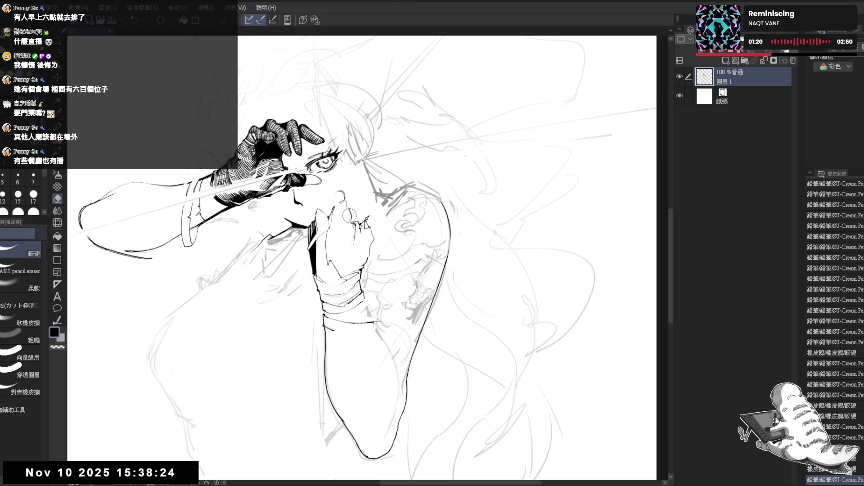
left_click_drag(344, 209, 355, 217)
left_click_drag(346, 219, 356, 225)
key("p")
key("e")
left_click_drag(351, 218, 353, 223)
Mirror-check the drawing, erase a stray mark near the nose, and restore the pencil mark
key("p")
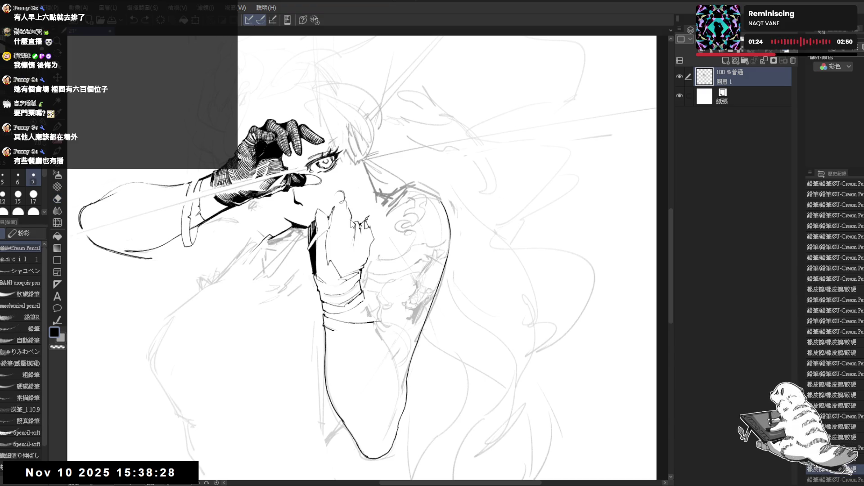
key("h")
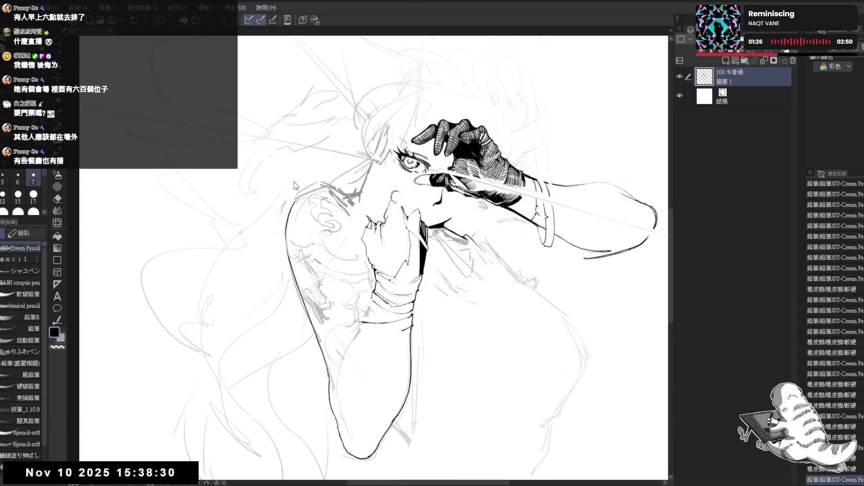
key("h")
key("e")
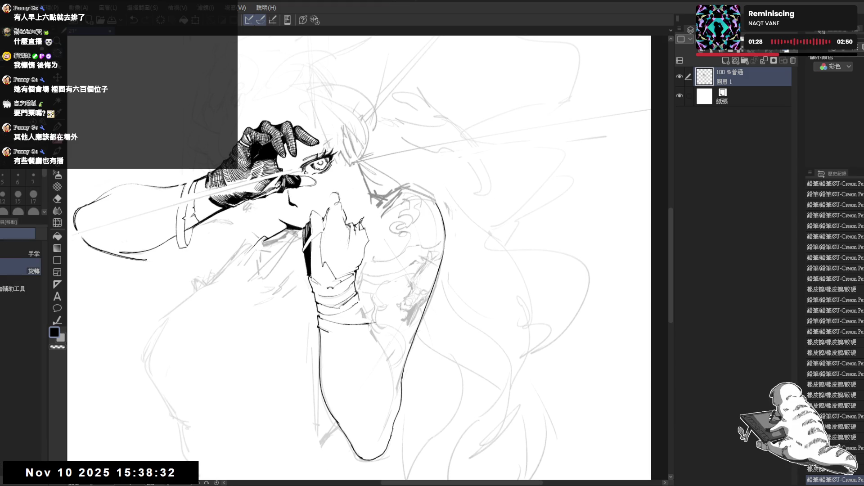
key("p")
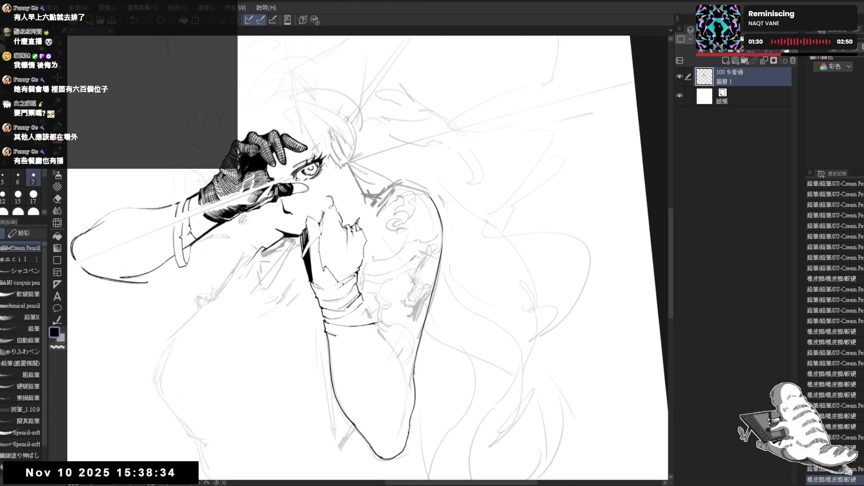
key("e")
left_click_drag(323, 207, 325, 228)
key("p")
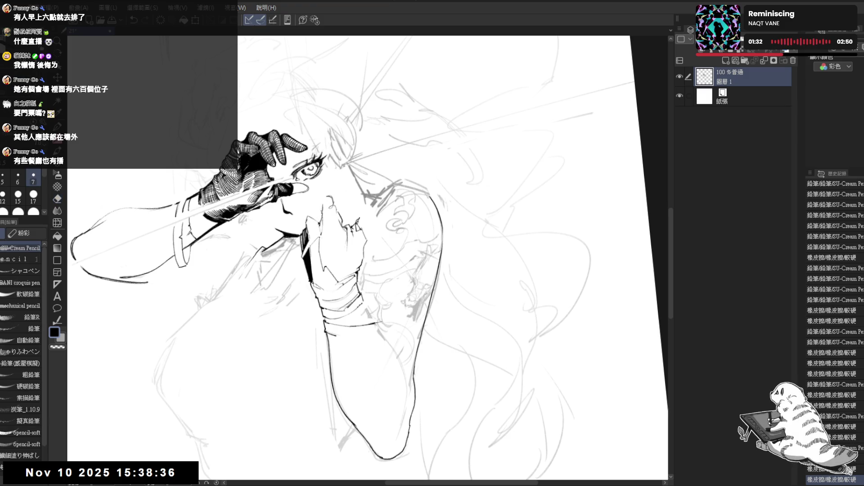
key("ctrl+z")
key("ctrl+z")
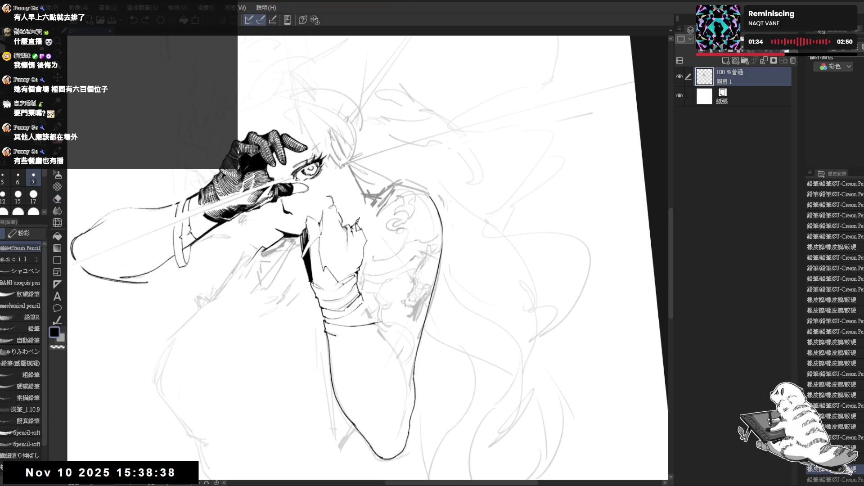
key("ctrl+y")
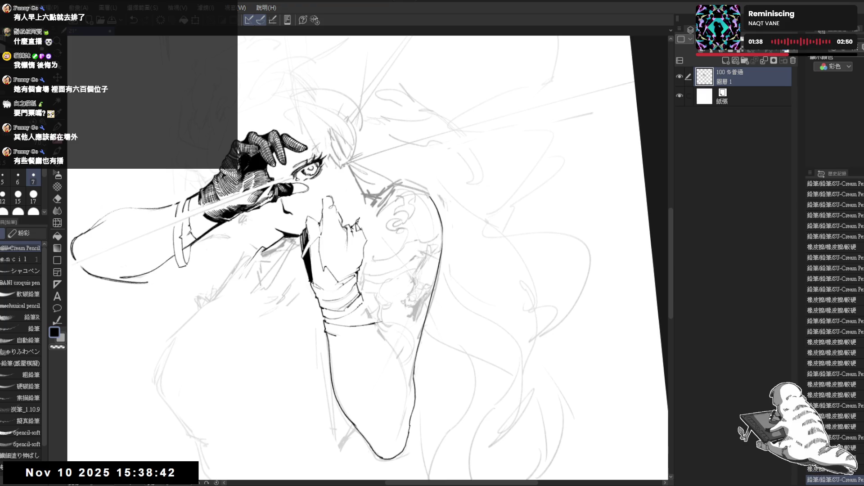
Add a small mark near the nose and a straight double line beside the hand, undoing an eye stroke
left_click(321, 185)
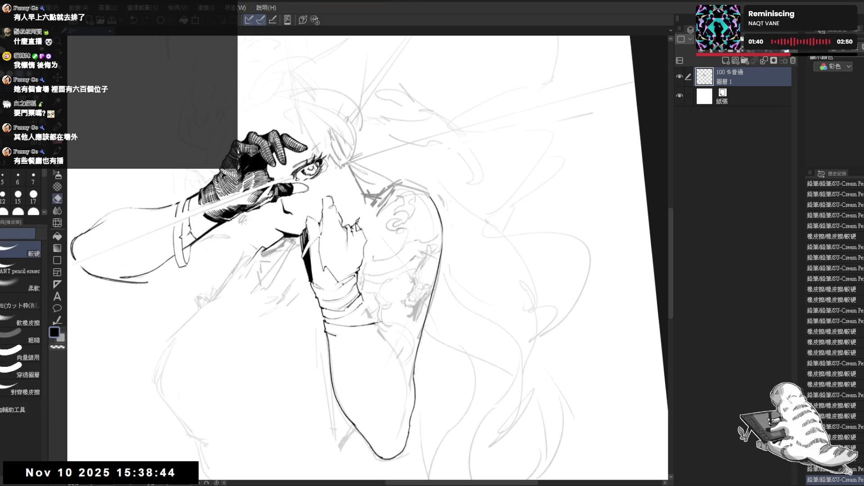
left_click_drag(321, 210, 447, 168)
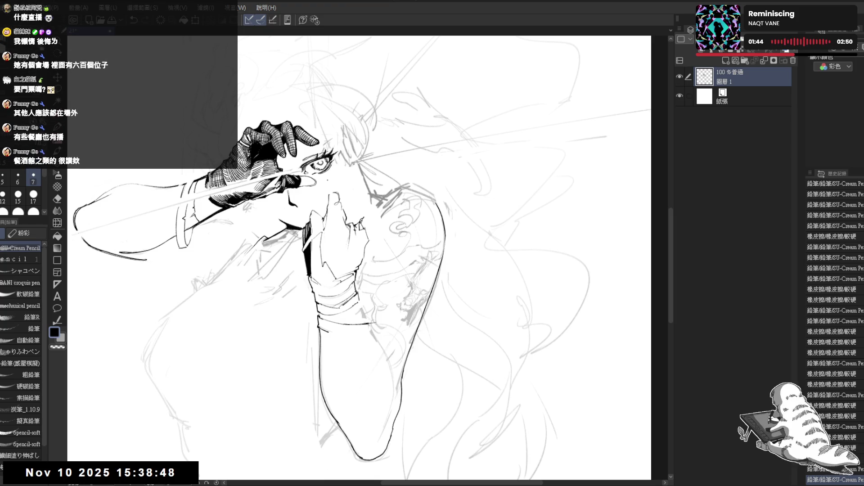
left_click_drag(330, 183, 333, 193)
key("ctrl+z")
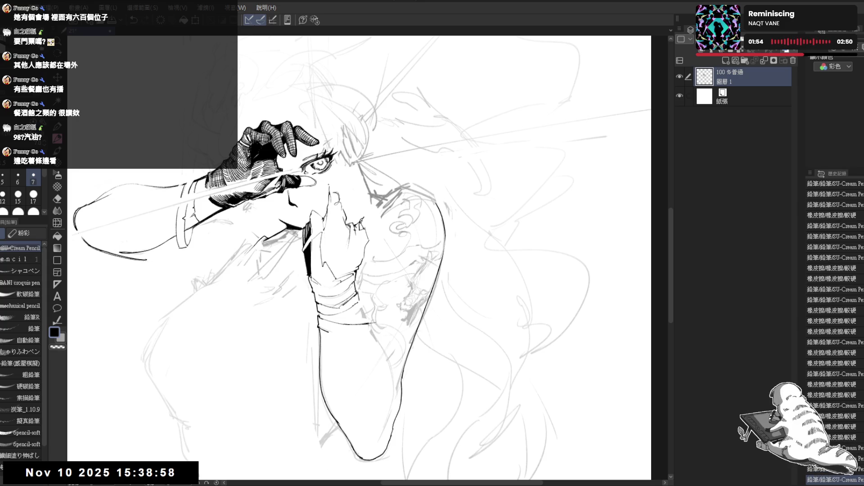
key("ctrl+z")
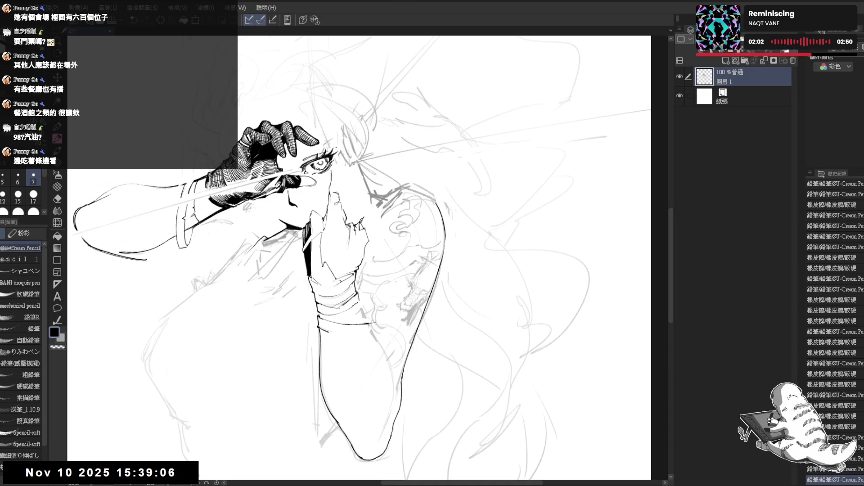
Mirror-check the drawing, then zoom in on the face and hand
key("h")
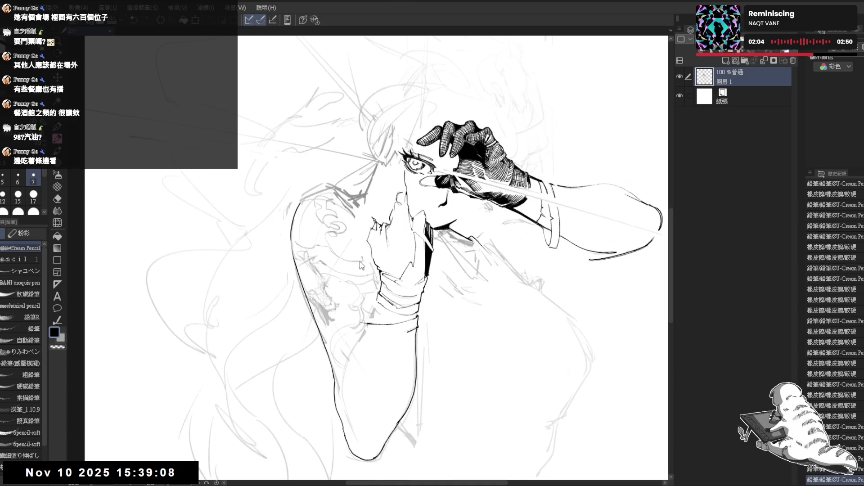
key("h")
scroll(335, 198, "up", 2)
left_click_drag(376, 155, 377, 170)
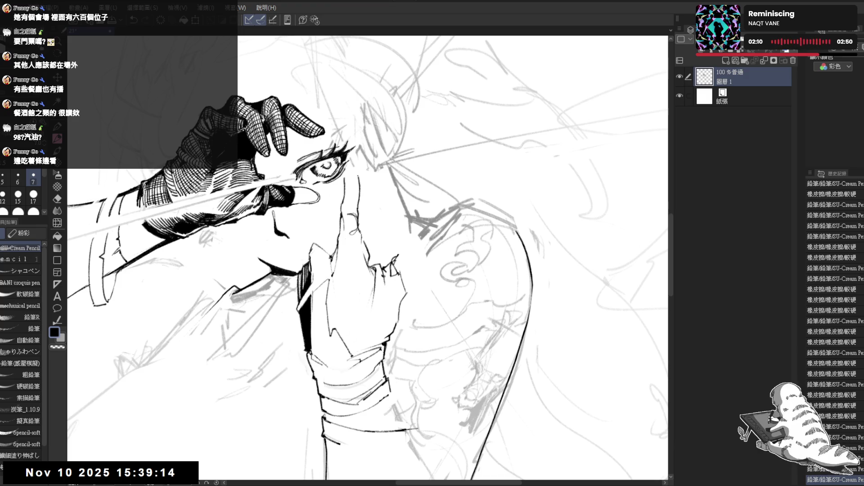
Darken the nose line with short pencil strokes and add small dark marks beside the nose and eye
key("e")
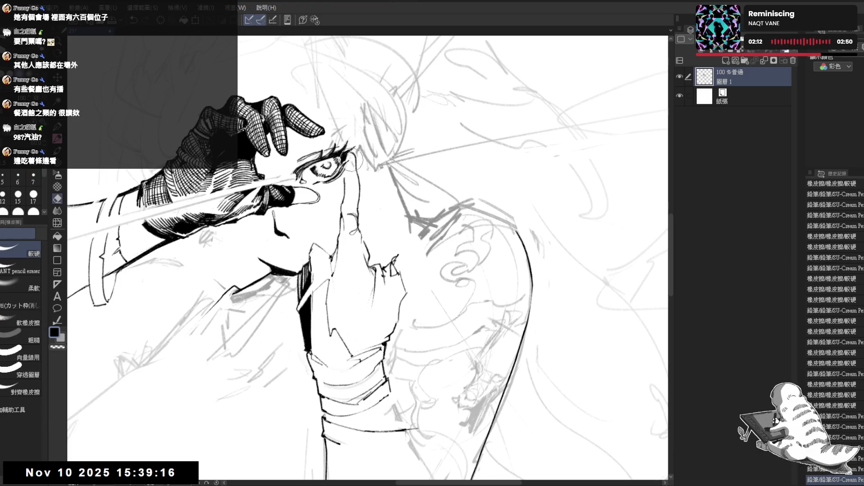
key("p")
left_click(325, 231)
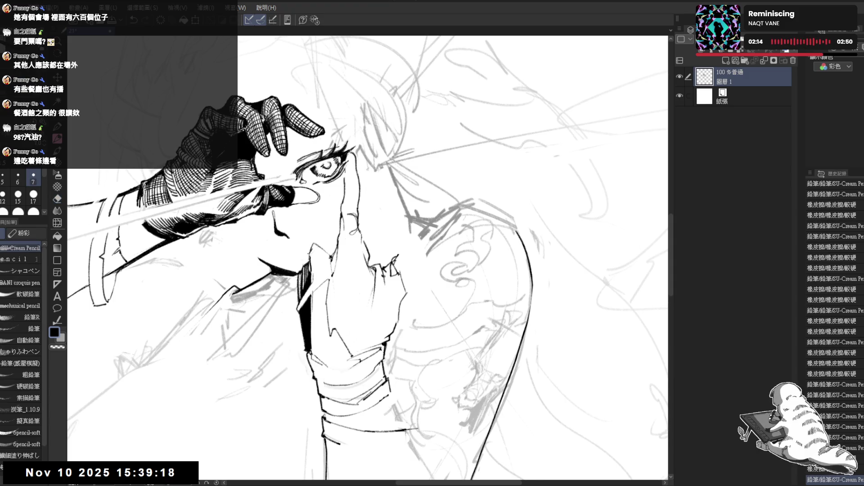
left_click_drag(311, 246, 315, 229)
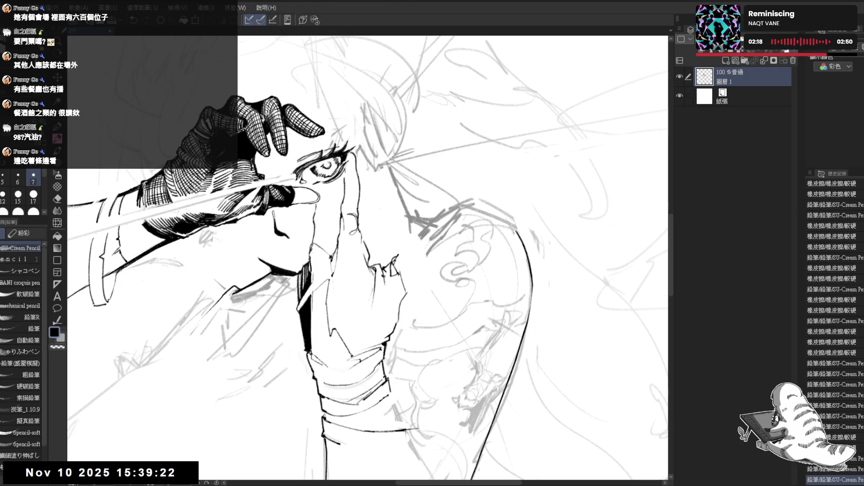
mouse_move(315, 210)
left_mouse_down()
mouse_move(318, 201)
mouse_move(332, 207)
mouse_move(333, 244)
left_mouse_up()
left_click(333, 184)
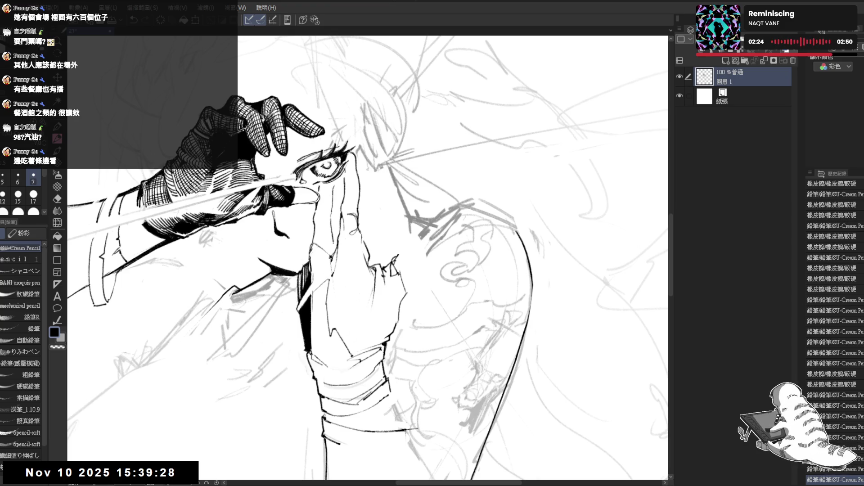
left_click_drag(332, 194, 333, 230)
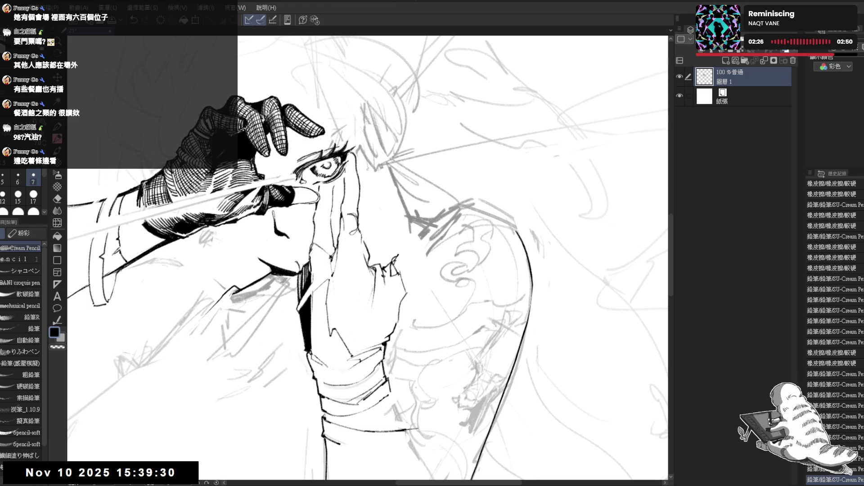
left_click_drag(297, 269, 308, 225)
left_click_drag(307, 230, 312, 225)
Fill the shadow beside the nose solid black and add short pencil strokes
key("g")
left_click(306, 244)
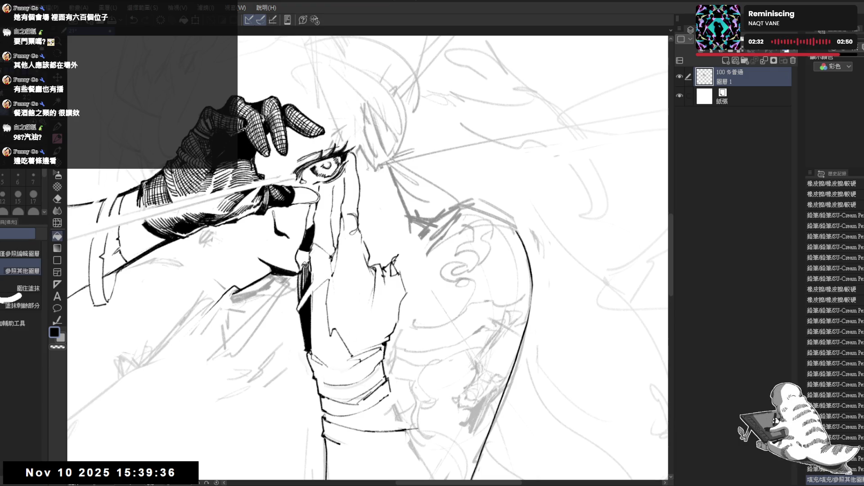
left_click(305, 264)
key("p")
left_click_drag(293, 269, 299, 273)
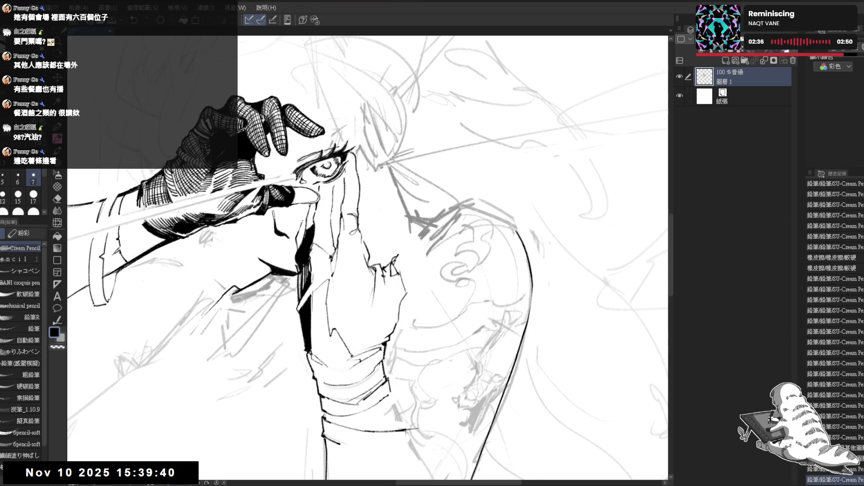
left_click_drag(302, 211, 306, 223)
Mirror-check the drawing and erase stray marks near the face
key("h")
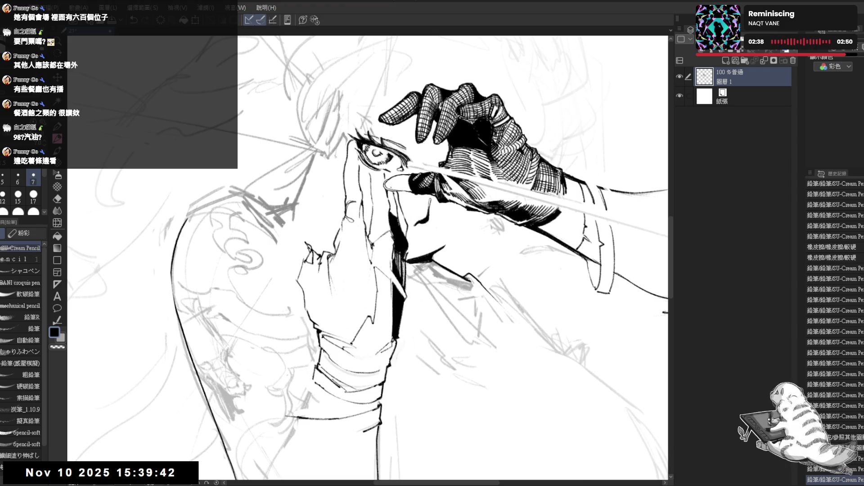
key("h")
key("e")
left_click(322, 164)
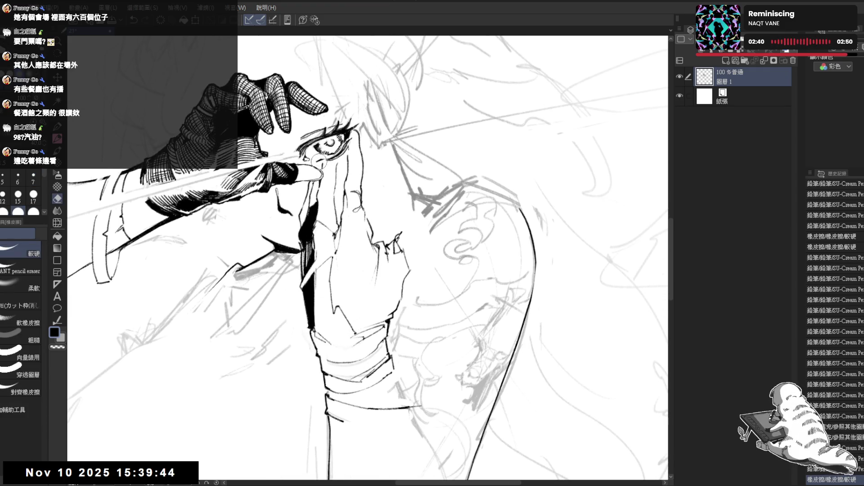
left_click_drag(337, 151, 323, 136)
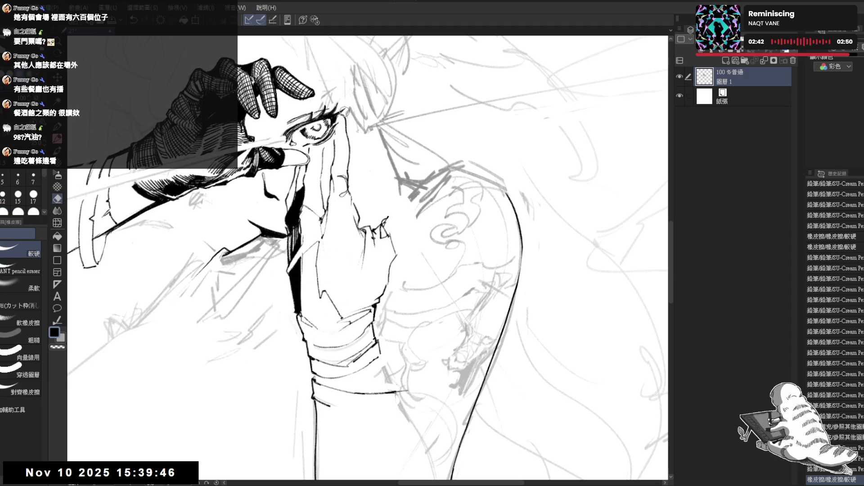
left_click_drag(335, 108, 349, 119)
key("p")
scroll(367, 256, "down", 2)
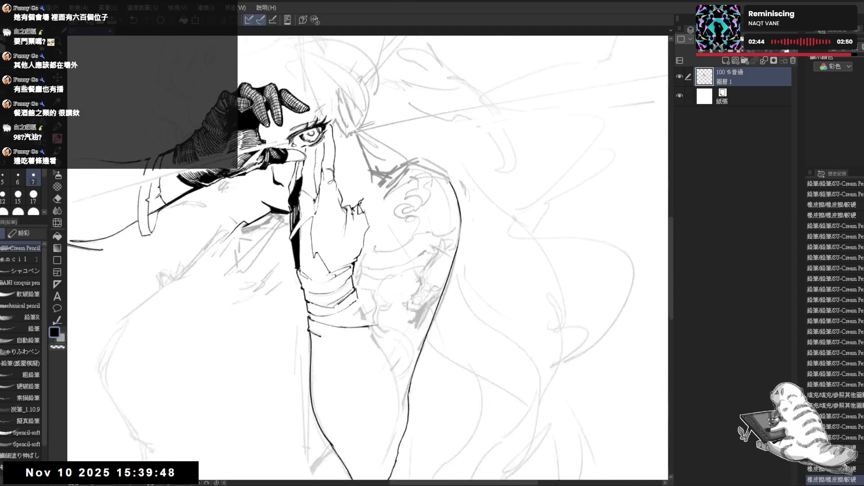
scroll(323, 199, "down", 2)
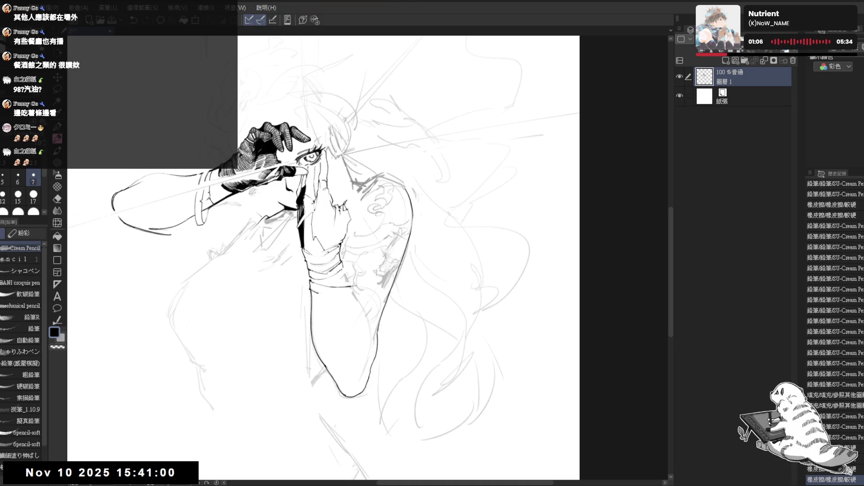
Add small marks near the hand, then straighten and mirror the view
scroll(356, 253, "up", 2)
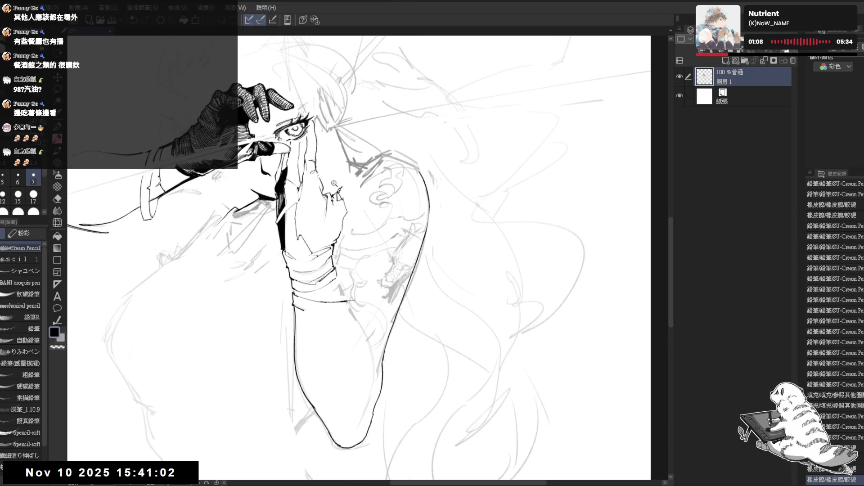
mouse_move(347, 187)
left_mouse_down()
mouse_move(400, 317)
mouse_move(343, 292)
mouse_move(383, 258)
left_mouse_up()
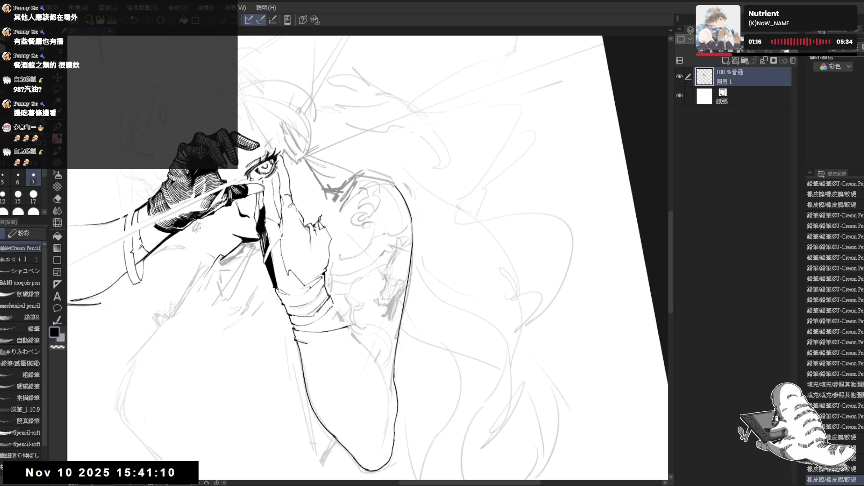
left_click_drag(315, 222, 306, 228)
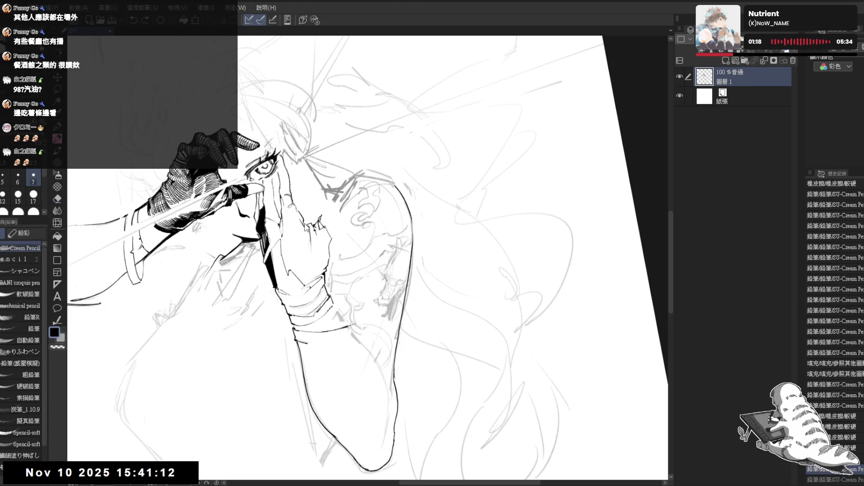
key("at")
key("h")
key("h")
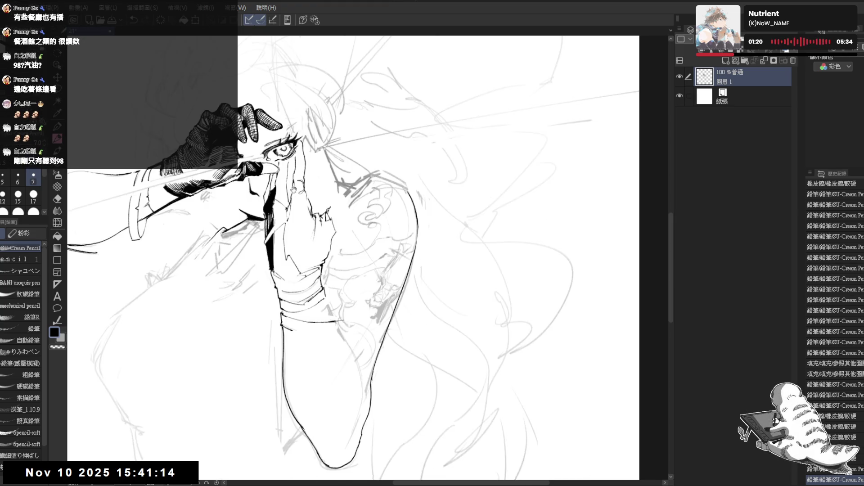
left_click_drag(295, 189, 299, 207)
Enlarge the eraser to size 40, then ink and redraw a short stroke on the forearm
key("e")
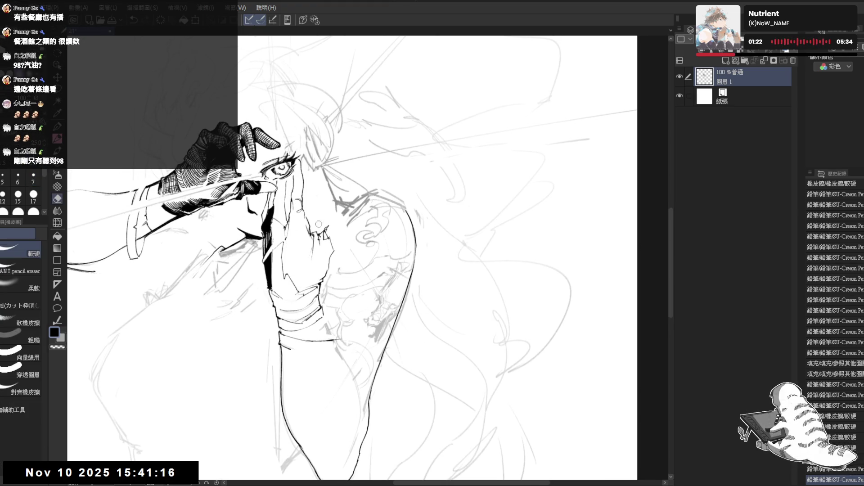
key("bracketright")
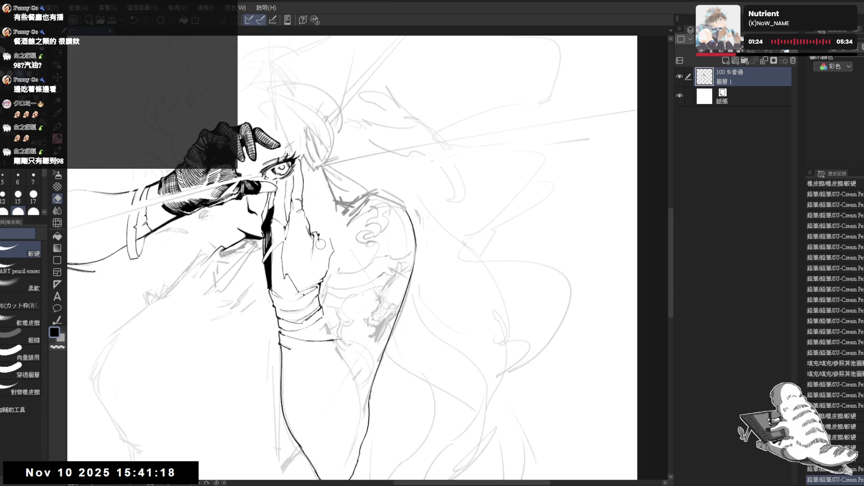
left_click(320, 244)
key("p")
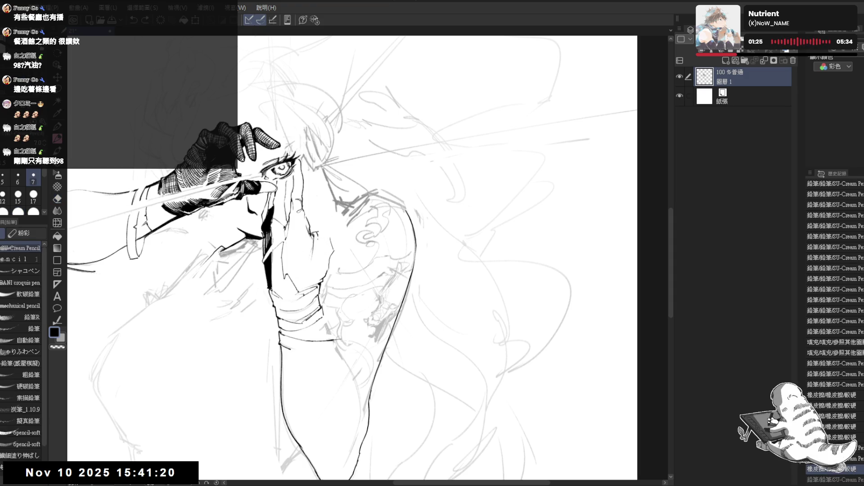
left_click_drag(327, 233, 328, 233)
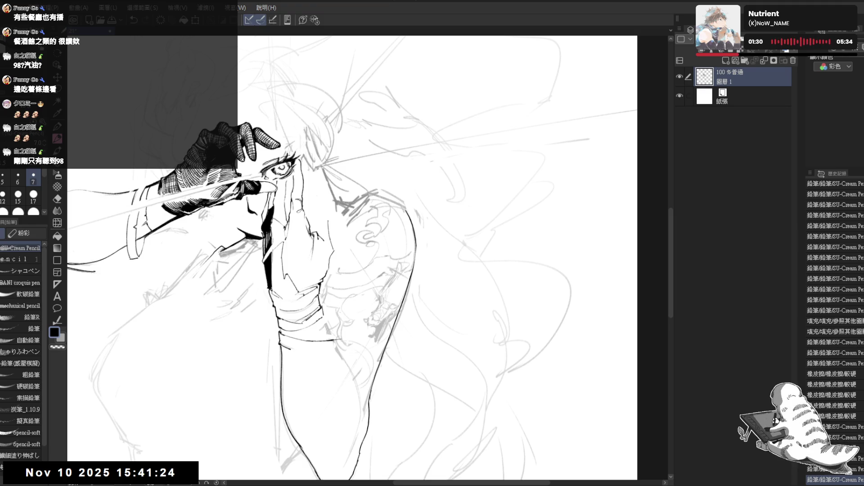
key("ctrl+z")
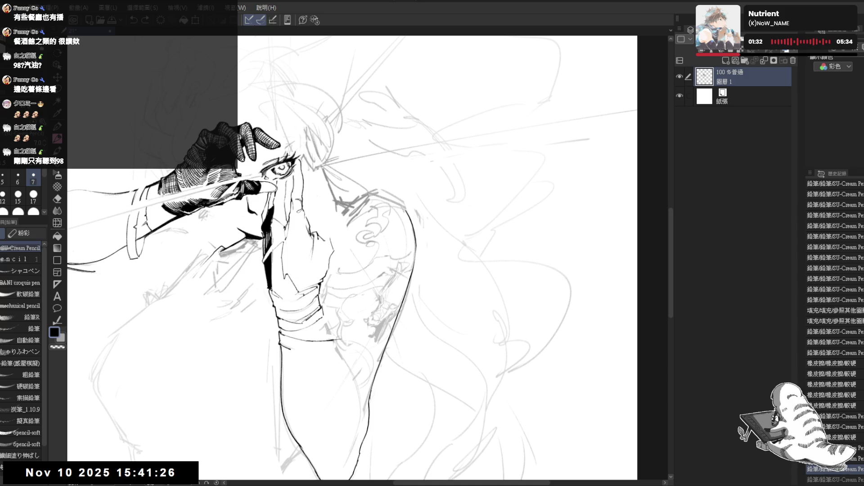
mouse_move(328, 244)
left_mouse_down()
mouse_move(321, 264)
mouse_move(334, 271)
mouse_move(334, 260)
left_mouse_up()
Alternate Eraser and Pencil, and mirror the canvas view to check the drawing, then flip it back
key("e")
key("p")
key("e")
key("p")
key("h")
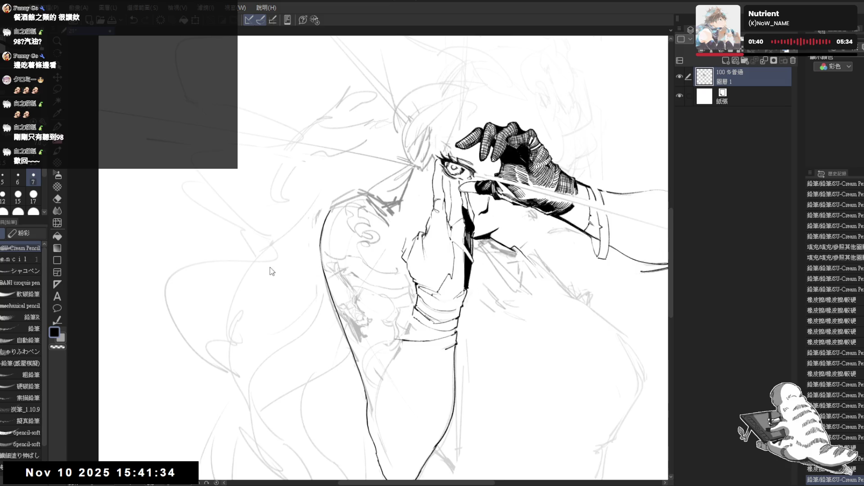
key("h")
Tilt the view clockwise and try short ink strokes on the arm, undoing them
mouse_move(338, 343)
left_mouse_down()
mouse_move(331, 260)
mouse_move(339, 251)
left_mouse_up()
key("e")
key("p")
key("e")
key("p")
left_click_drag(327, 212, 340, 252)
key("ctrl+z")
key("ctrl+z")
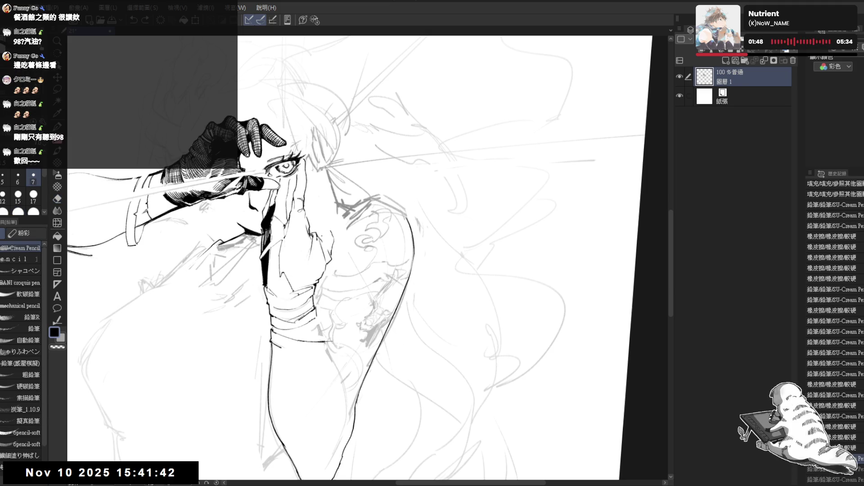
Rotate the view counter-clockwise and erase small bits and line ends on the arm
key("minus")
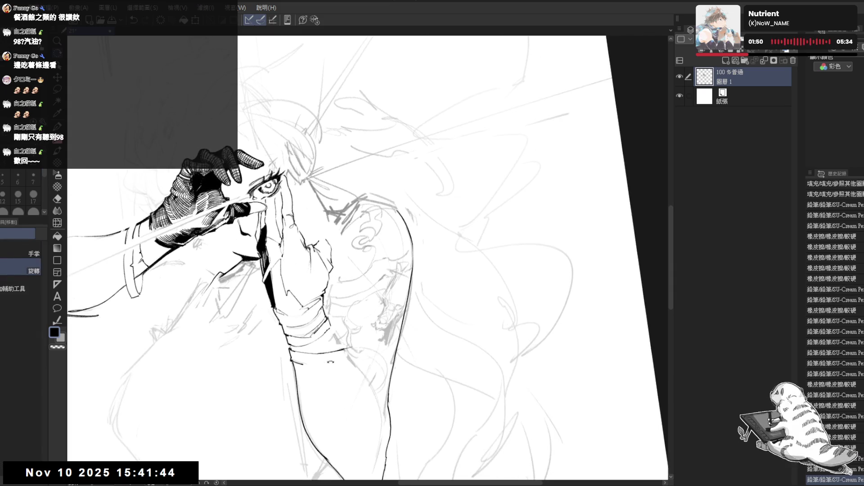
key("e")
key("p")
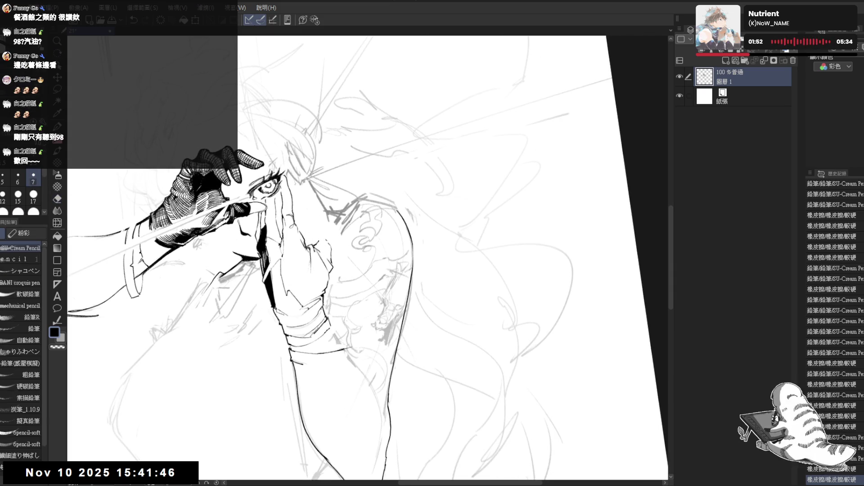
key("e")
left_click_drag(330, 234, 322, 245)
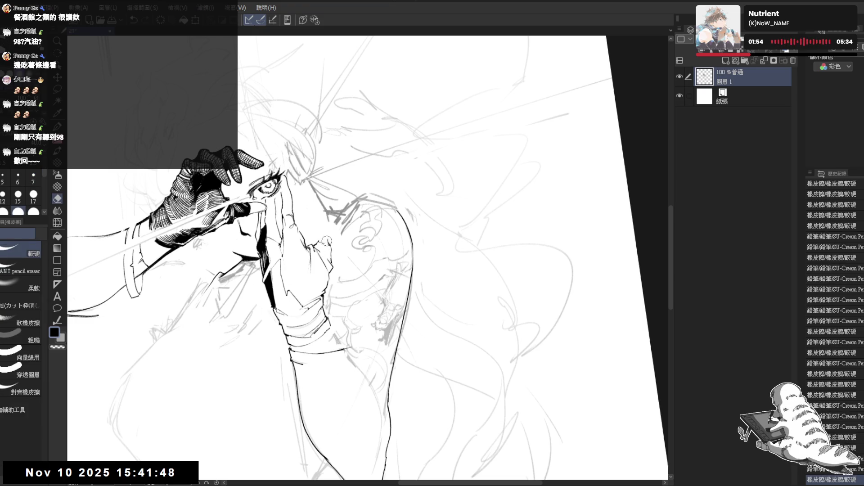
key("p")
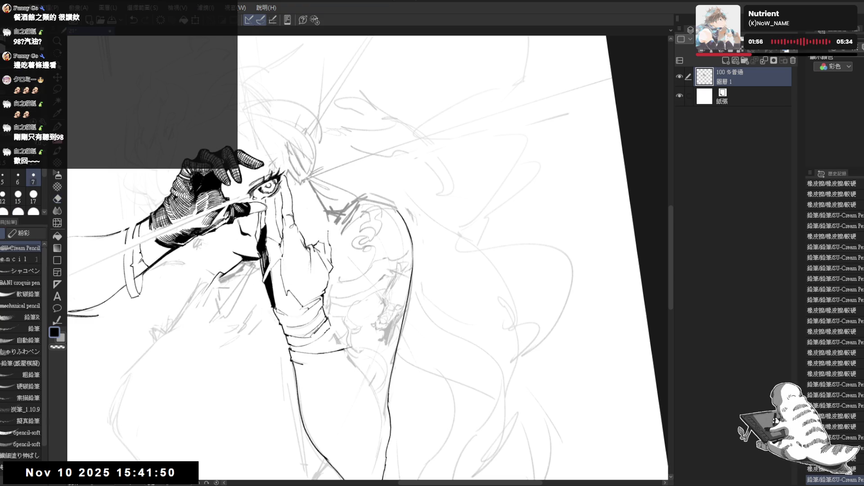
key("e")
left_click_drag(327, 235, 320, 244)
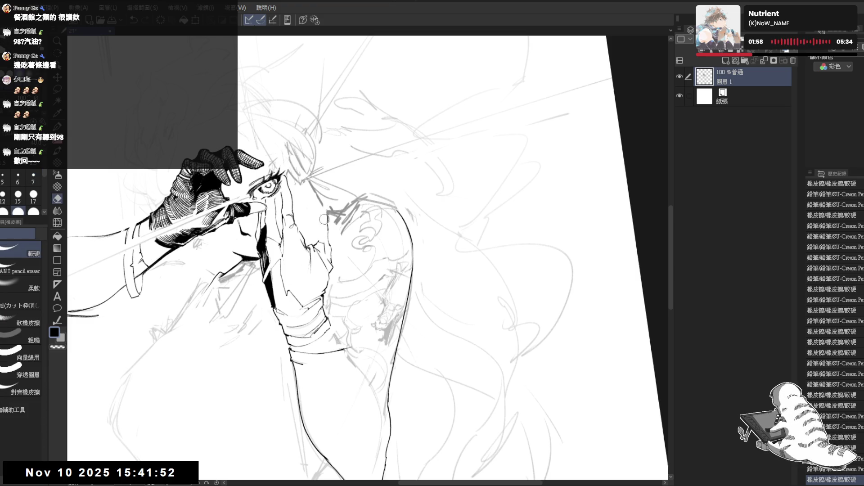
key("p")
With the view upright, erase a stray mark near the shoulder and ink a short arm stroke
key("ctrl+@")
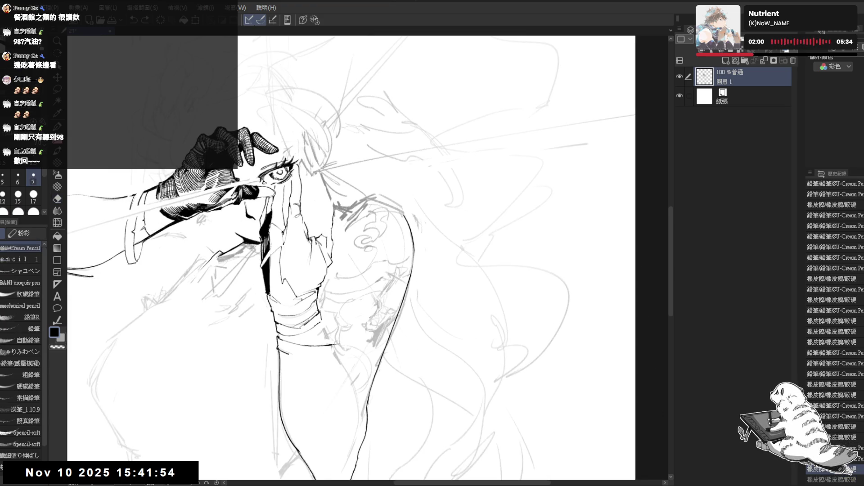
key("e")
left_click_drag(338, 207, 328, 234)
key("p")
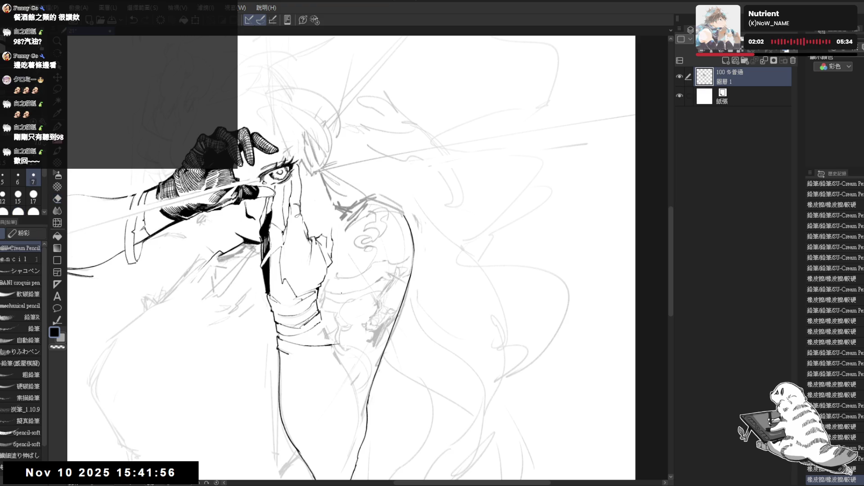
mouse_move(328, 268)
left_mouse_down()
mouse_move(320, 306)
mouse_move(329, 272)
left_mouse_up()
key("e")
key("p")
Pan up and hatch shading on the shoulder, undoing two unwanted strokes
left_click_drag(288, 292, 290, 262)
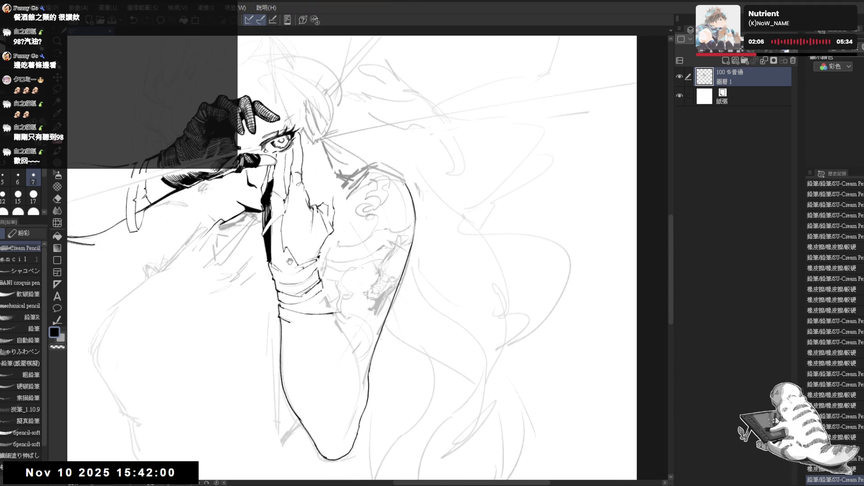
scroll(370, 258, "up", 1)
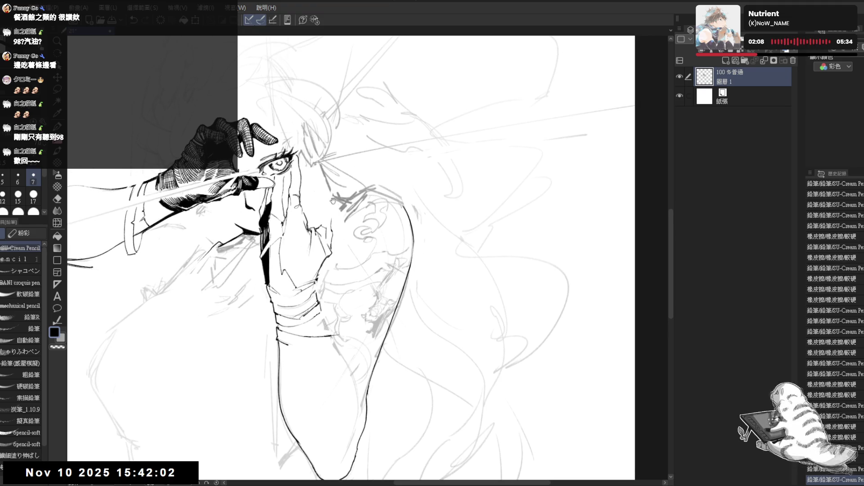
mouse_move(334, 201)
left_mouse_down()
mouse_move(336, 211)
mouse_move(360, 196)
left_mouse_up()
left_click_drag(342, 205, 387, 191)
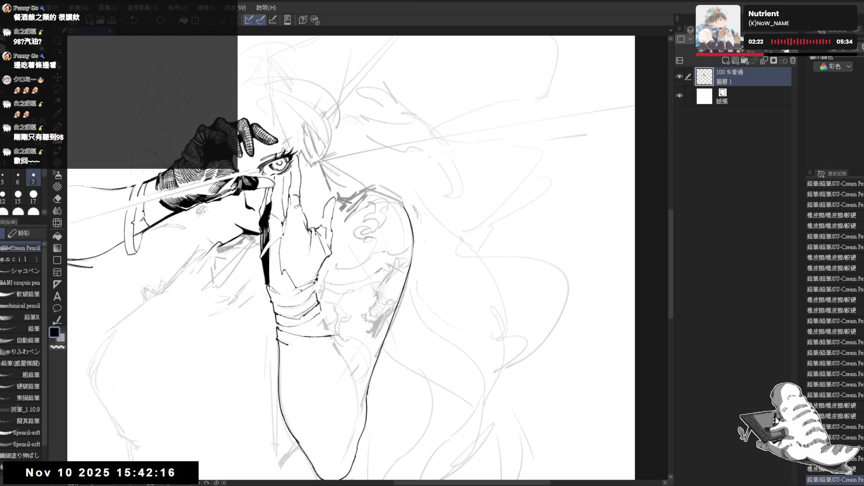
left_click_drag(322, 201, 327, 214)
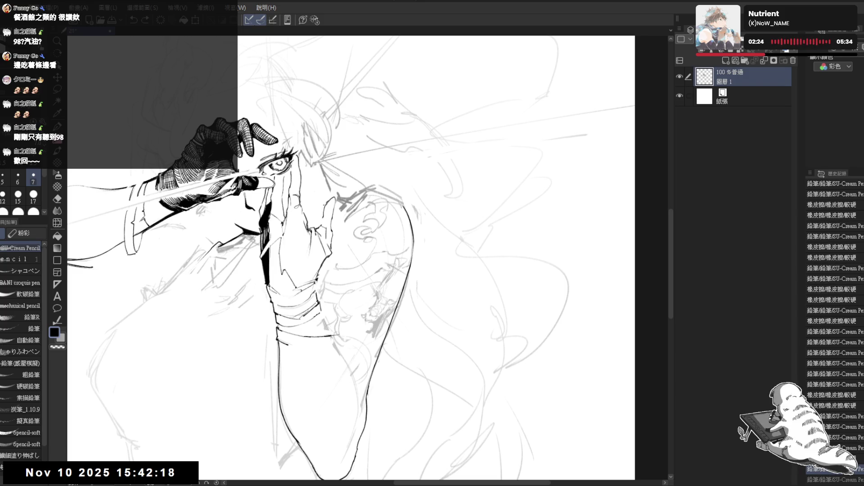
key("ctrl+z")
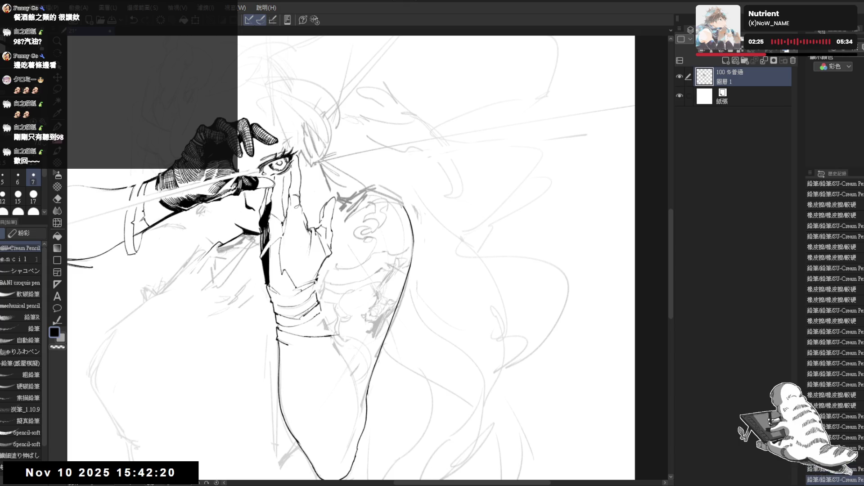
key("ctrl+z")
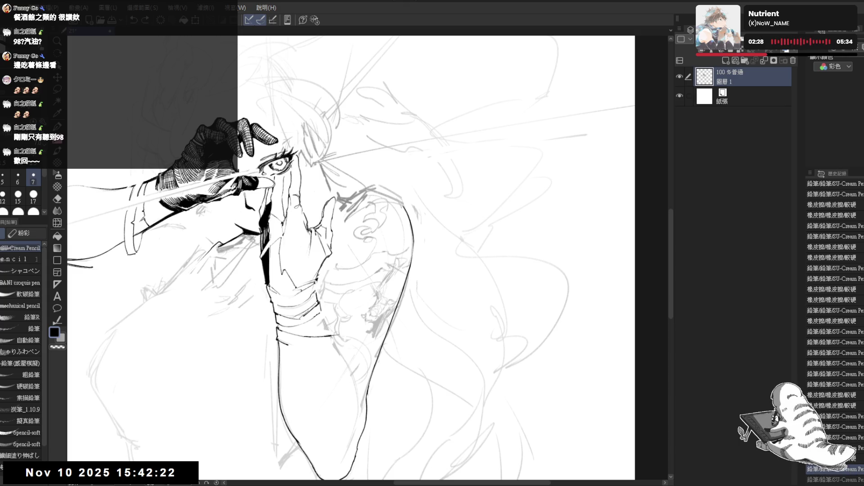
Add a small stroke on the lower arm, mirror the view, and erase a mark on the arm
left_click_drag(333, 340, 338, 349)
key("h")
key("h")
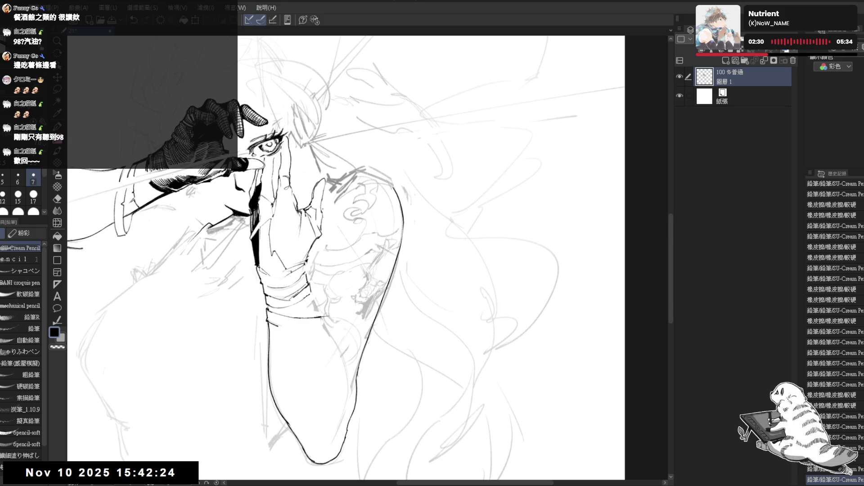
key("e")
mouse_move(304, 163)
left_mouse_down()
mouse_move(301, 147)
mouse_move(322, 144)
left_mouse_up()
key("p")
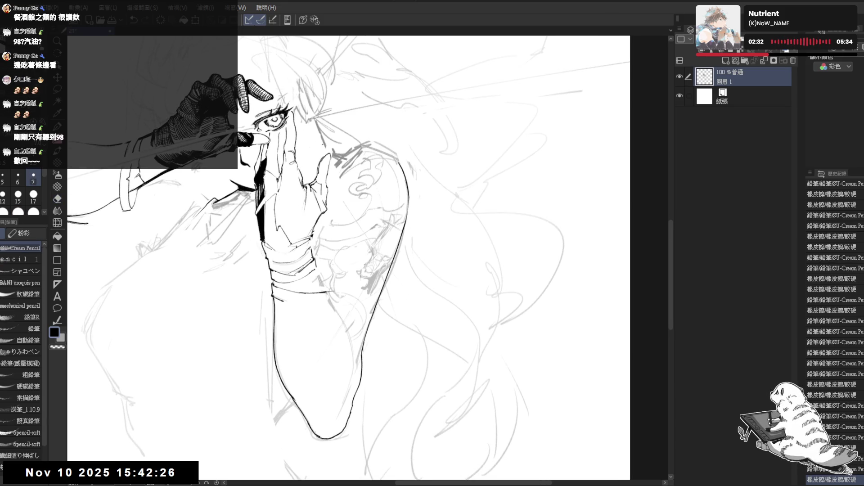
scroll(310, 146, "down", 3)
left_click_drag(305, 180, 319, 219)
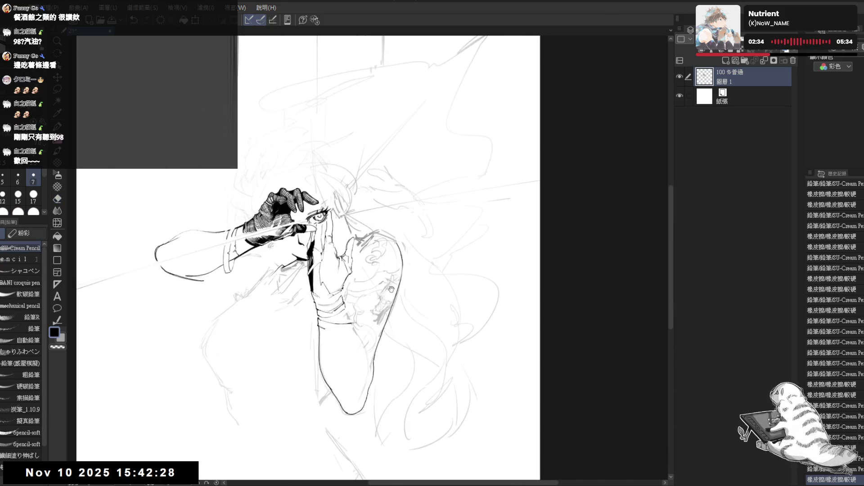
Erase stray lines near the arm, then tilt the view and refine small arm marks, undoing one
key("e")
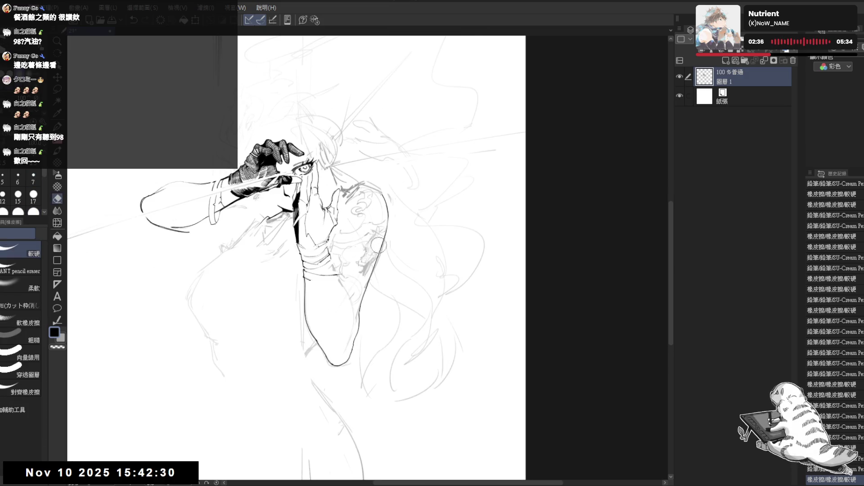
left_click_drag(372, 253, 364, 274)
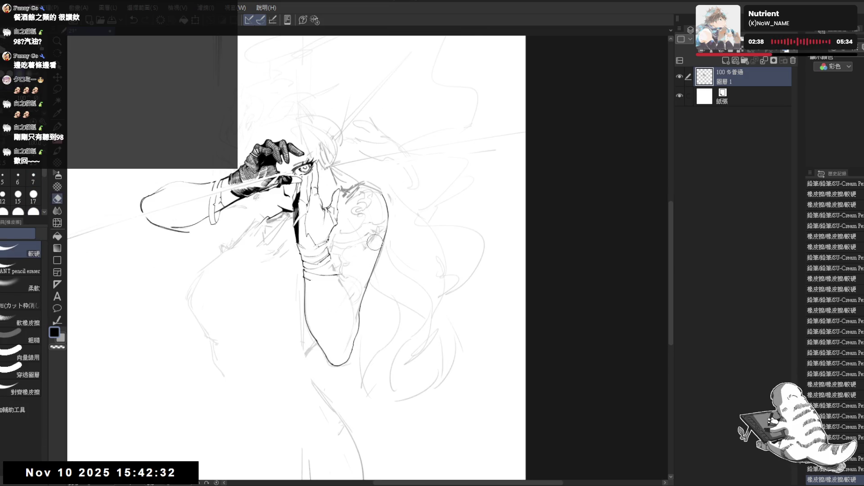
key("p")
scroll(373, 252, "up", 2)
left_click_drag(380, 223, 387, 232)
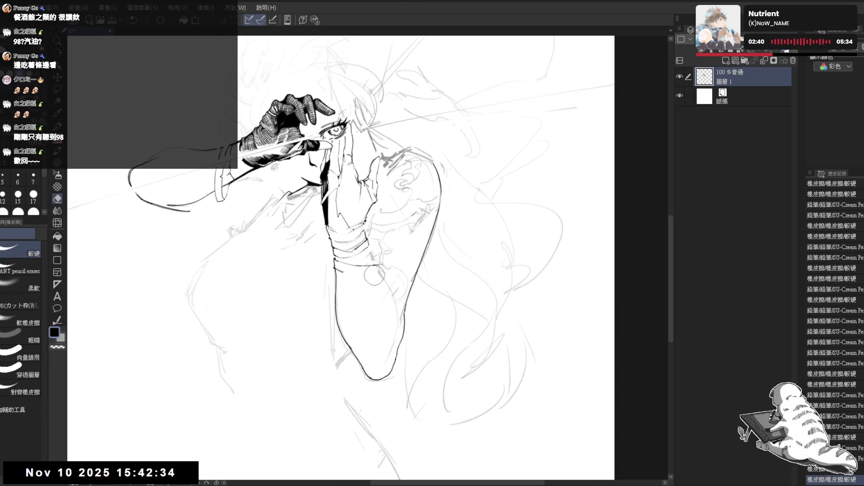
mouse_move(360, 325)
left_mouse_down()
mouse_move(336, 387)
mouse_move(318, 380)
left_mouse_up()
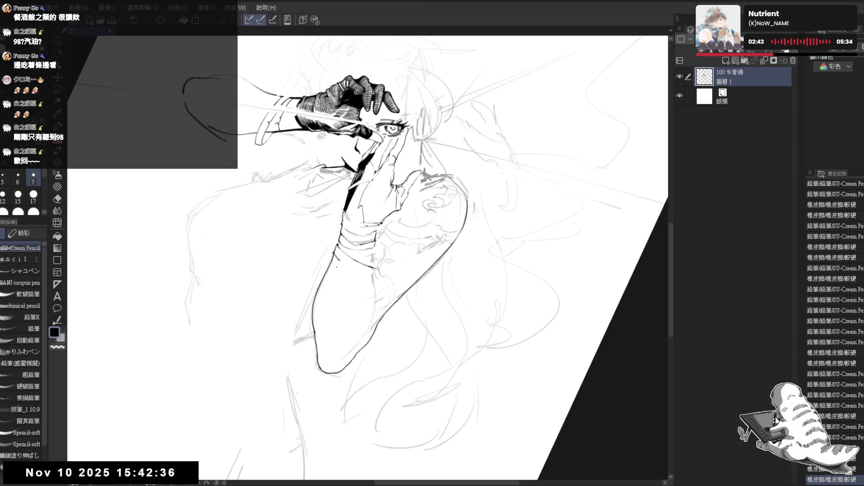
mouse_move(337, 261)
left_mouse_down()
mouse_move(372, 269)
mouse_move(374, 258)
left_mouse_up()
key("ctrl+z")
Add a tiny ink touch-up on the arm with the Pencil
key("e")
key("p")
key("e")
key("p")
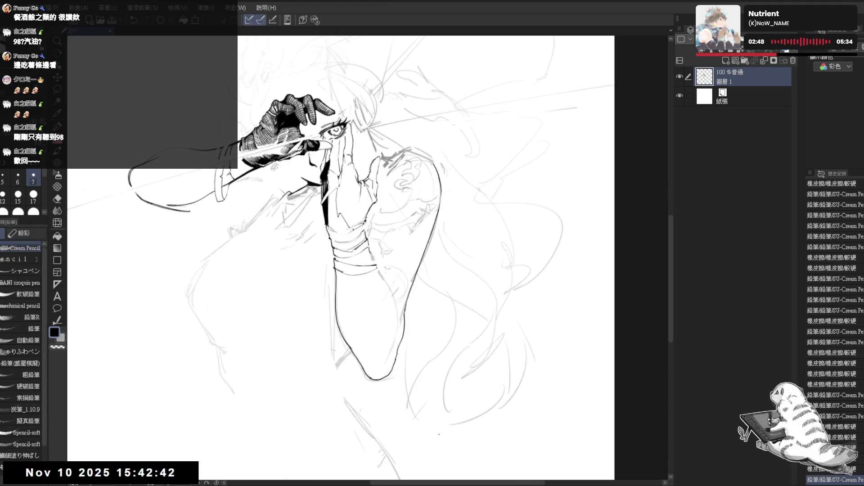
scroll(329, 177, "up", 3)
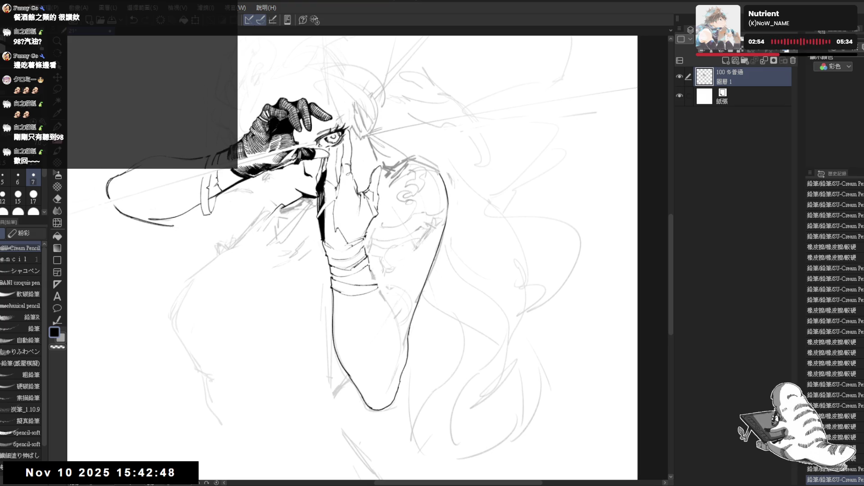
left_click_drag(322, 157, 327, 174)
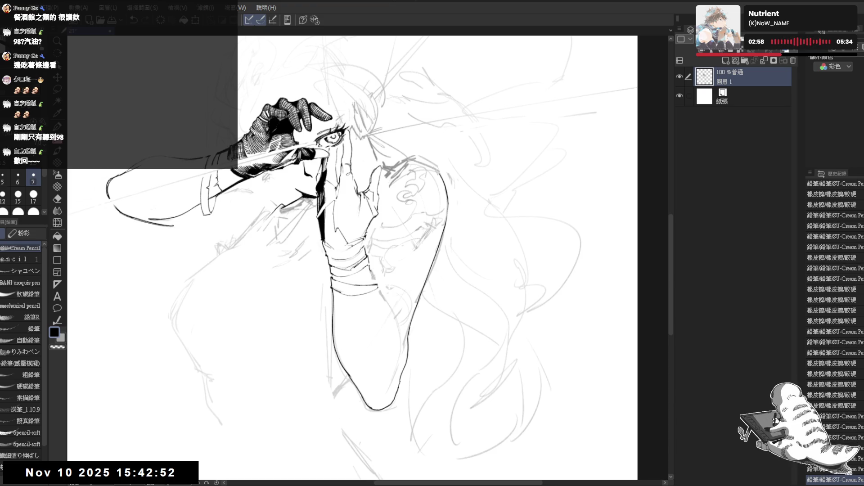
Undo a short ink stroke and reduce the brush size from 7 to 6
left_click_drag(321, 168, 326, 176)
key("ctrl+z")
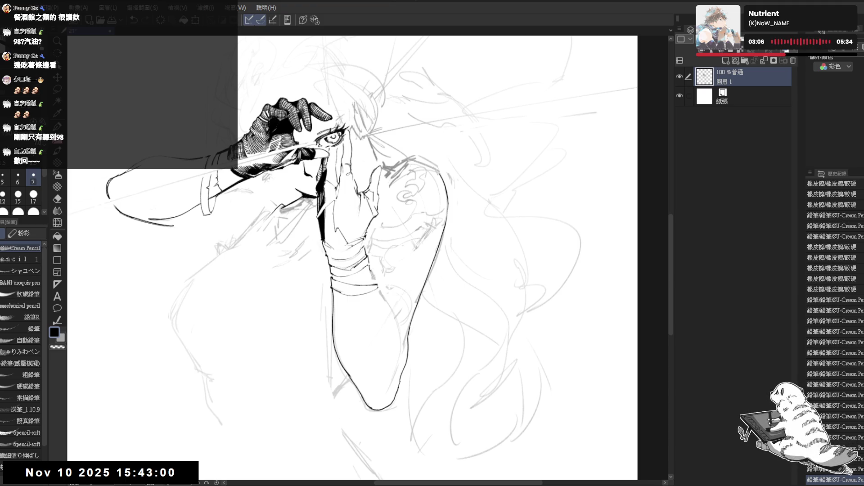
key("bracketleft")
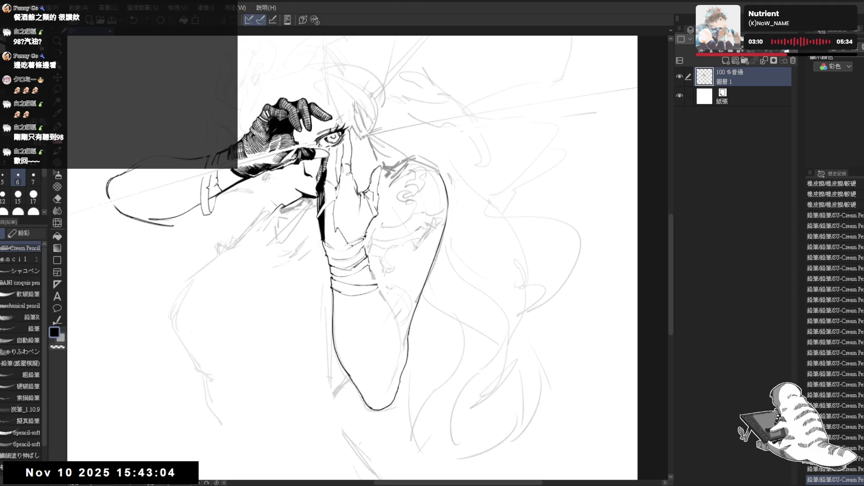
Rotate the canvas view about 13 degrees, then reset it upright and pan down and left
key("h")
key("h")
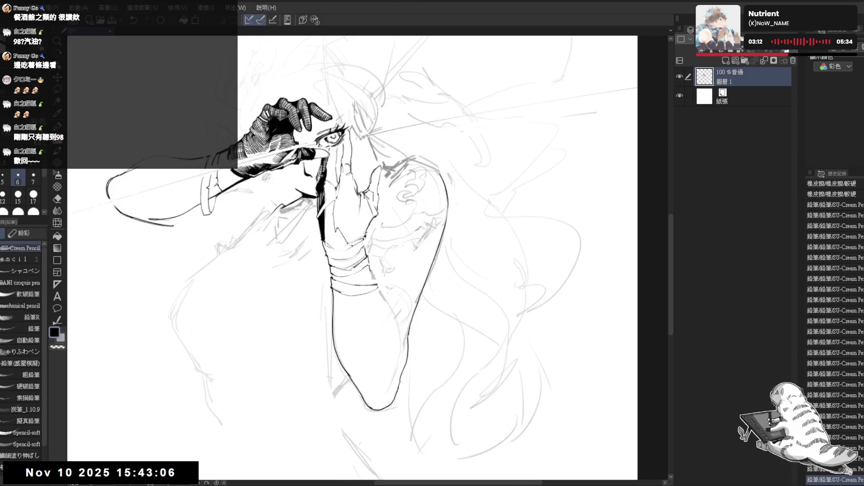
left_click_drag(310, 228, 342, 207)
key("p")
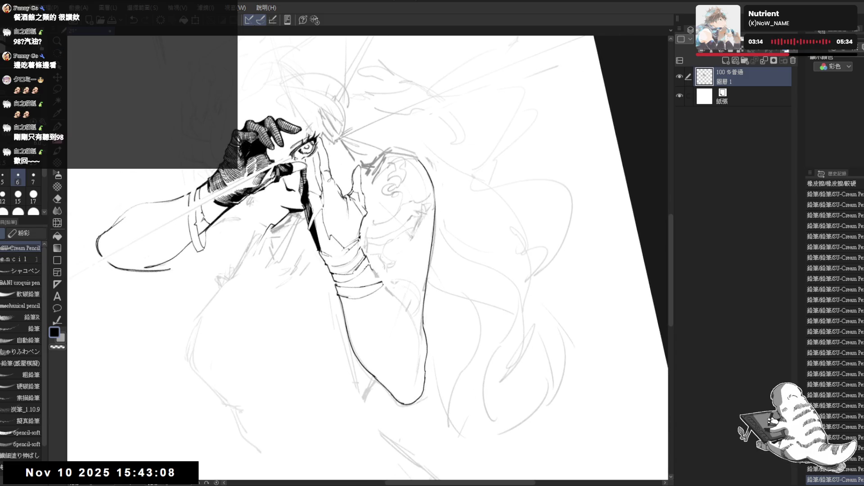
key("ctrl+at")
left_click_drag(388, 255, 389, 266)
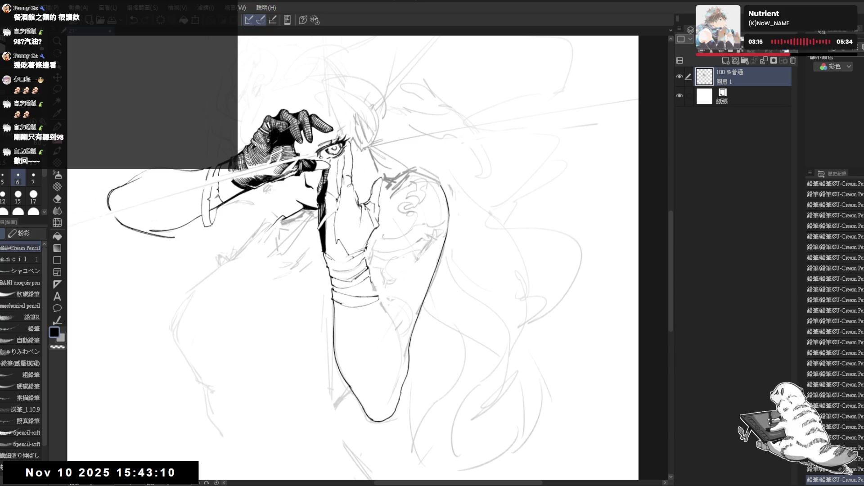
scroll(389, 267, "down", 3)
scroll(342, 166, "up", 2)
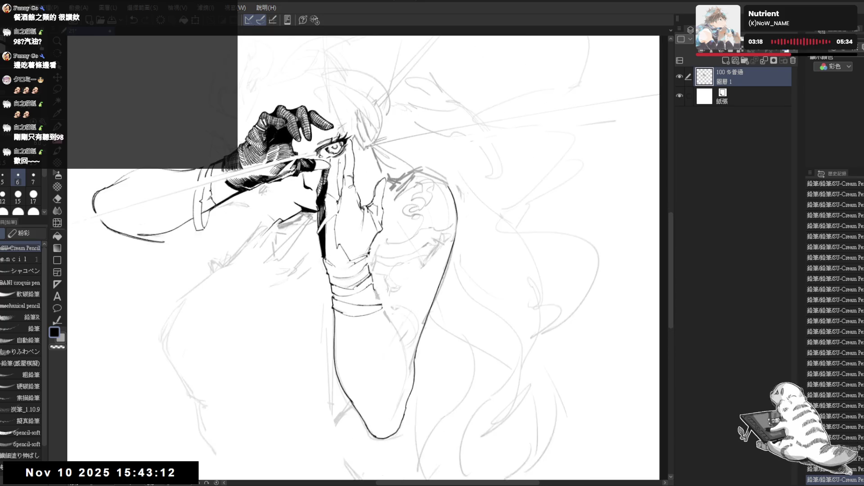
mouse_move(372, 190)
left_mouse_down()
mouse_move(311, 211)
mouse_move(311, 198)
mouse_move(320, 207)
mouse_move(321, 195)
left_mouse_up()
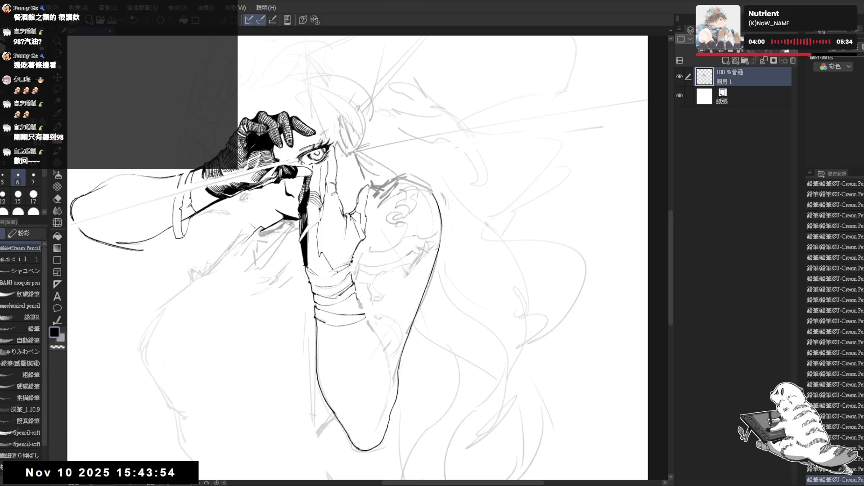
Reposition the canvas view slightly left and down for inking with the Pencil
left_click_drag(360, 247, 405, 293)
key("p")
left_click_drag(371, 199, 349, 211)
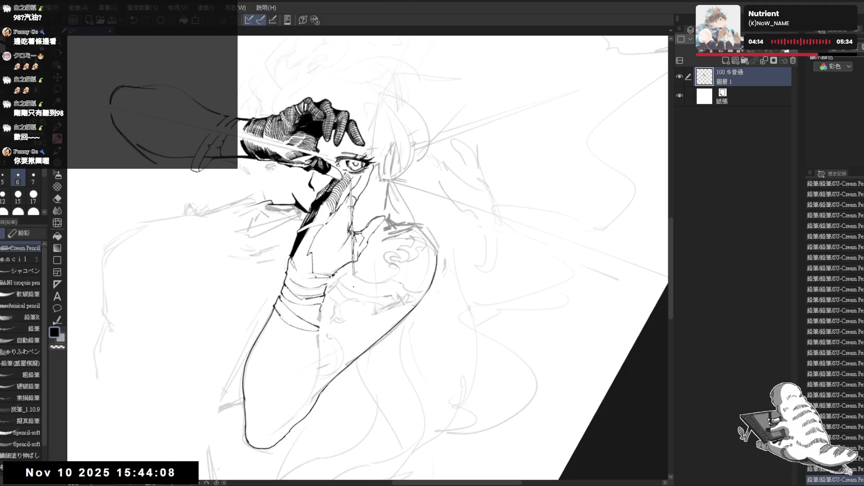
Mirror and rotate the view 30° clockwise, then erase a stray ink line near the face
key("h")
key("h")
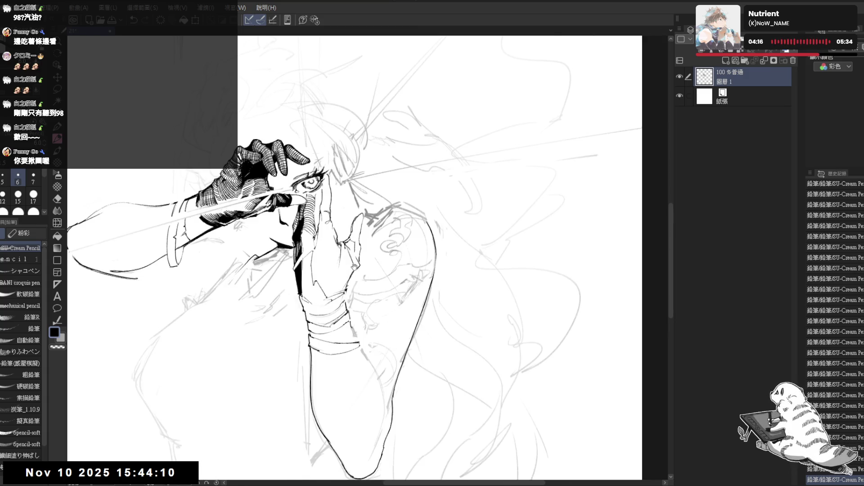
key("asciicircum")
key("asciicircum")
key("e")
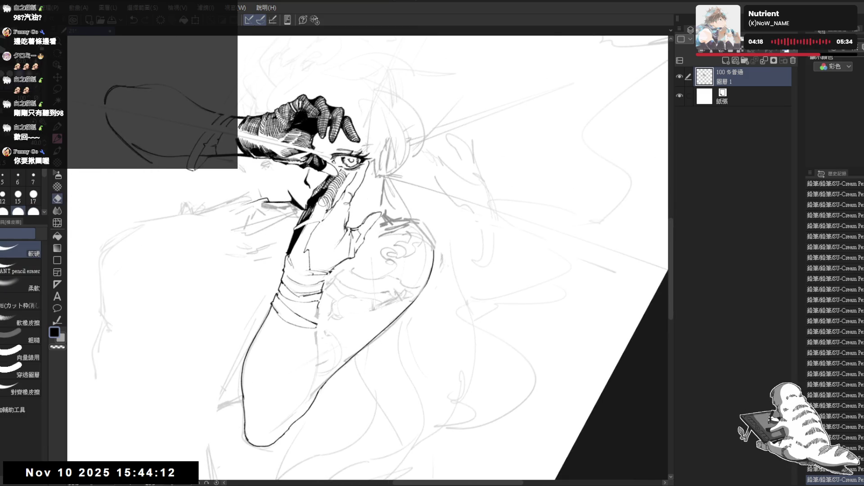
left_click_drag(322, 202, 327, 210)
key("p")
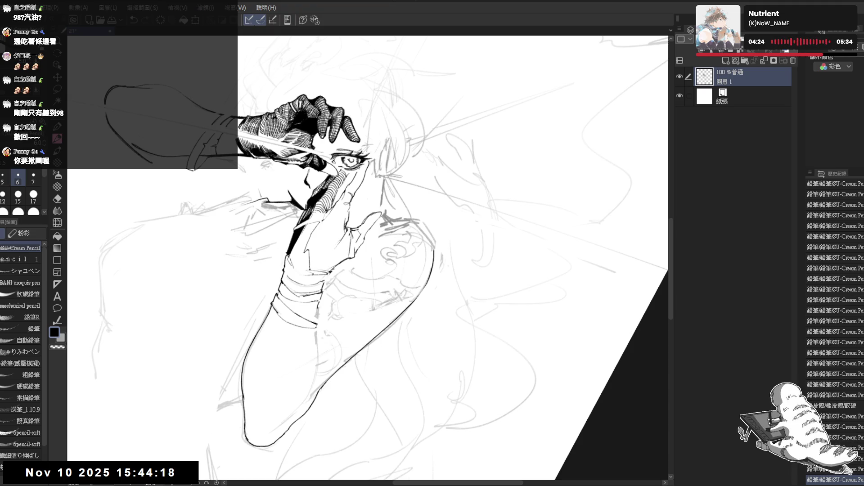
Reset the view orientation, then erase stray ink marks on the face and along the arm
key("minus")
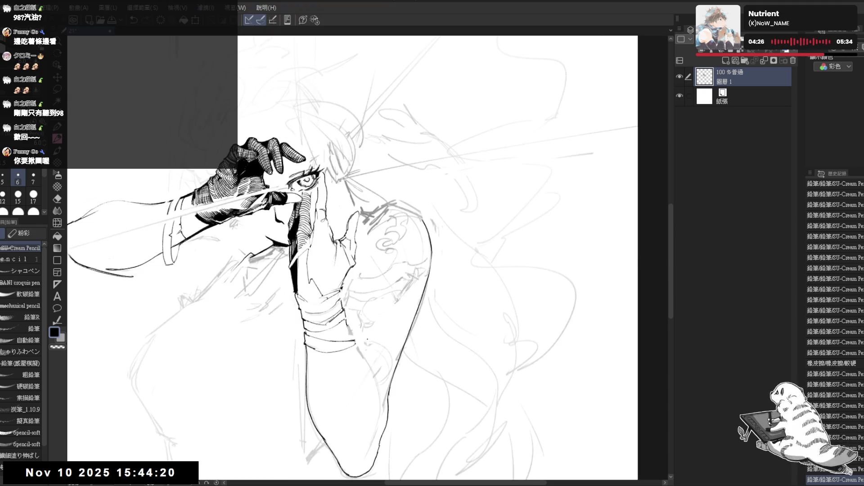
key("h")
key("h")
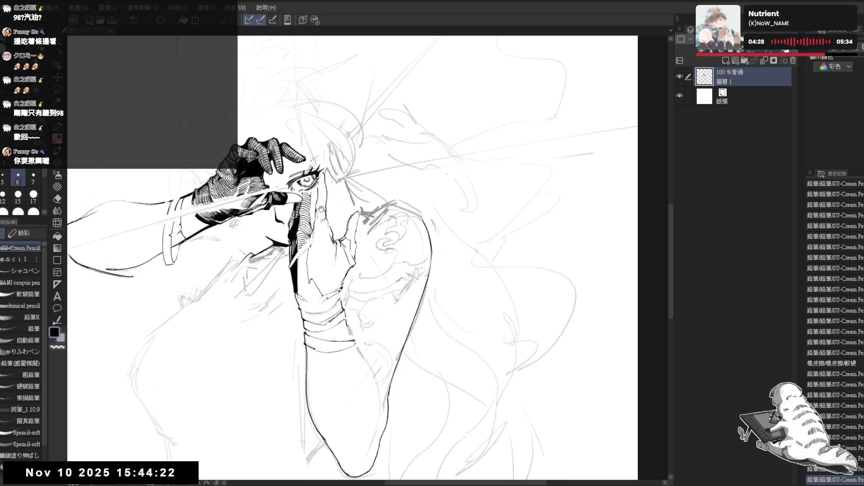
left_click_drag(342, 233, 334, 232)
key("e")
key("asciicircum")
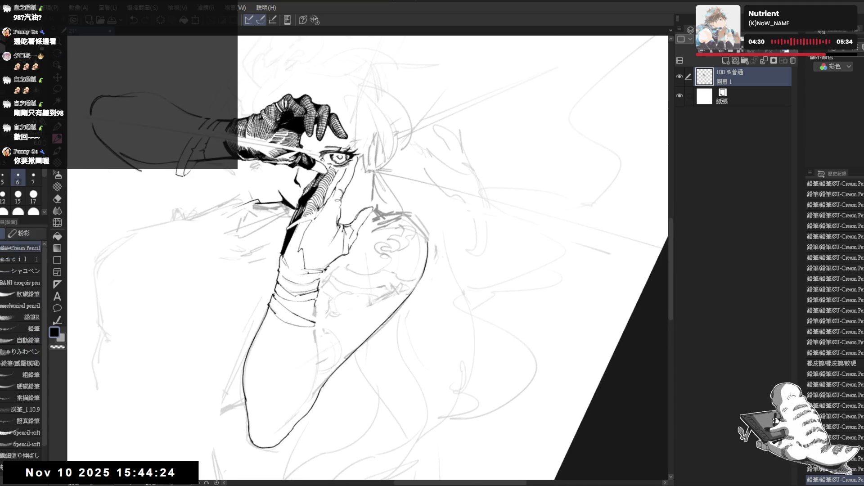
left_click_drag(336, 201, 337, 202)
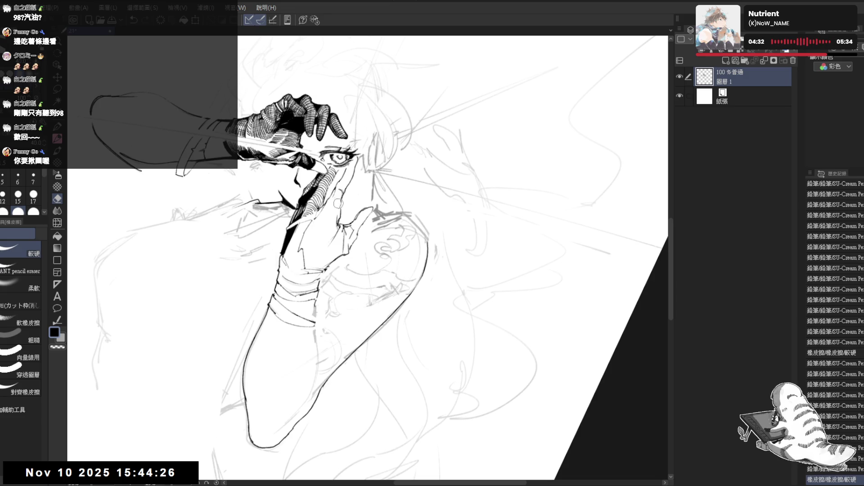
left_click_drag(360, 292, 362, 295)
key("p")
Rotate the view about 15° counterclockwise and pick the freehand lasso selection
scroll(362, 295, "up", 1)
key("minus")
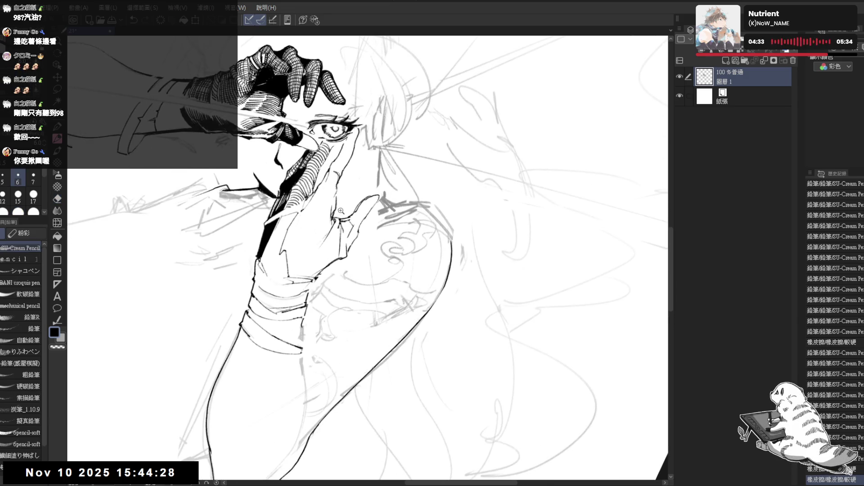
key("minus")
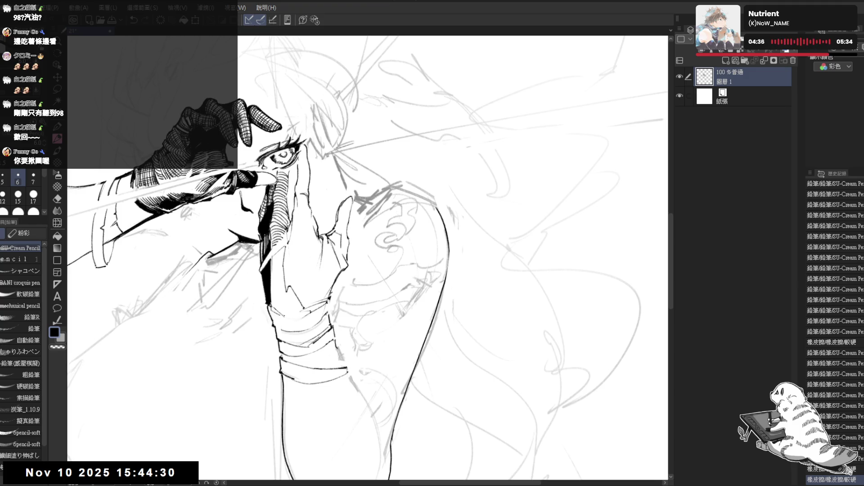
key("e")
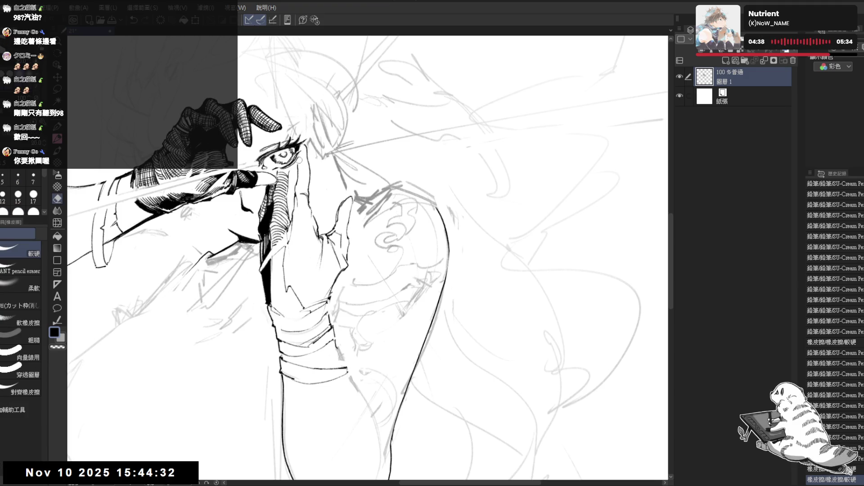
key("m")
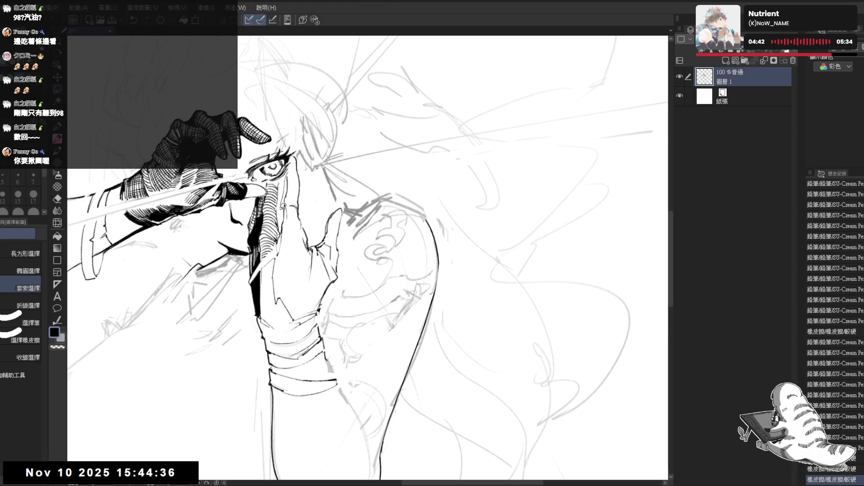
Lasso the inked nose, move it into place, deselect, and erase a small mark beside it
mouse_move(282, 207)
left_mouse_down()
mouse_move(283, 233)
mouse_move(301, 231)
mouse_move(297, 151)
mouse_move(301, 185)
left_mouse_up()
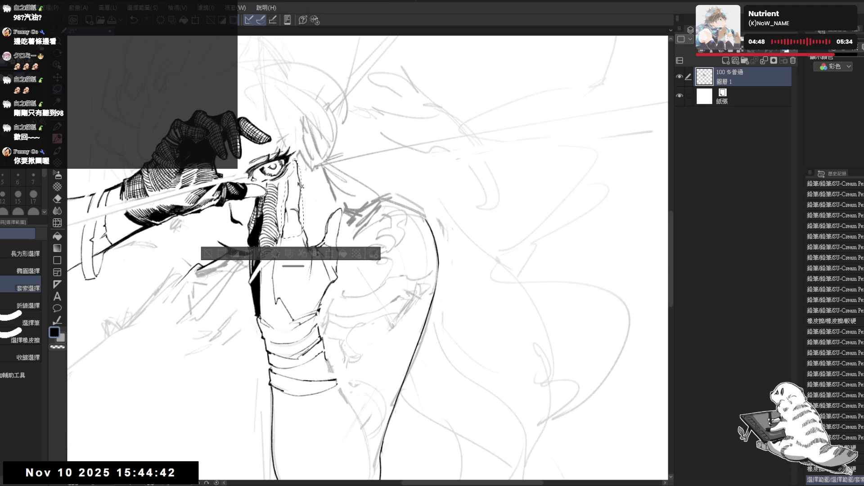
key("ctrl+d")
key("h")
key("h")
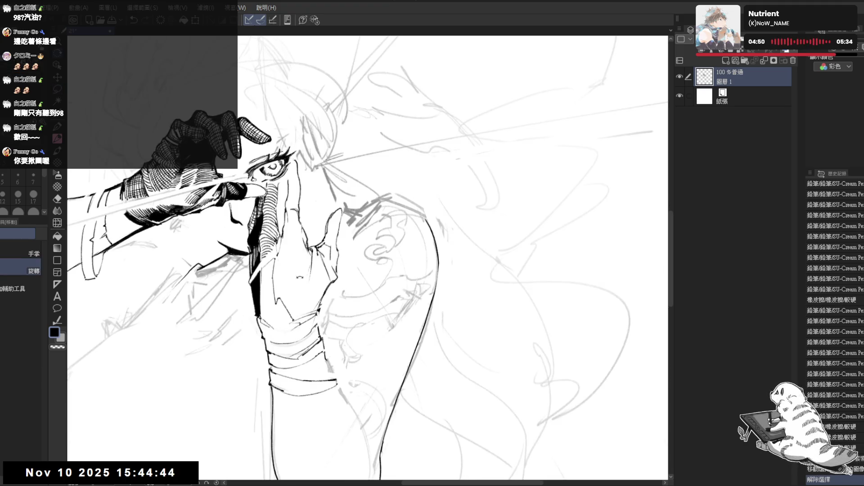
key("asciicircum")
key("e")
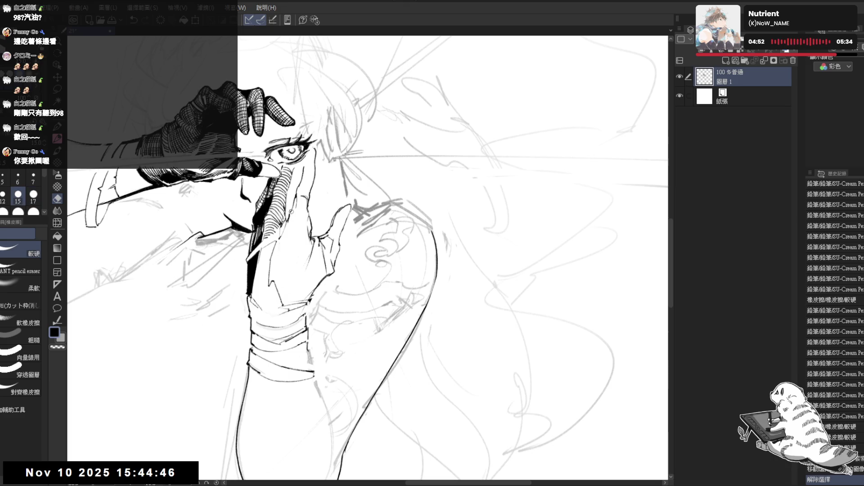
left_click(291, 216)
Erase small marks near the nose and add a short ink stroke
key("p")
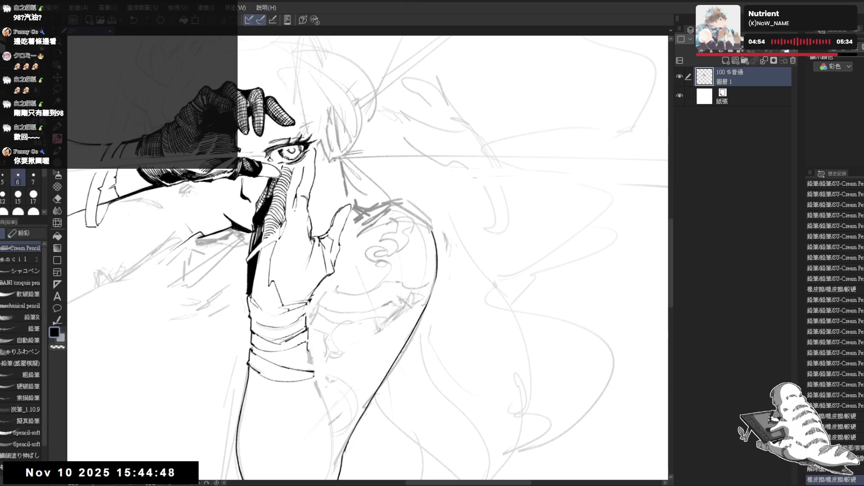
key("e")
mouse_move(296, 198)
left_mouse_down()
mouse_move(296, 211)
mouse_move(298, 198)
left_mouse_up()
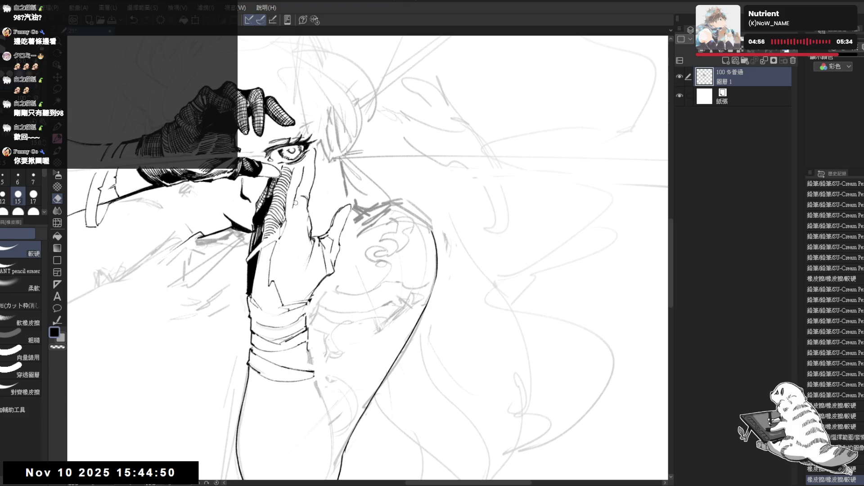
key("p")
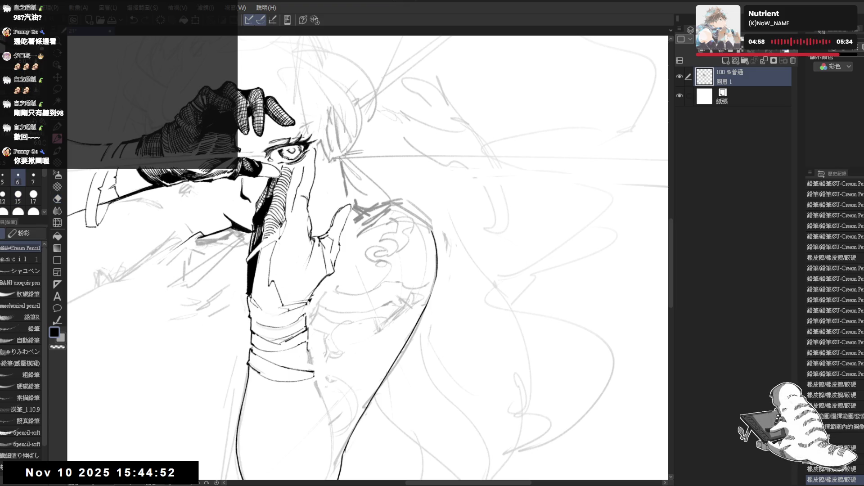
left_click_drag(315, 207, 288, 315)
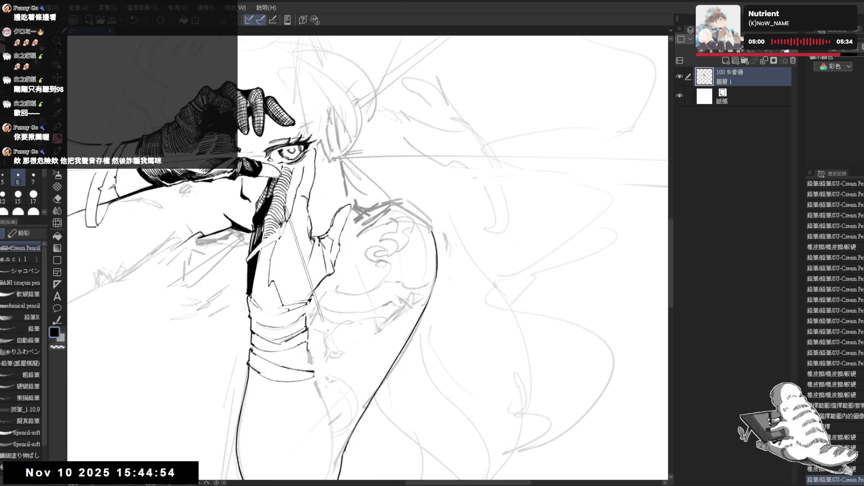
Erase a stray ink mark, then pan and rotate the view and add a small stroke near the face
key("h")
key("h")
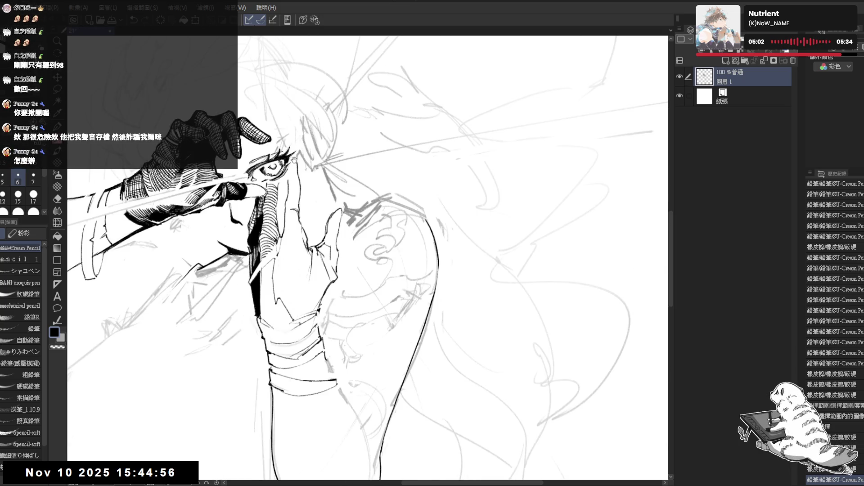
key("e")
left_click_drag(296, 164, 298, 168)
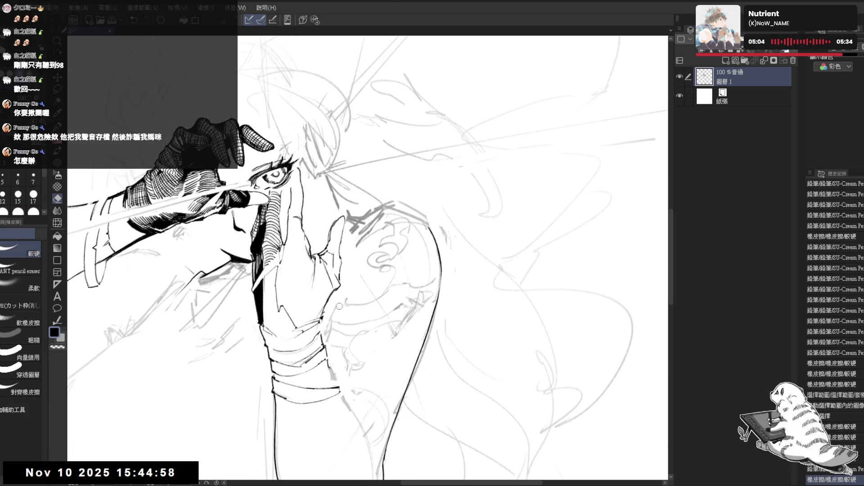
key("p")
left_click_drag(319, 296, 315, 288)
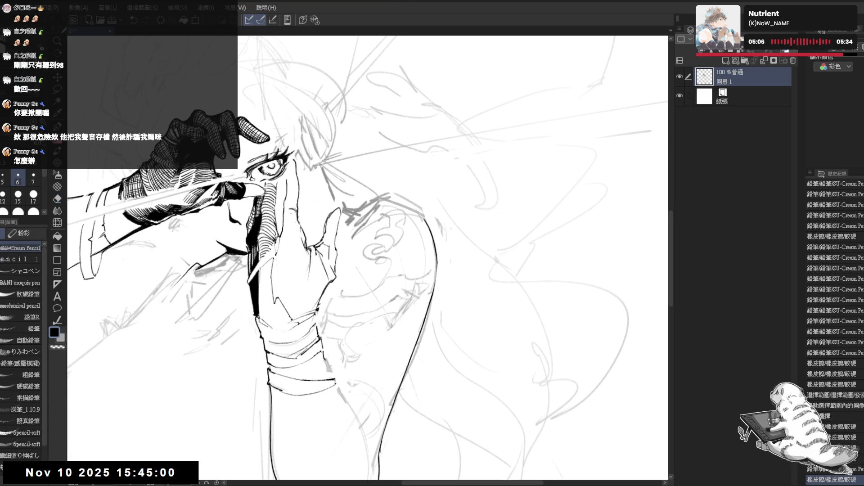
mouse_move(270, 315)
left_mouse_down()
mouse_move(266, 270)
mouse_move(279, 234)
left_mouse_up()
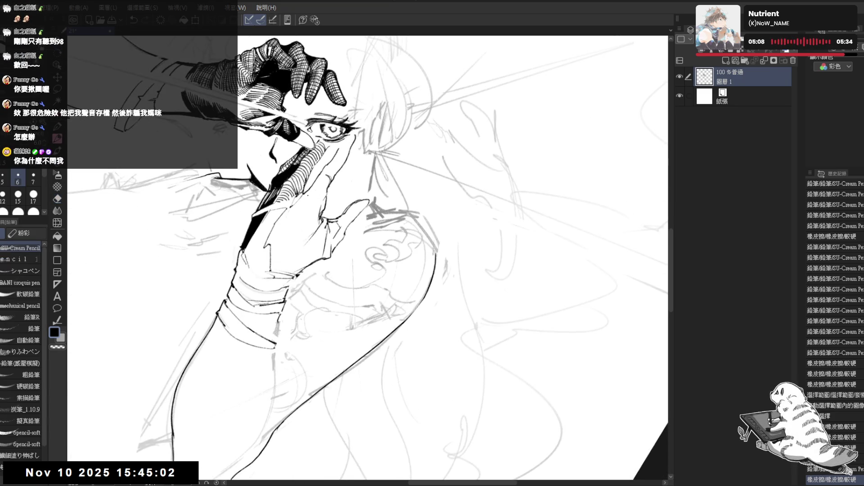
mouse_move(308, 193)
left_mouse_down()
mouse_move(314, 197)
mouse_move(327, 180)
left_mouse_up()
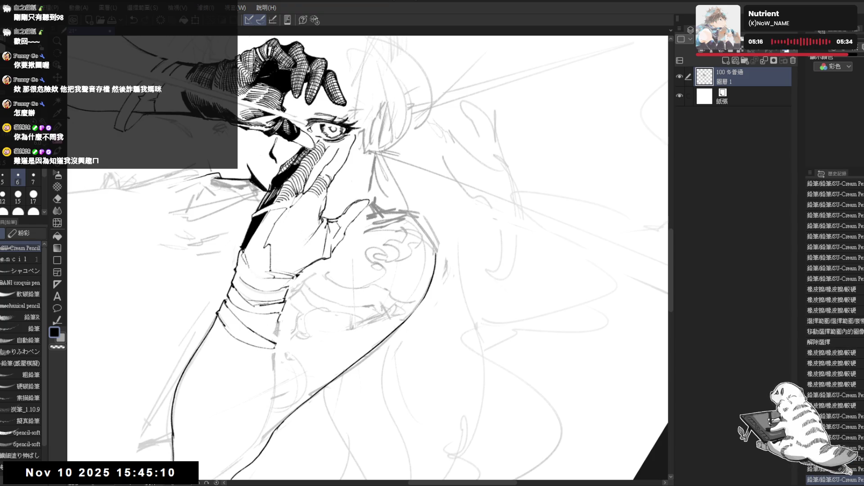
Erase stray marks beside the shoulder, thicken the pencil to 7, and redraw the short shoulder strokes
key("e")
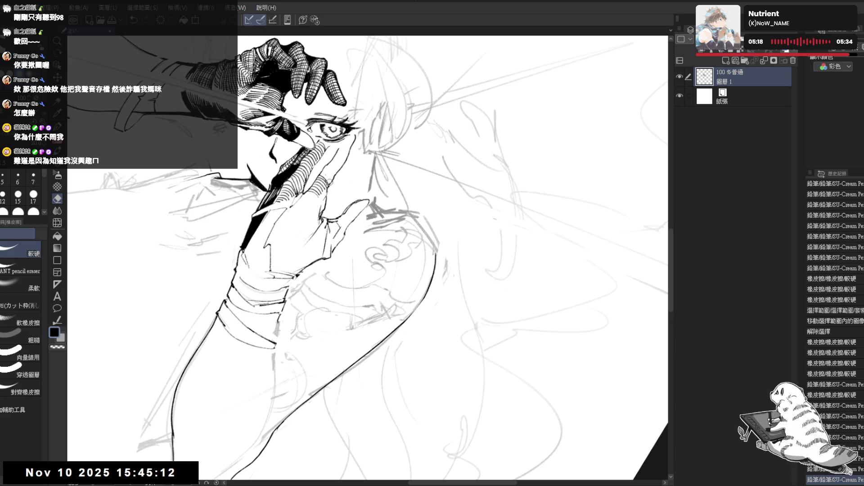
left_click_drag(322, 179, 330, 167)
key("p")
key("bracketright")
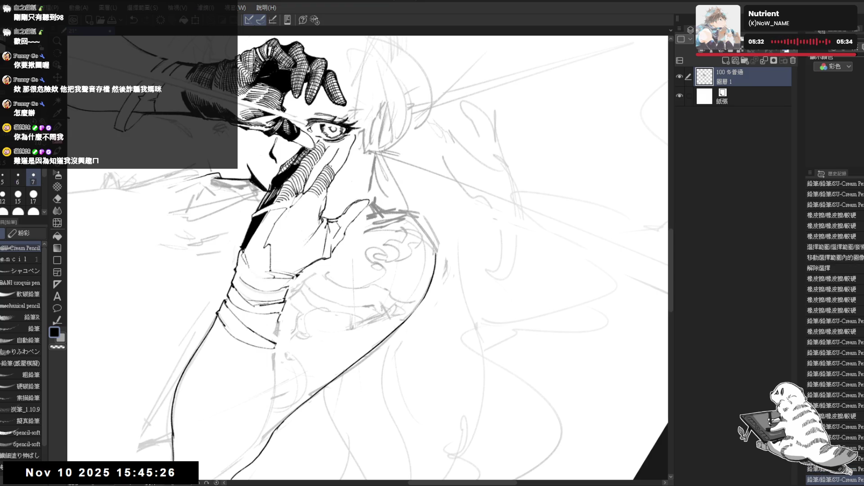
key("ctrl+z")
left_click_drag(336, 170, 331, 163)
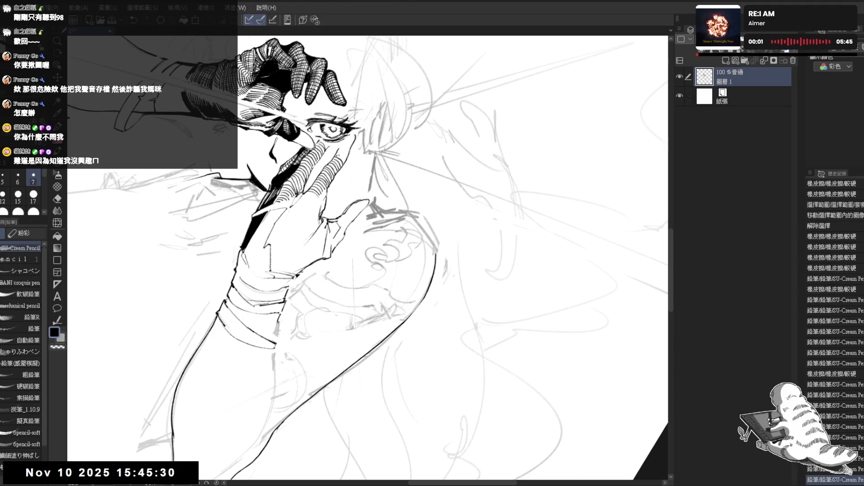
left_click_drag(338, 150, 341, 162)
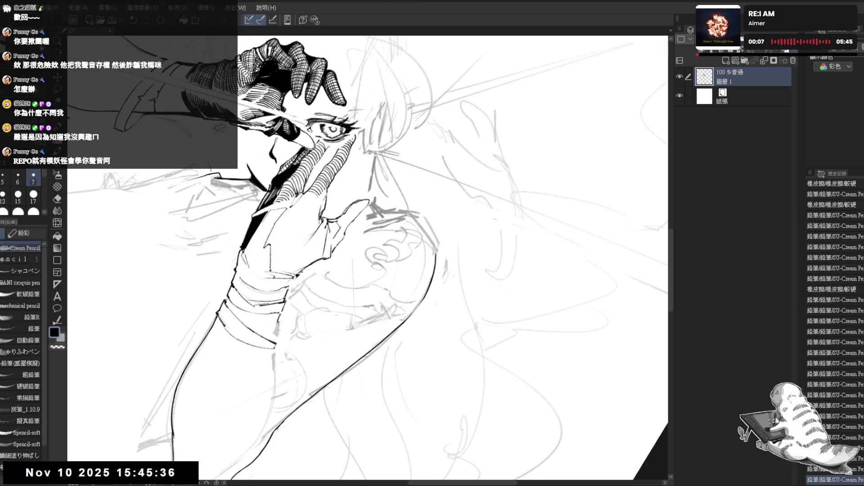
key("ctrl+at")
key("h")
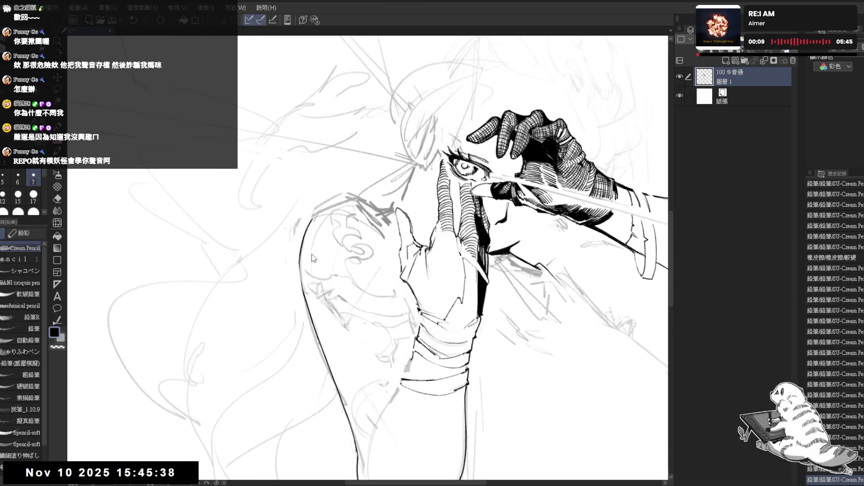
key("h")
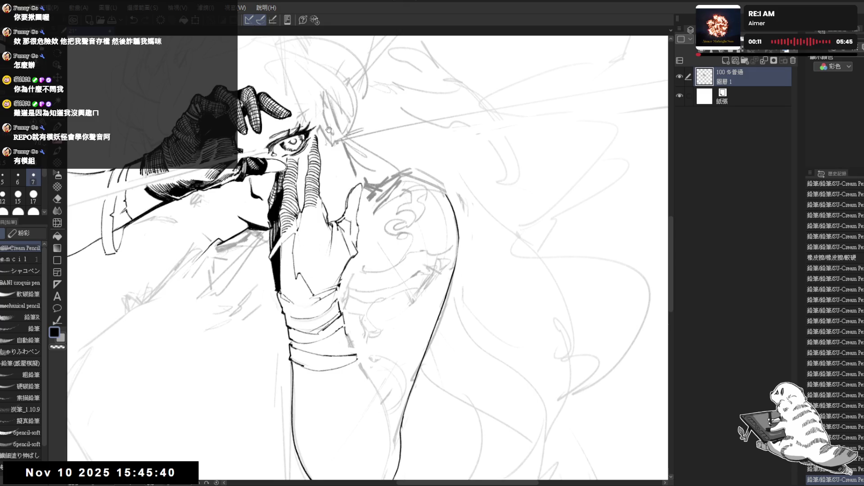
key("ctrl+at")
key("h")
key("h")
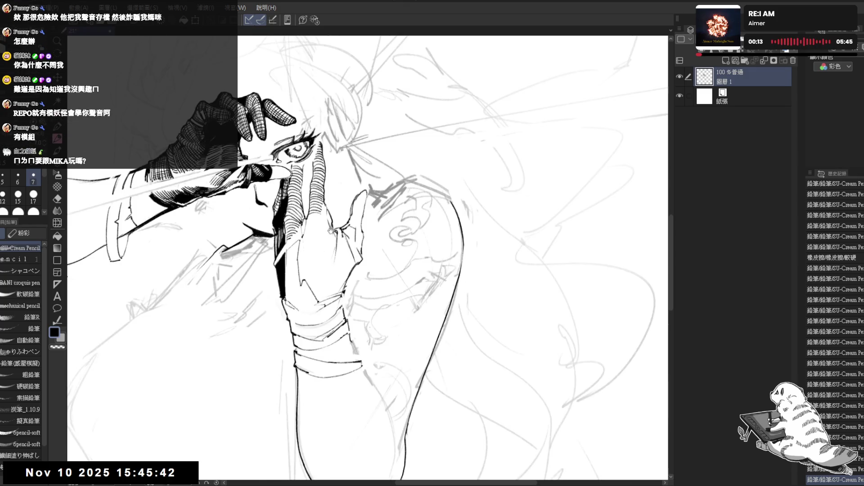
left_click_drag(325, 196, 333, 238)
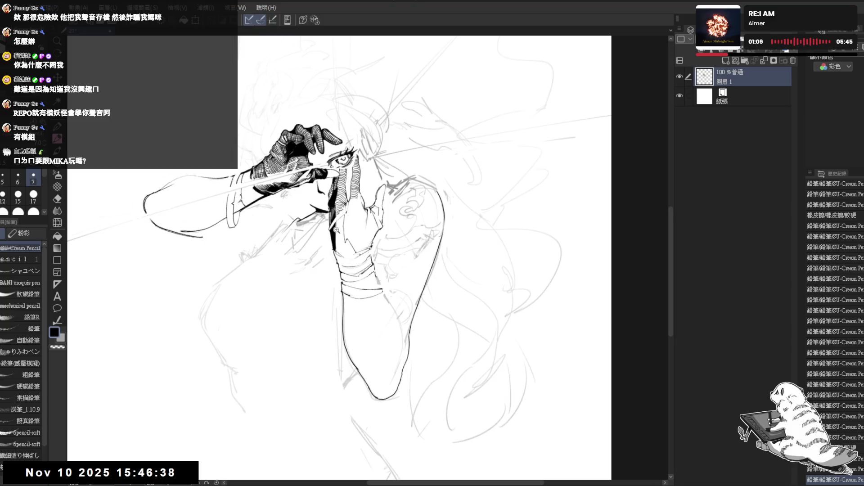
Add short ink strokes around the wrist, mirroring the view to check them
left_click(335, 230)
mouse_move(330, 227)
left_mouse_down()
mouse_move(334, 240)
mouse_move(346, 221)
left_mouse_up()
left_click_drag(342, 211, 347, 222)
left_click_drag(341, 212, 347, 221)
key("h")
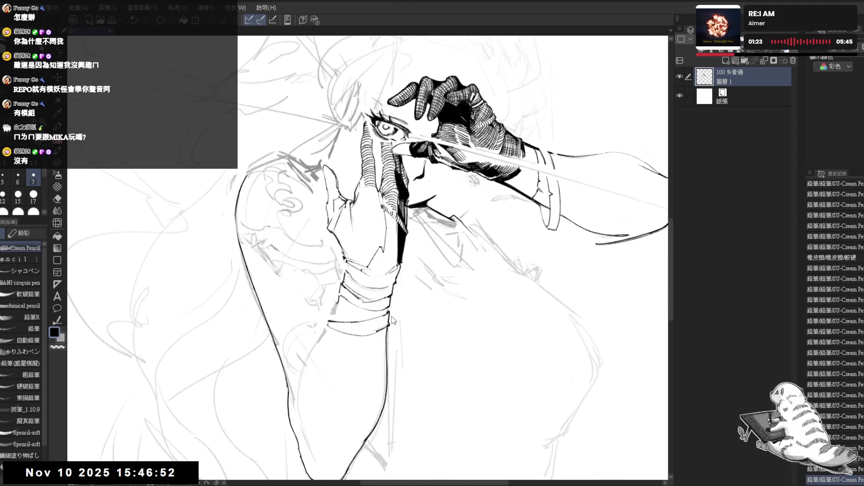
key("h")
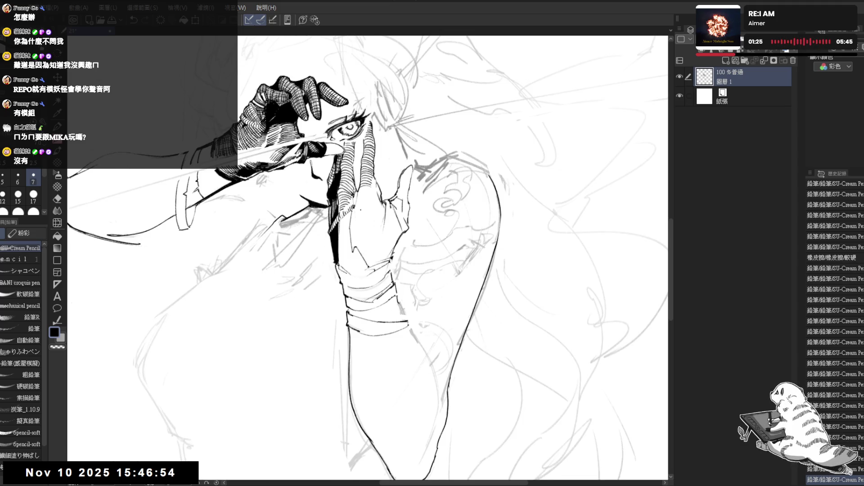
Erase a small stray mark beside the wrist and resume drawing with the pencil
key("e")
left_click(354, 212)
key("p")
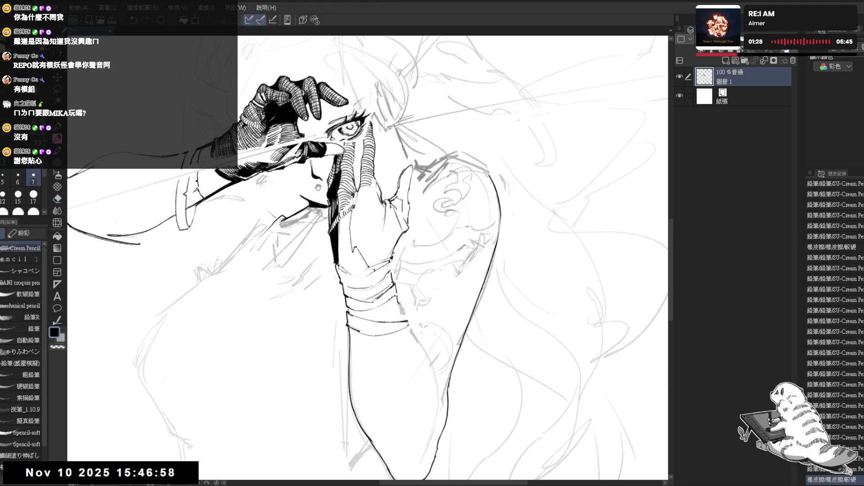
mouse_move(318, 187)
left_mouse_down()
mouse_move(340, 215)
mouse_move(353, 206)
left_mouse_up()
key("ctrl+z")
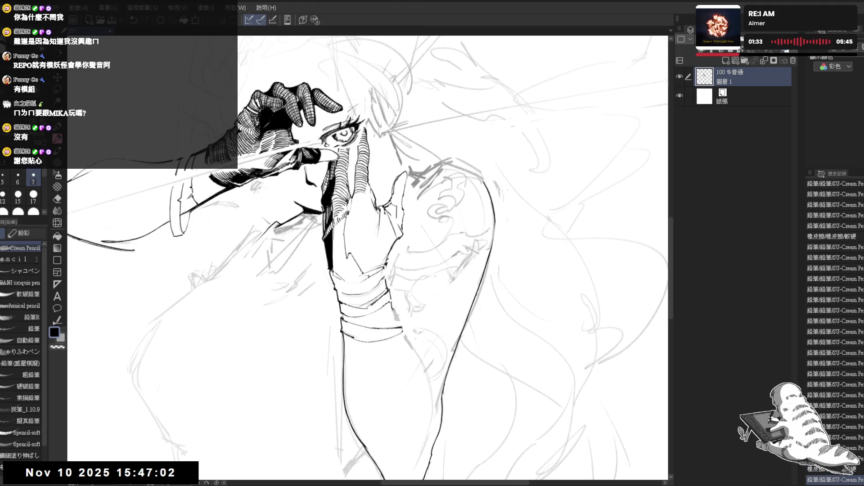
key("ctrl+y")
key("ctrl+y")
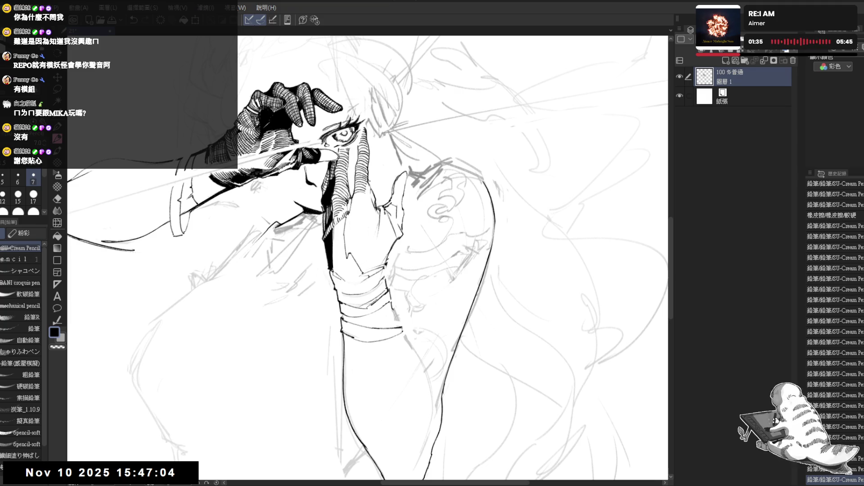
left_click_drag(401, 142, 409, 120)
scroll(407, 120, "down", 1)
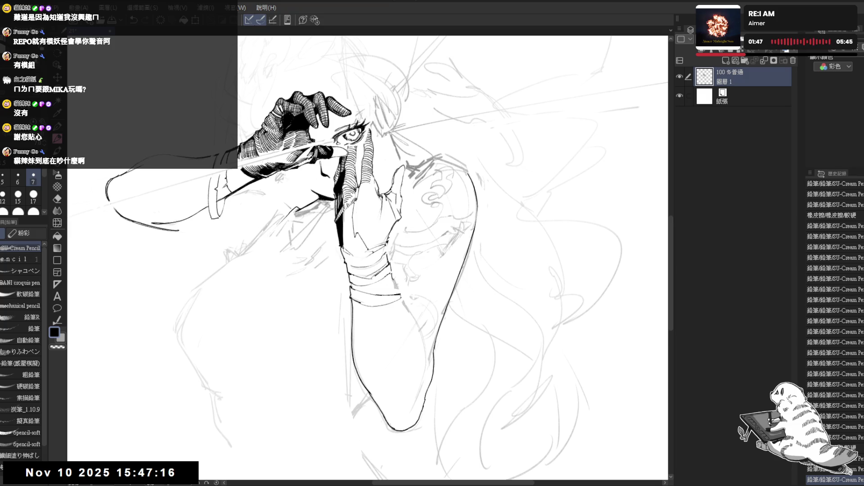
scroll(355, 197, "up", 2)
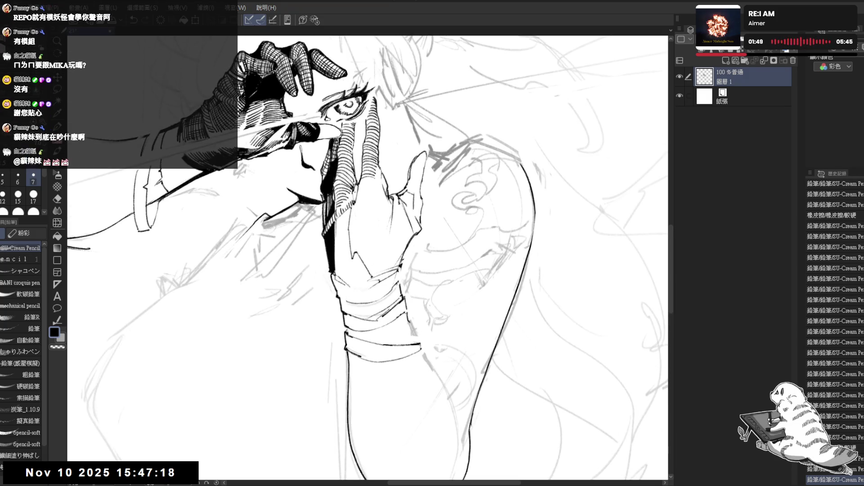
Fill a small shadow area near the hand and erase stray marks around it
key("g")
left_click(360, 198)
key("p")
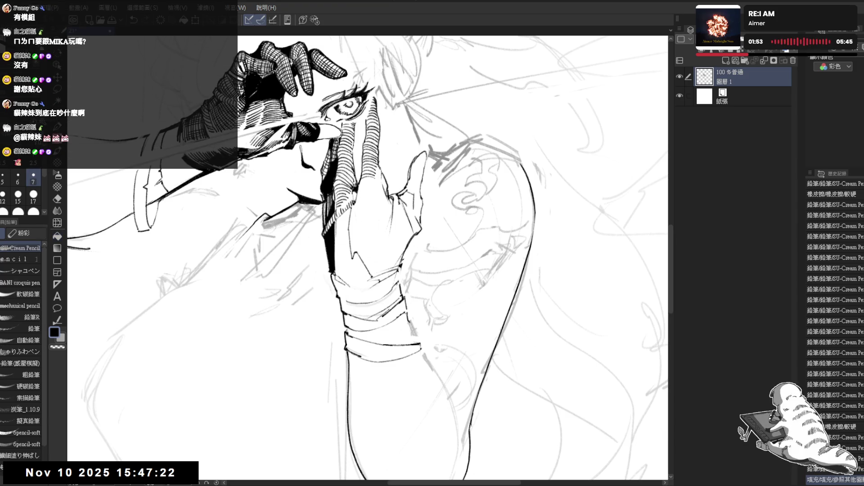
key("e")
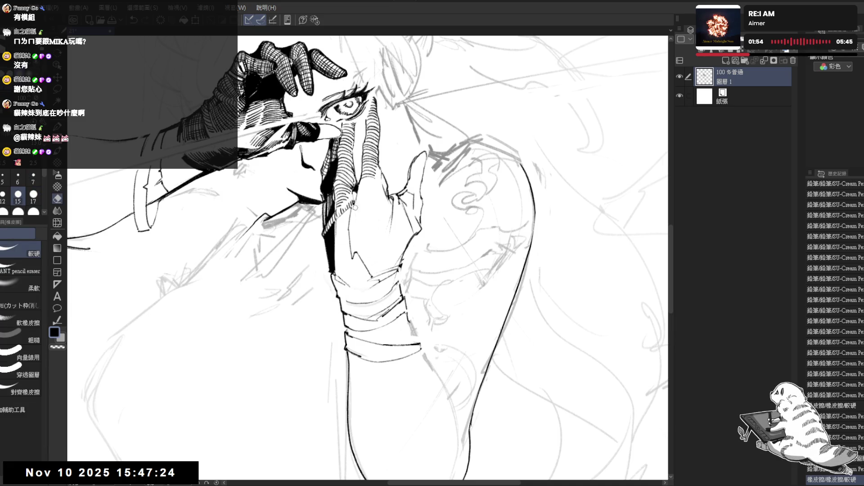
left_click_drag(354, 202, 358, 210)
key("p")
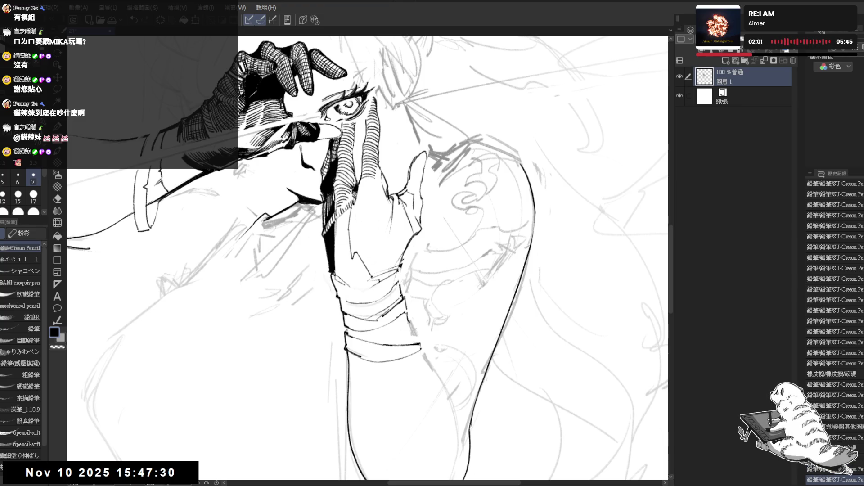
Mirror the view to check proportions, then rotate it so the hand points up-right
key("h")
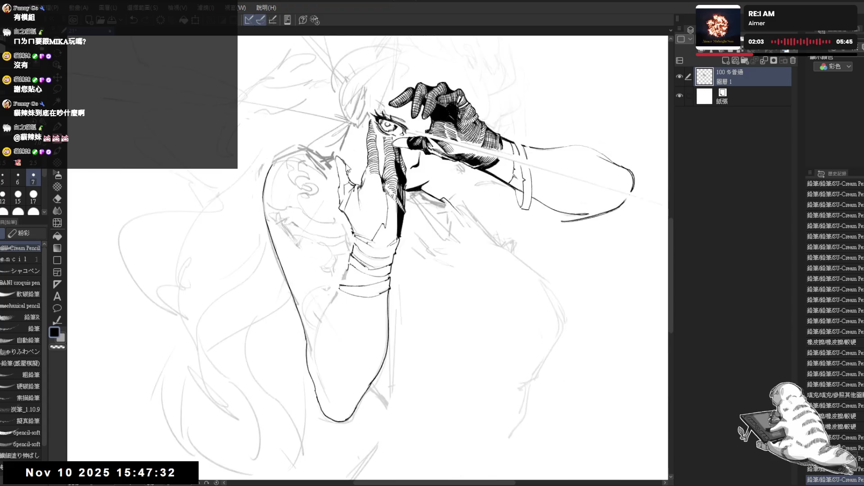
key("h")
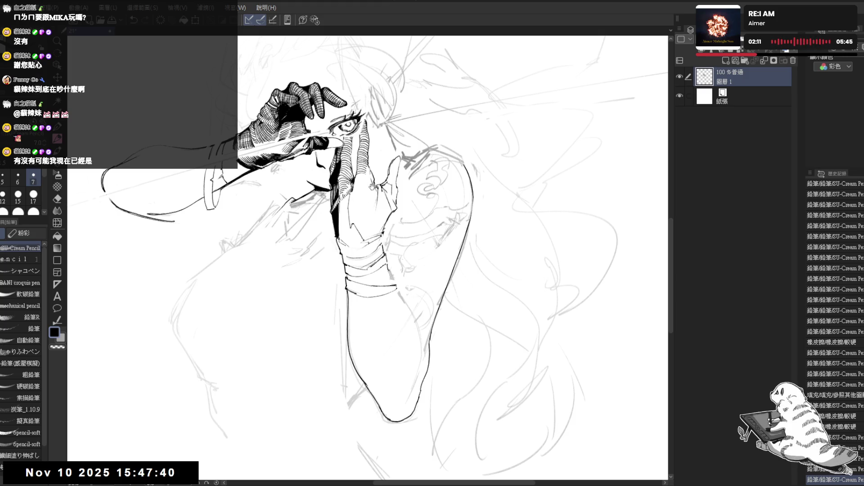
scroll(372, 186, "up", 1)
scroll(349, 169, "up", 1)
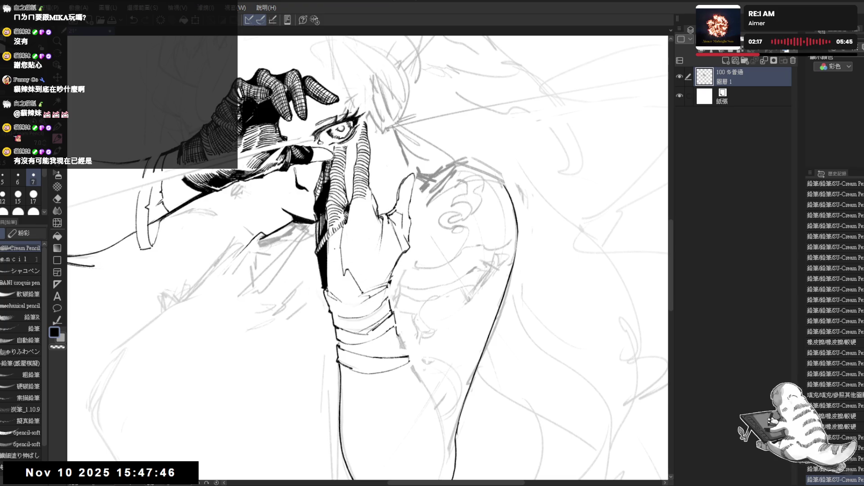
mouse_move(371, 348)
left_mouse_down()
mouse_move(342, 288)
mouse_move(363, 214)
left_mouse_up()
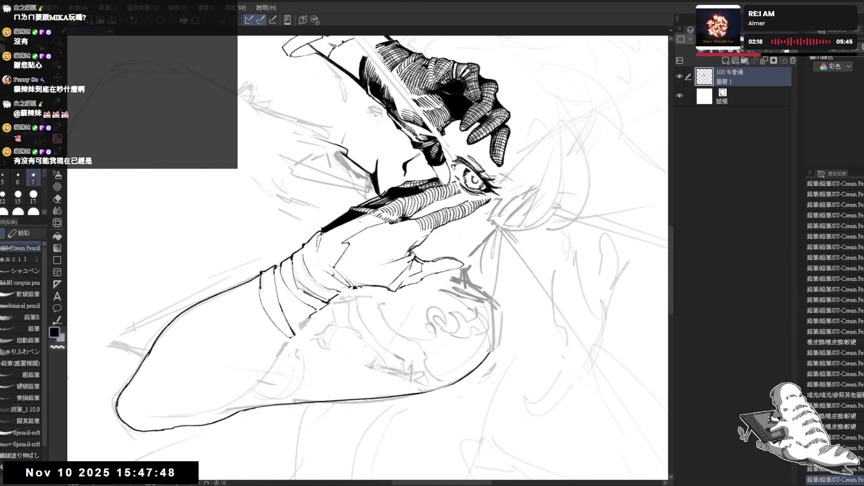
Undo the last arm mark and redraw it with a thinner pencil, turning the arm upright
key("ctrl+z")
key("bracketleft")
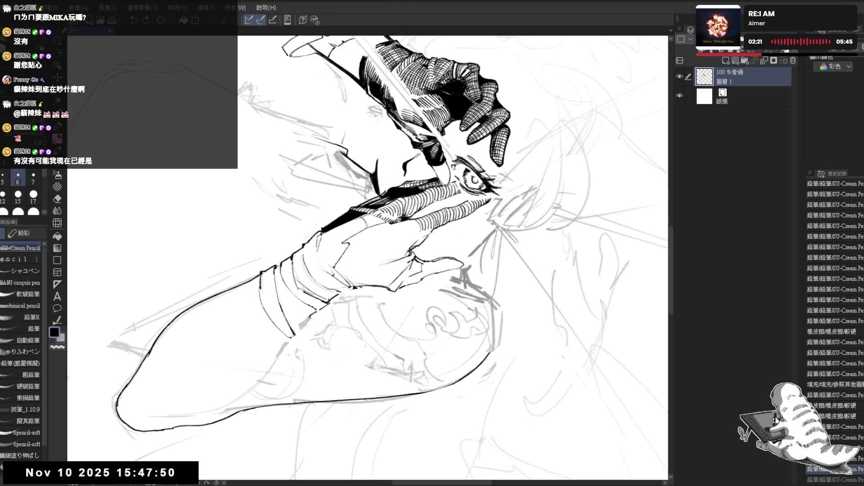
left_click_drag(366, 218, 379, 225)
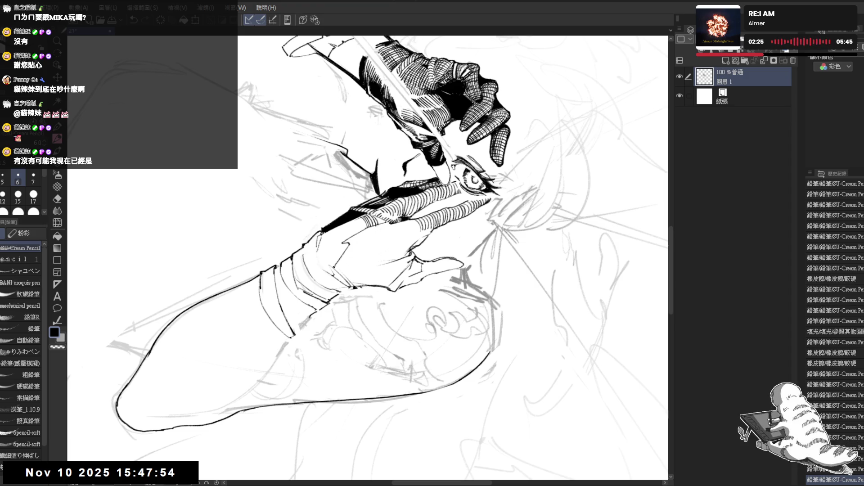
key("minus")
key("minus")
key("minus")
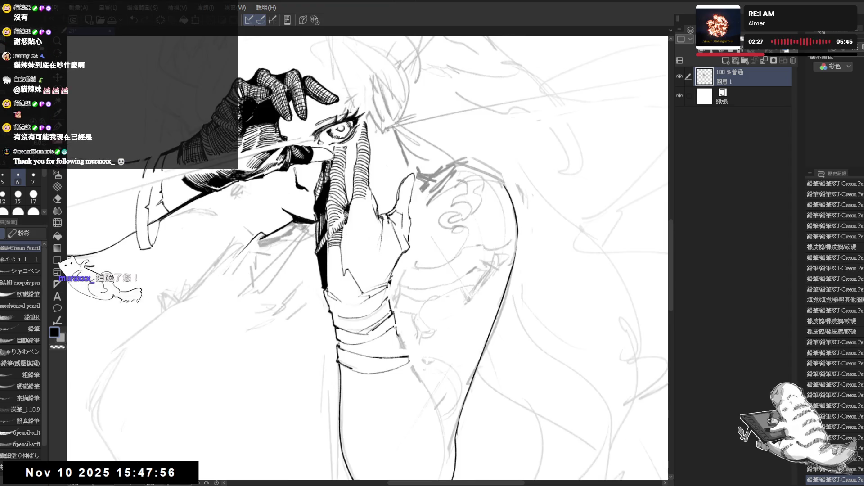
key("h")
key("h")
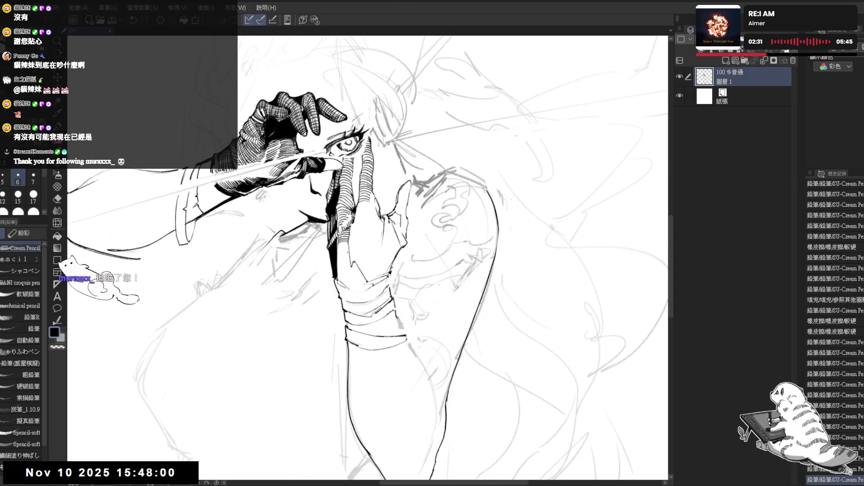
key("minus")
key("minus")
key("minus")
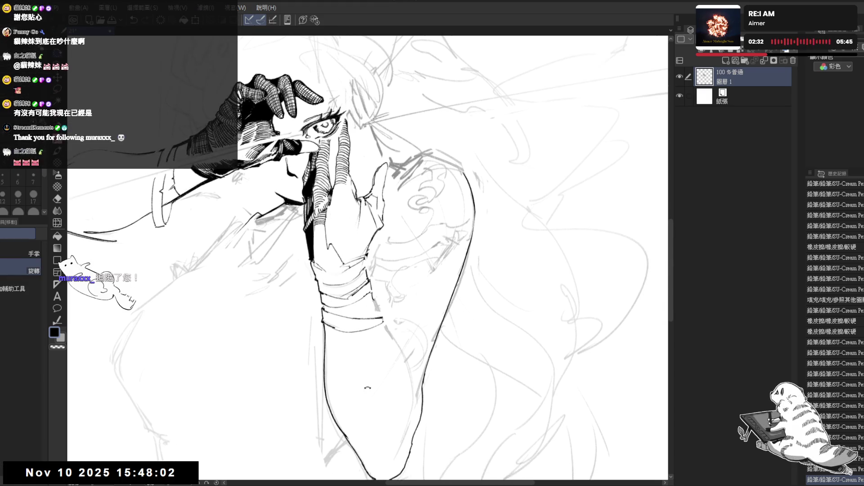
left_click_drag(316, 316, 336, 269)
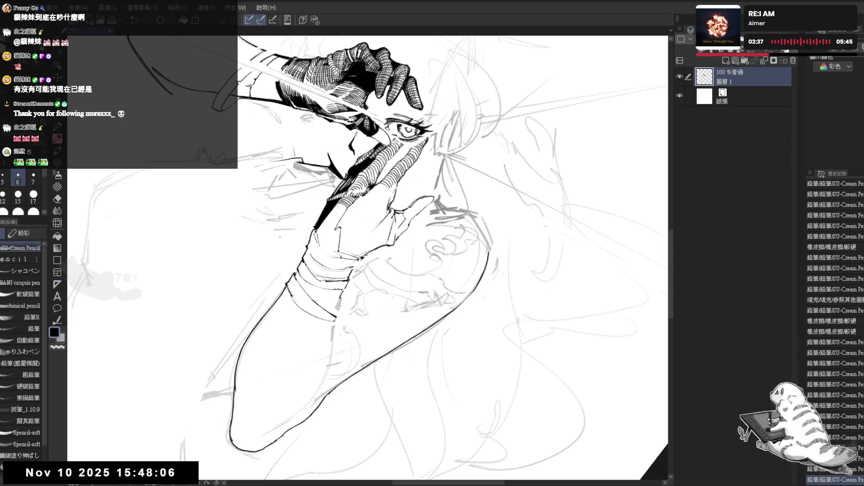
key("minus")
key("minus")
key("minus")
key("minus")
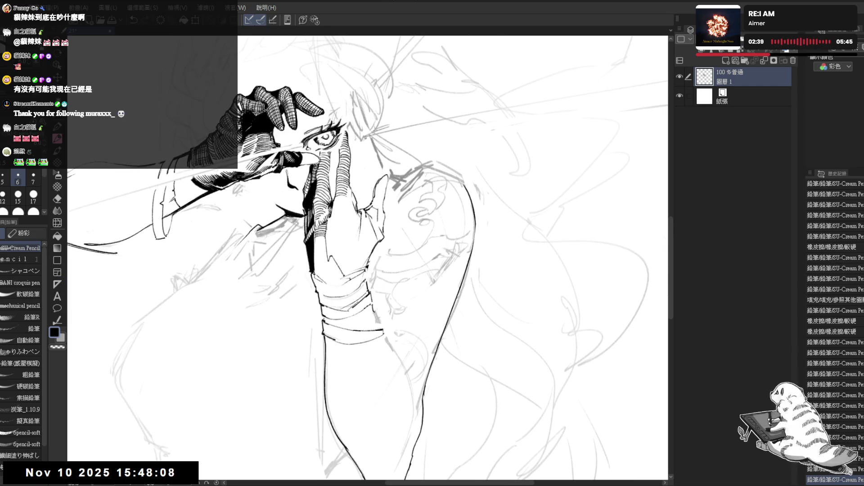
Erase the stray spot on the forearm and reset the canvas view
key("e")
left_click_drag(306, 218, 306, 232)
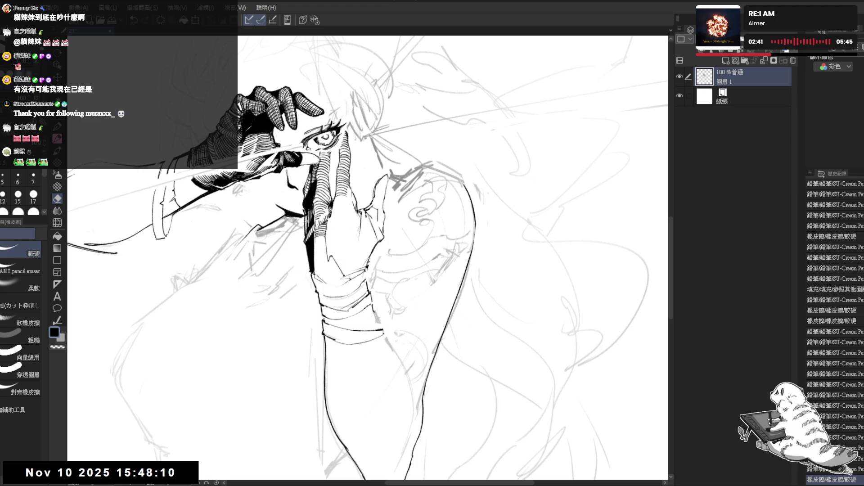
key("p")
key("ctrl+0")
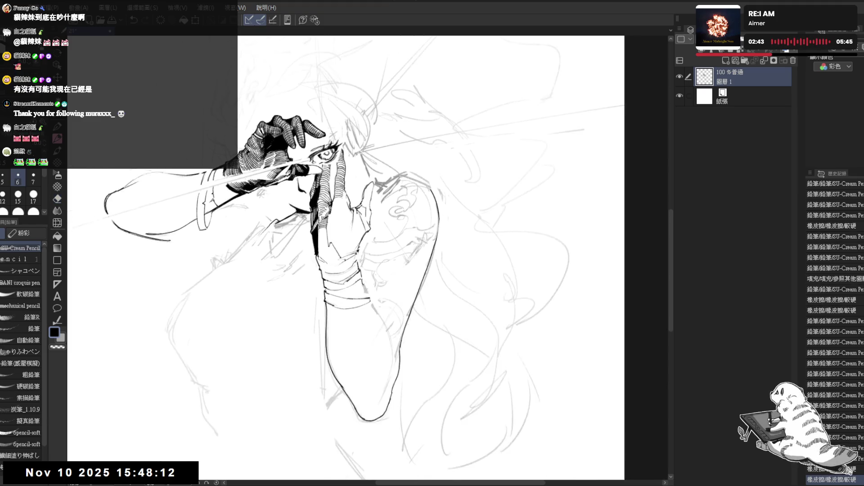
Recentre the view on the face and hand and add a short ink line there
key("ctrl+minus")
key("ctrl+minus")
key("ctrl+minus")
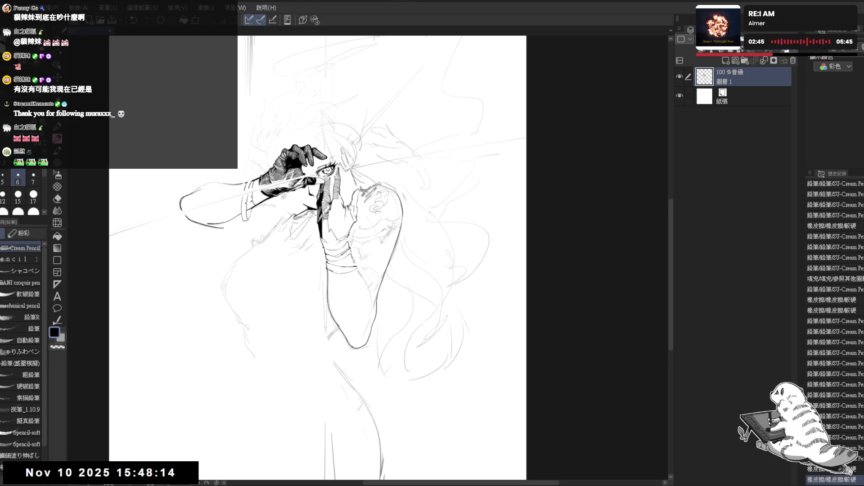
key("ctrl+plus")
key("ctrl+plus")
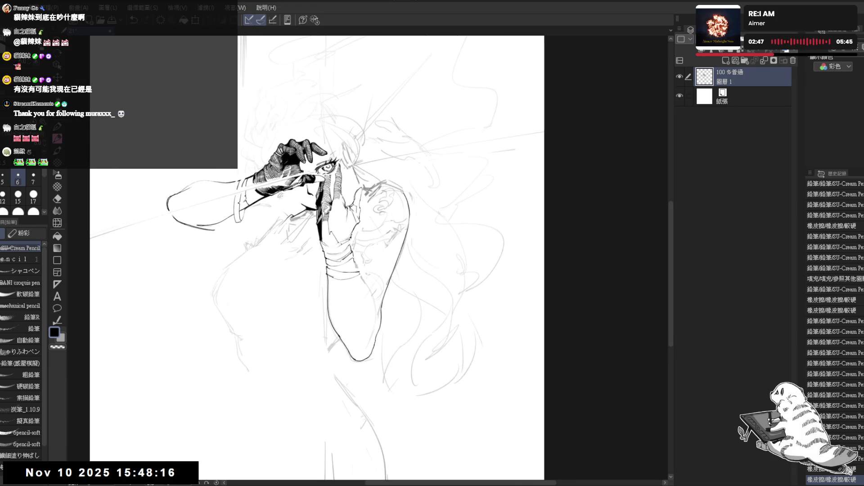
key("ctrl+plus")
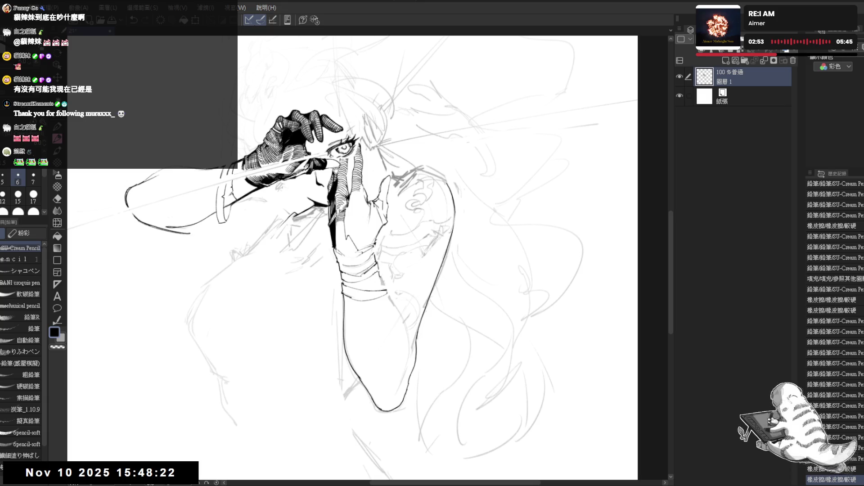
left_click_drag(398, 186, 387, 194)
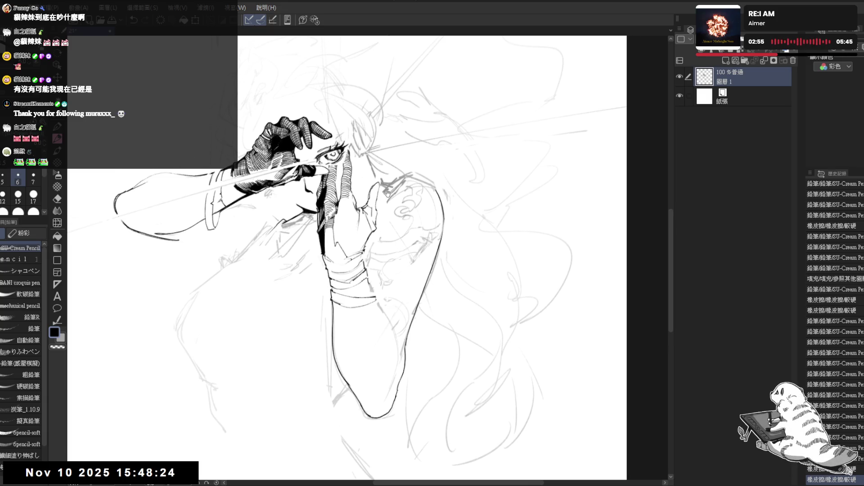
left_click(300, 189, "ctrl")
key("e")
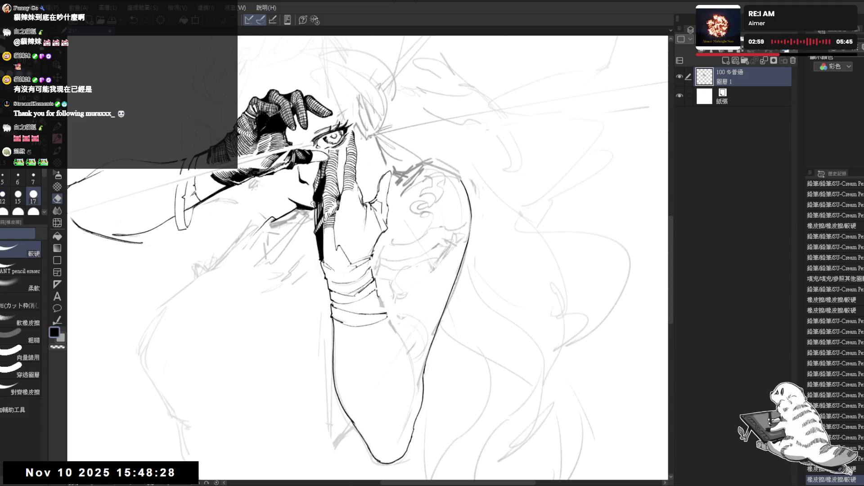
key("p")
left_click_drag(315, 207, 316, 202)
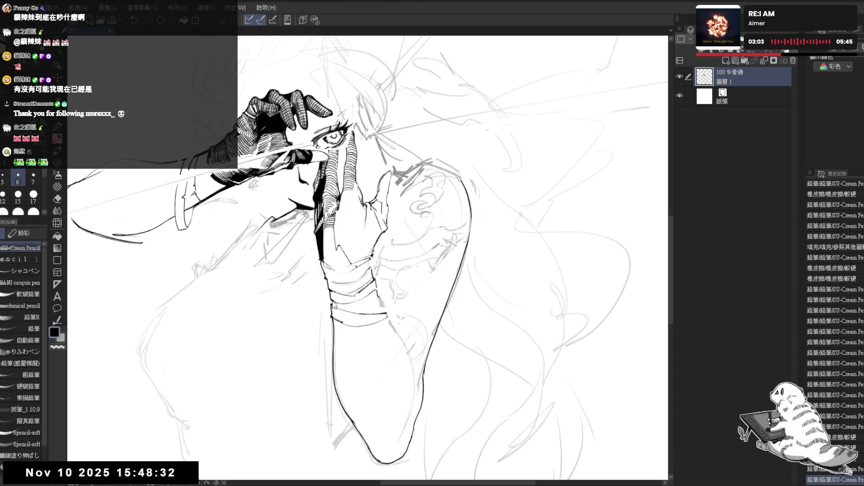
Check the line art by flipping, zooming and rotating the view, then focus on the hand
key("h")
key("h")
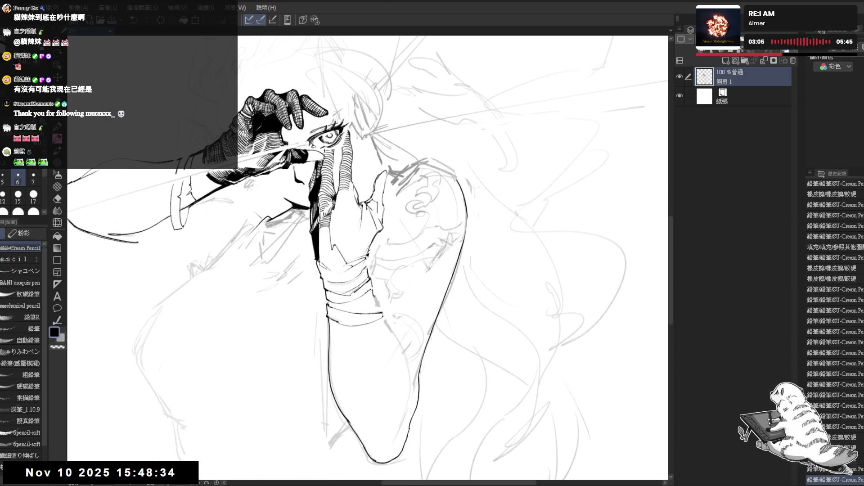
key("ctrl+minus")
key("ctrl+plus")
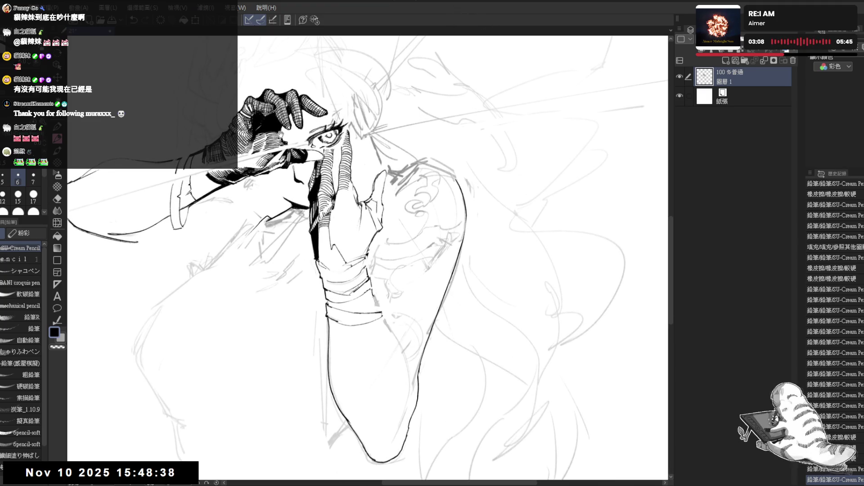
left_click_drag(360, 247, 362, 257)
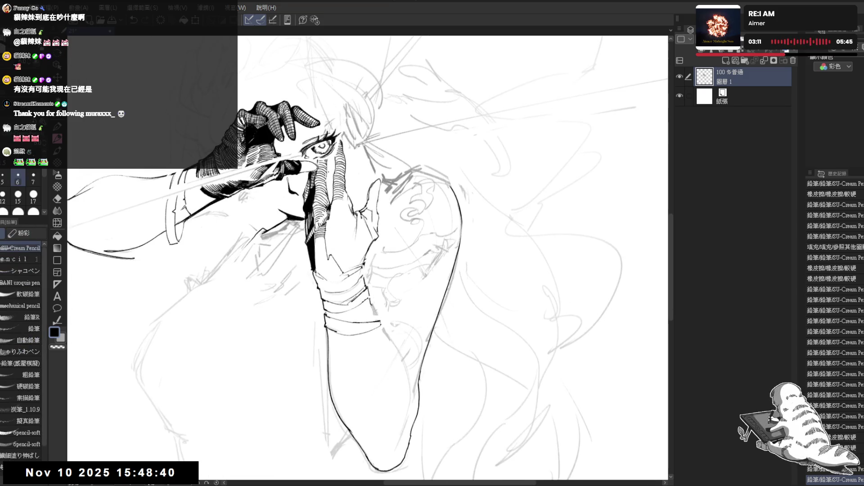
key("ctrl+z")
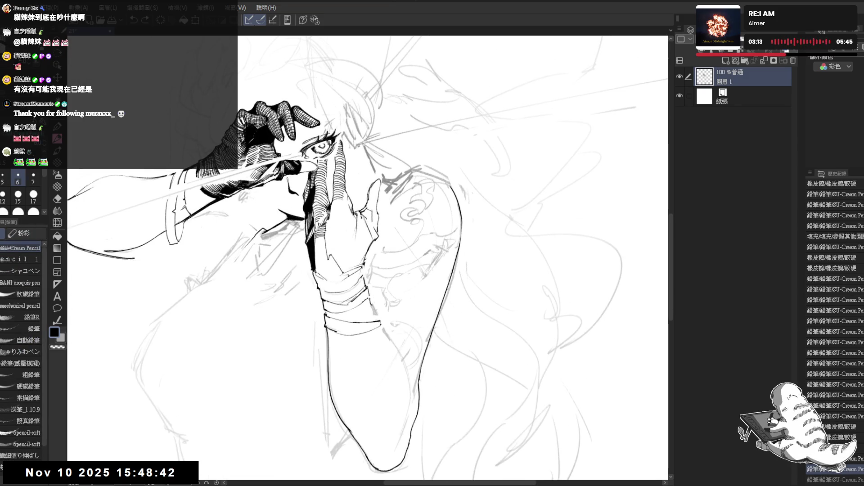
key("ctrl+y")
key("h")
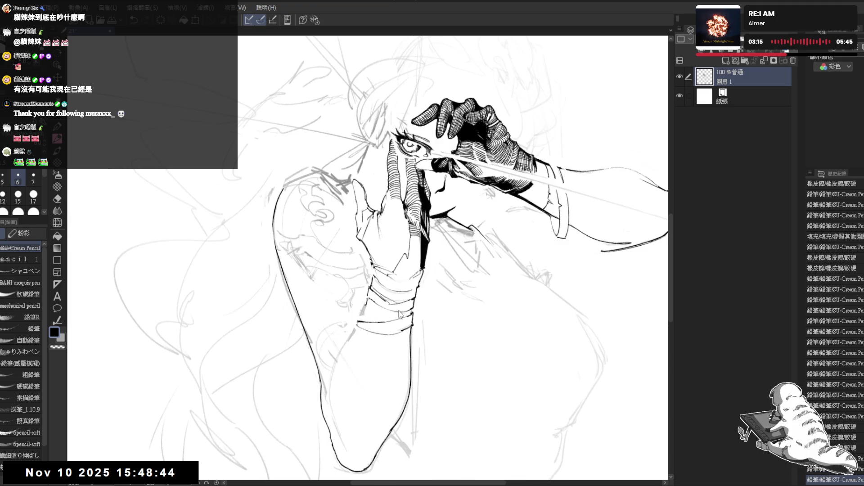
key("h")
mouse_move(338, 258)
left_mouse_down()
mouse_move(324, 278)
mouse_move(349, 355)
mouse_move(331, 283)
left_mouse_up()
key("ctrl+minus")
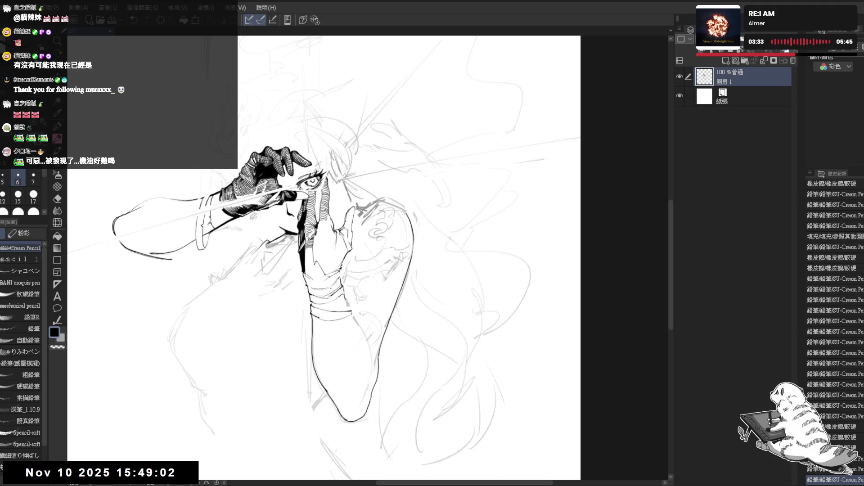
left_click_drag(306, 212, 361, 180)
Erase four small stray marks next to the gloved hand
key("e")
left_click(293, 247)
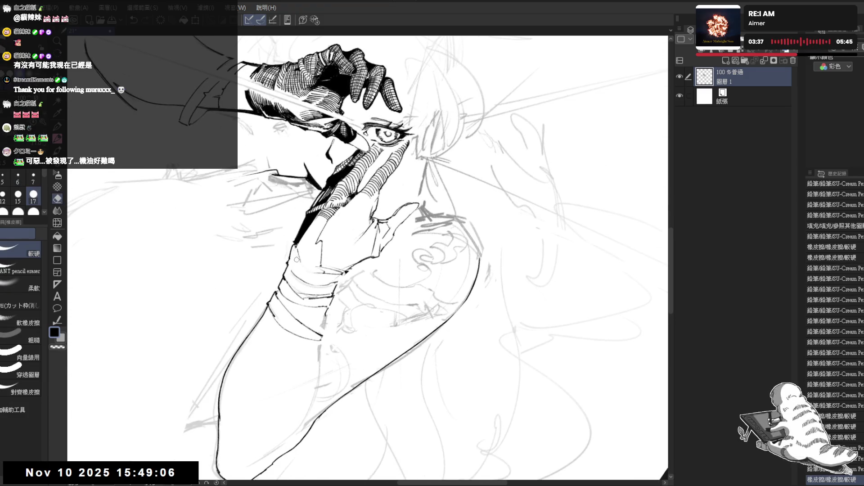
left_click(293, 245)
left_click(293, 240)
left_click(294, 244)
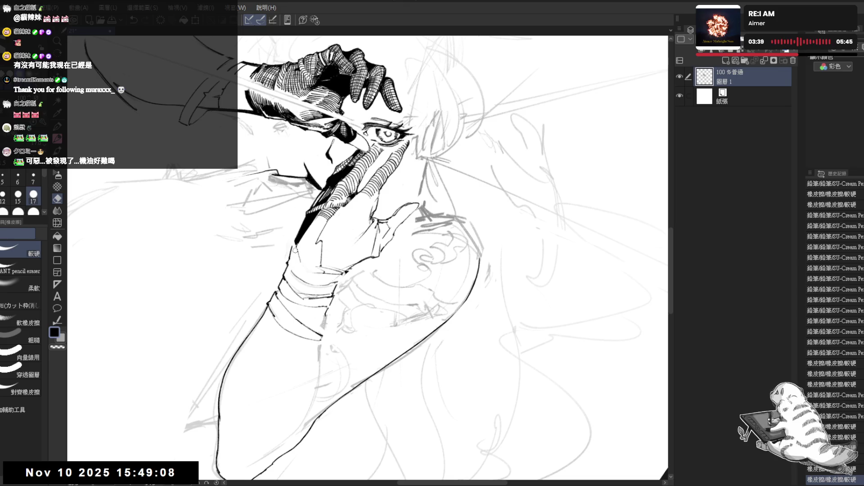
key("p")
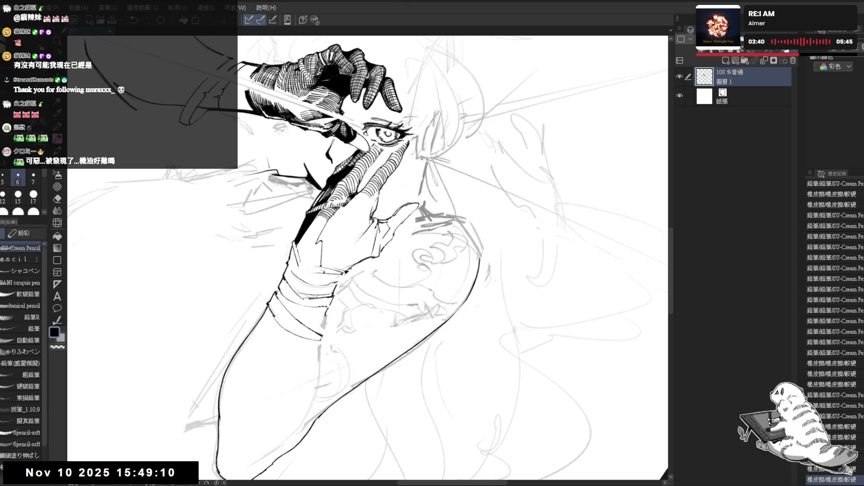
Add a short ink line at the wrist and erase small marks around it
key("minus")
key("h")
left_click_drag(288, 331, 287, 339)
key("h")
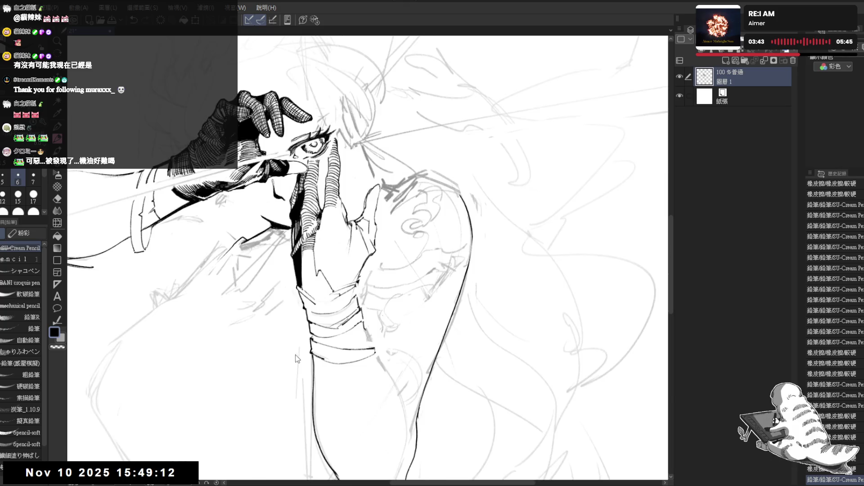
key("minus")
key("e")
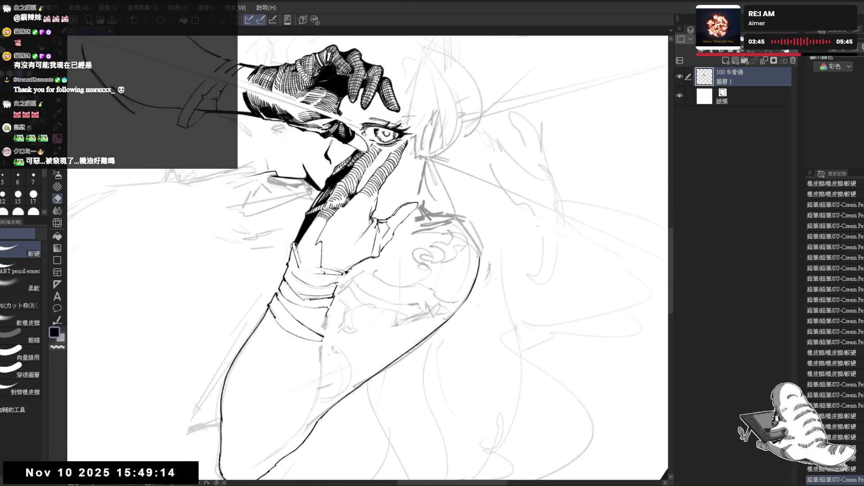
left_click_drag(297, 261, 299, 272)
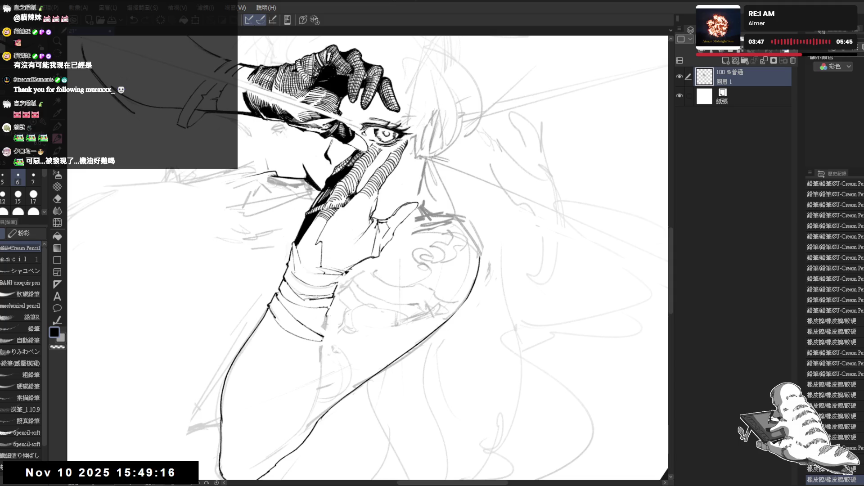
key("ctrl+y")
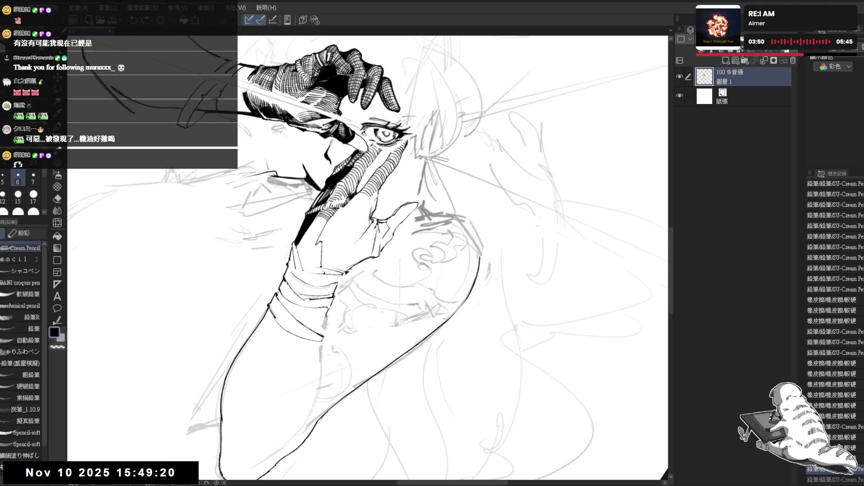
Rotate and mirror the view until the arm stands upright
key("asciicircum")
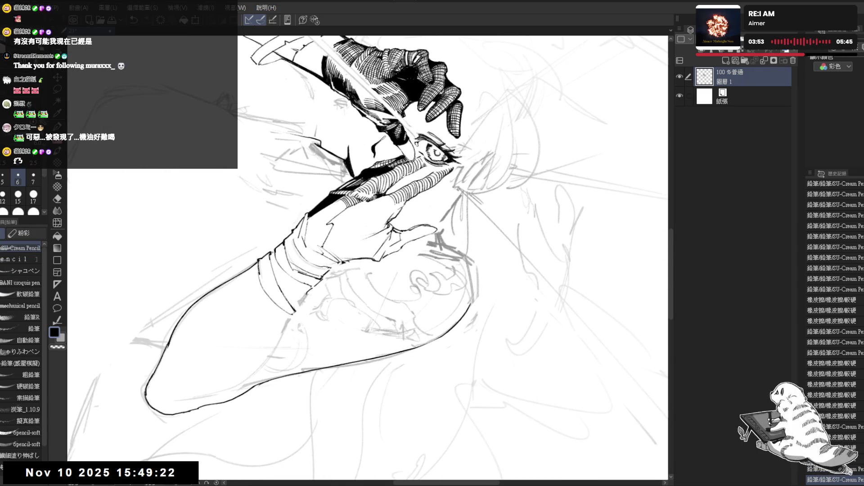
key("h")
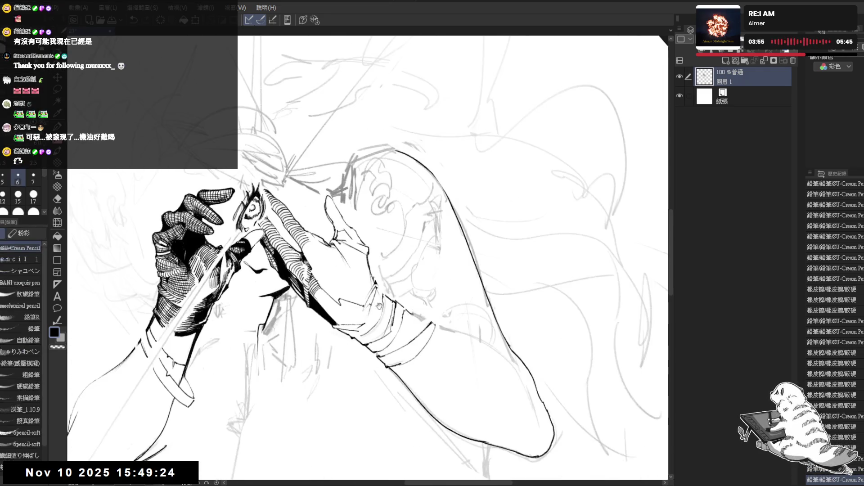
key("minus")
key("e")
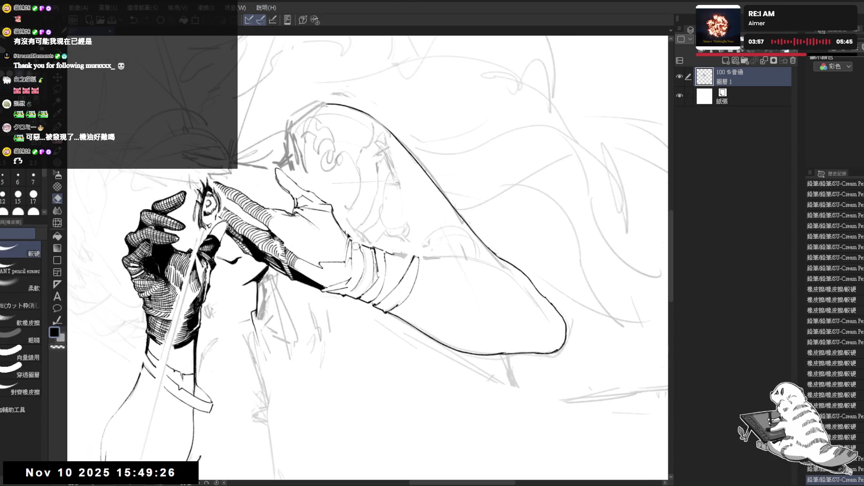
key("r")
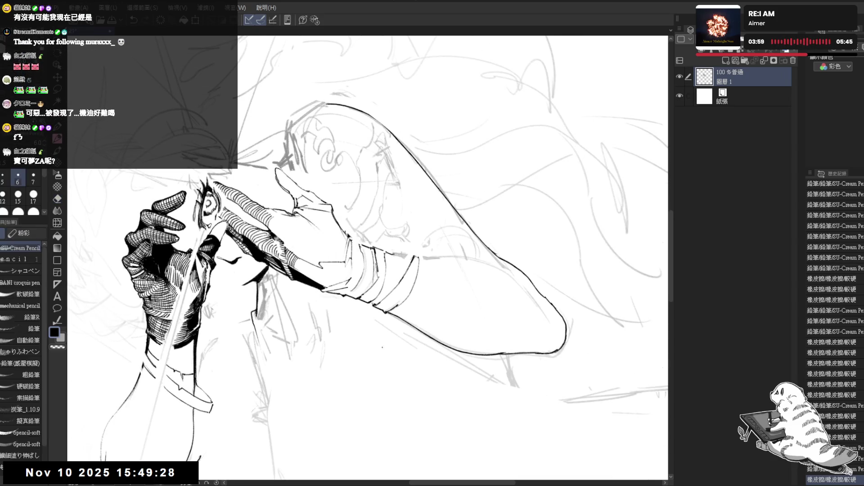
left_click_drag(355, 246, 277, 282)
left_click_drag(320, 344, 368, 220)
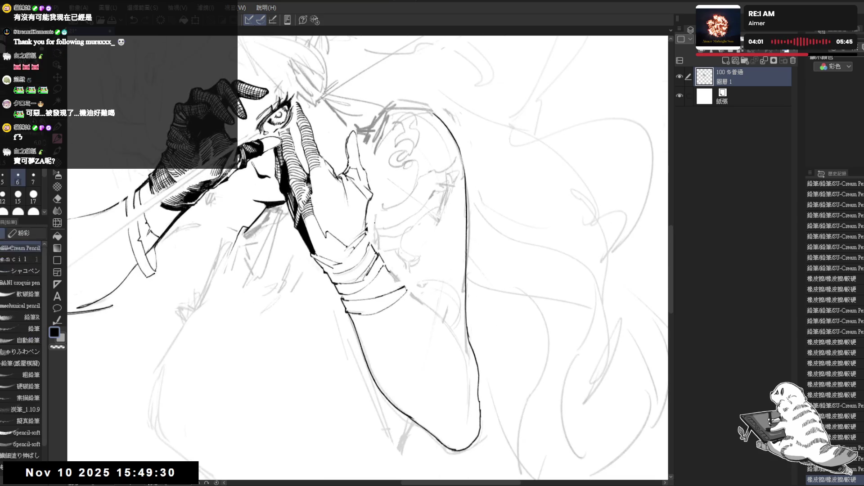
key("e")
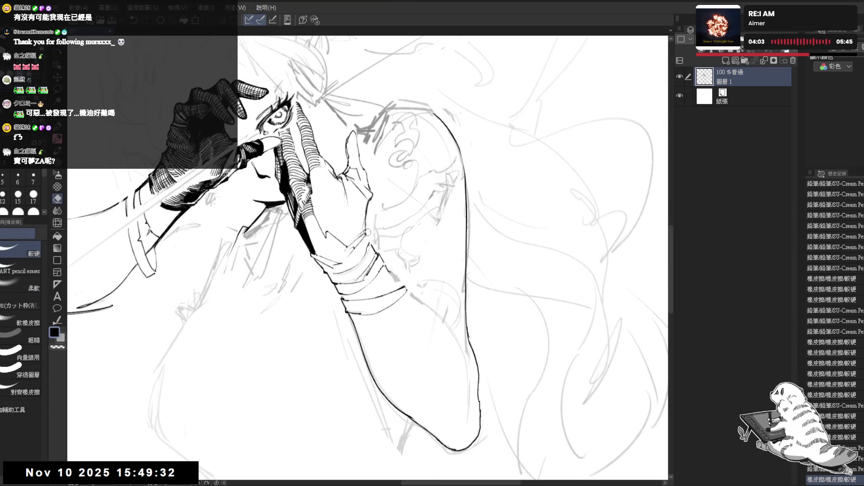
key("p")
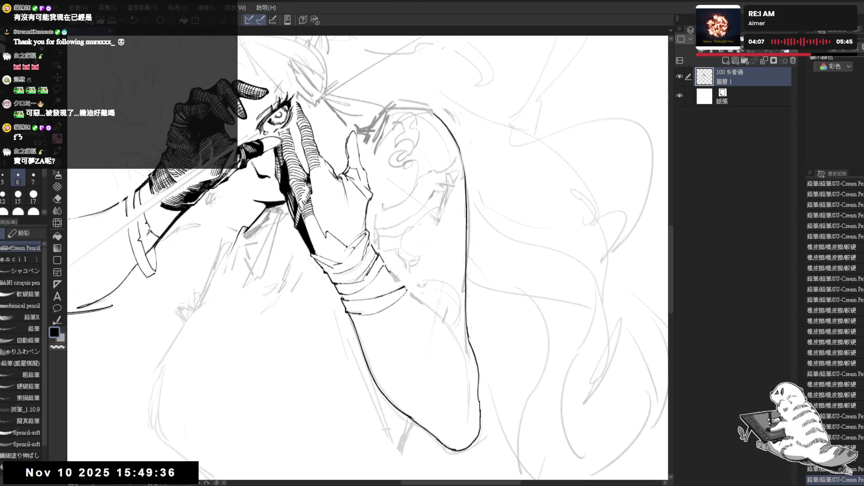
key("asciicircum")
key("asciicircum")
key("asciicircum")
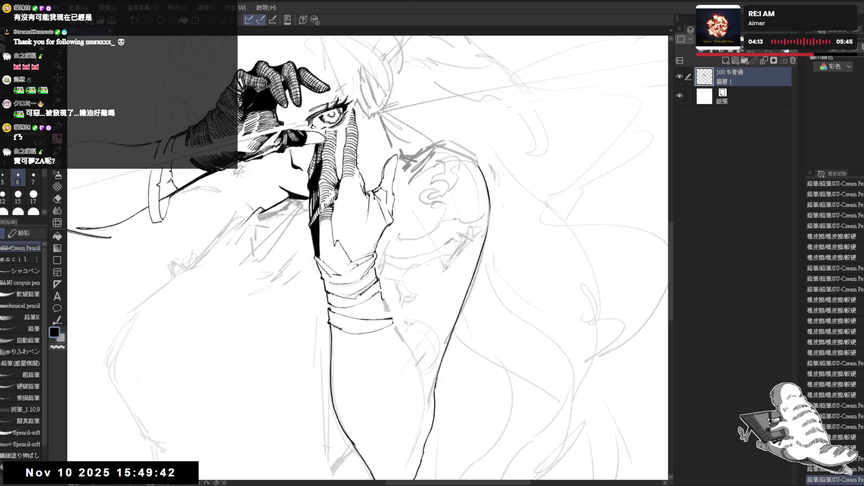
Erase a stray mark on the line art and add a small size-6 ink mark
key("e")
left_click(334, 211)
key("p")
left_click(325, 233)
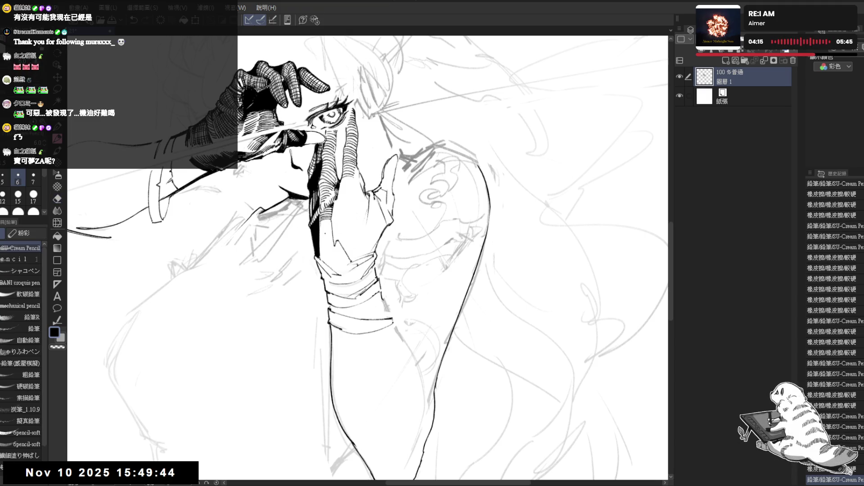
key("ctrl+minus")
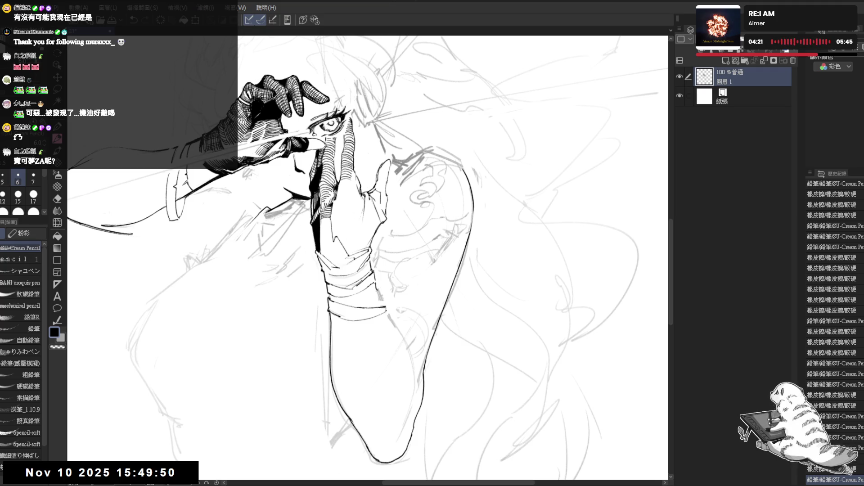
key("e")
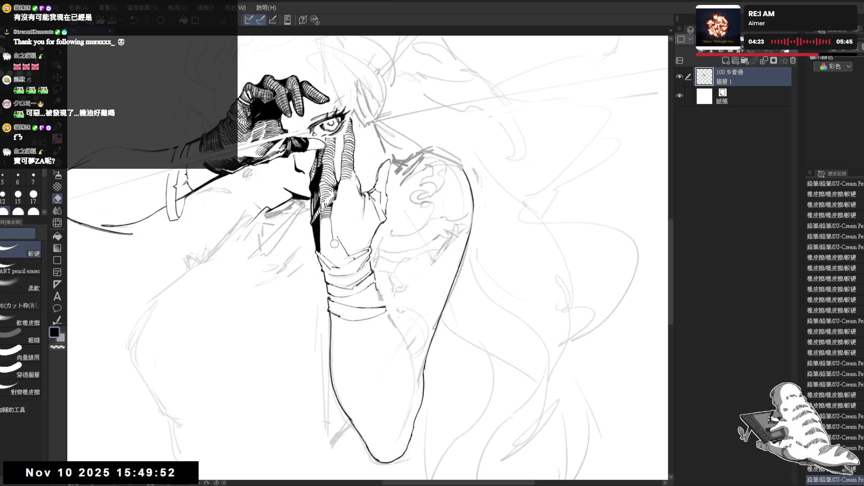
left_click_drag(332, 222, 330, 221)
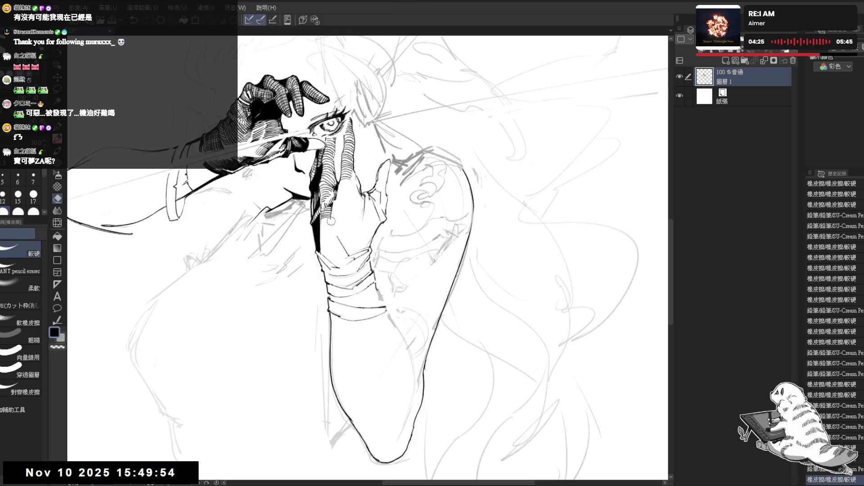
left_click(330, 221)
key("h")
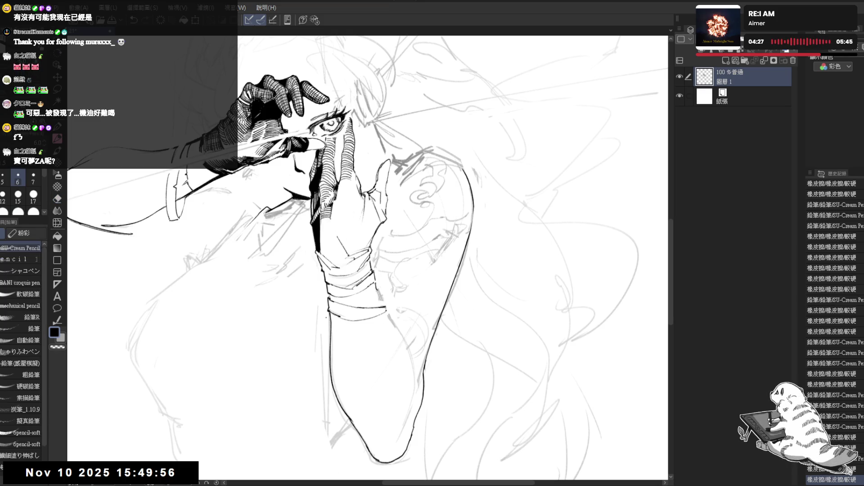
left_click_drag(396, 423, 356, 346)
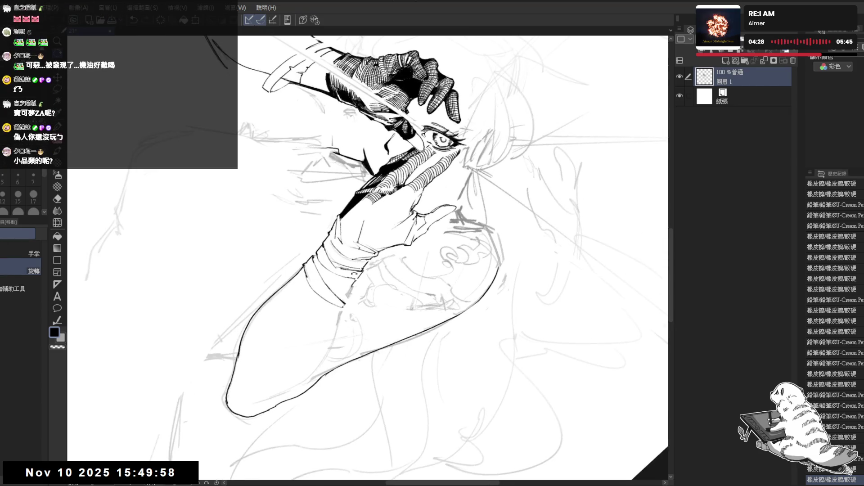
Reset, rotate and mirror the view to inspect the hand's line art
key("ctrl+r")
key("p")
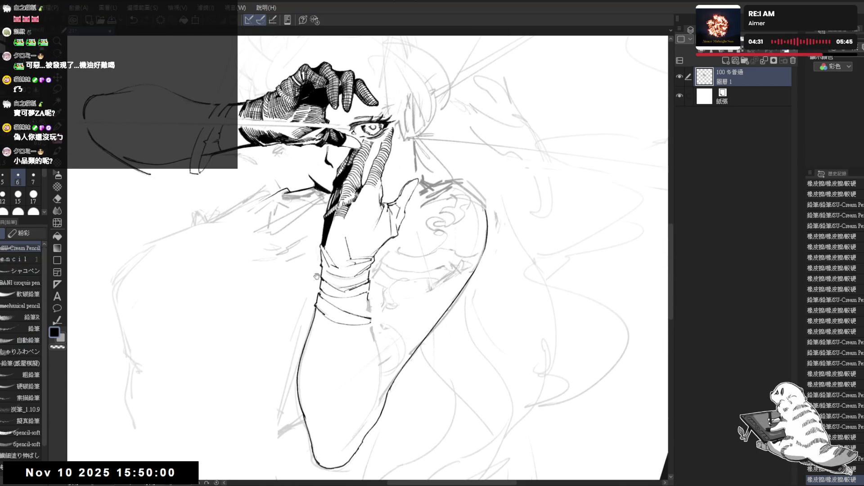
left_click_drag(317, 276, 329, 285)
key("r")
mouse_move(369, 360)
left_mouse_down()
mouse_move(342, 324)
mouse_move(367, 333)
left_mouse_up()
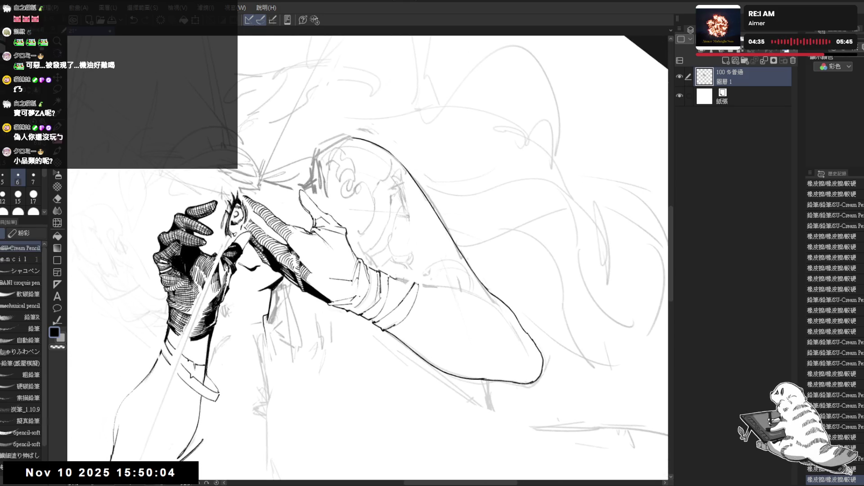
key("e")
key("p")
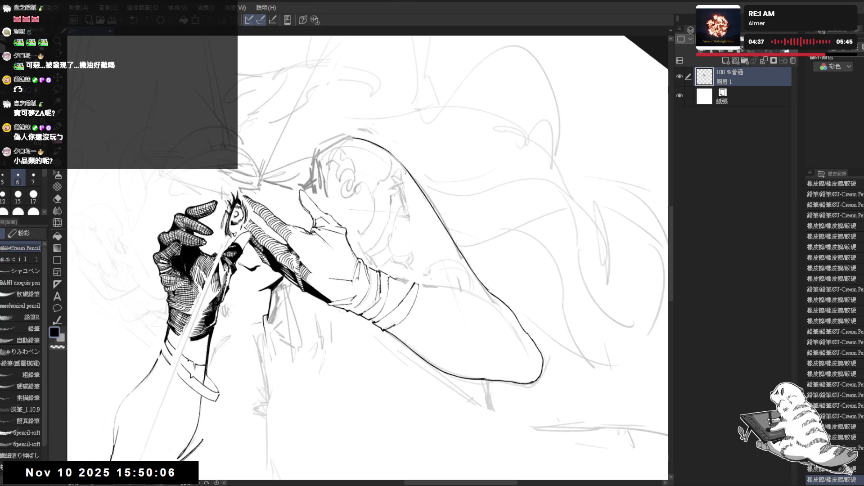
key("ctrl+@")
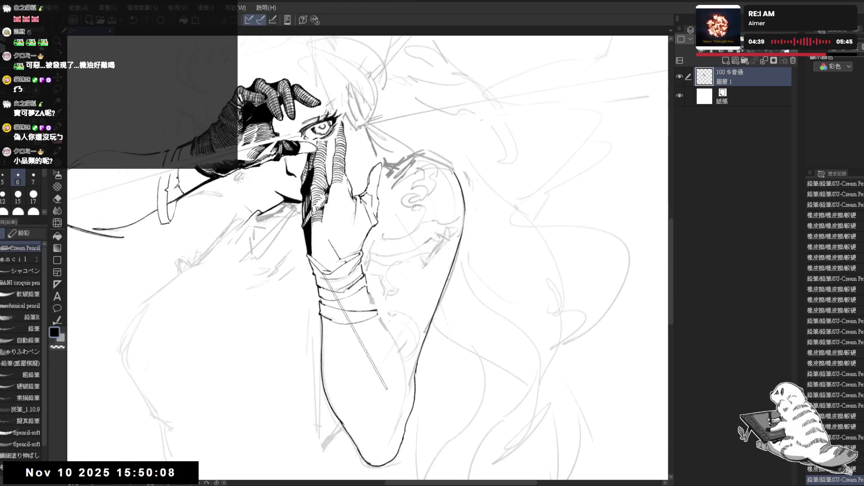
key("h")
key("h")
left_click_drag(364, 355, 311, 342)
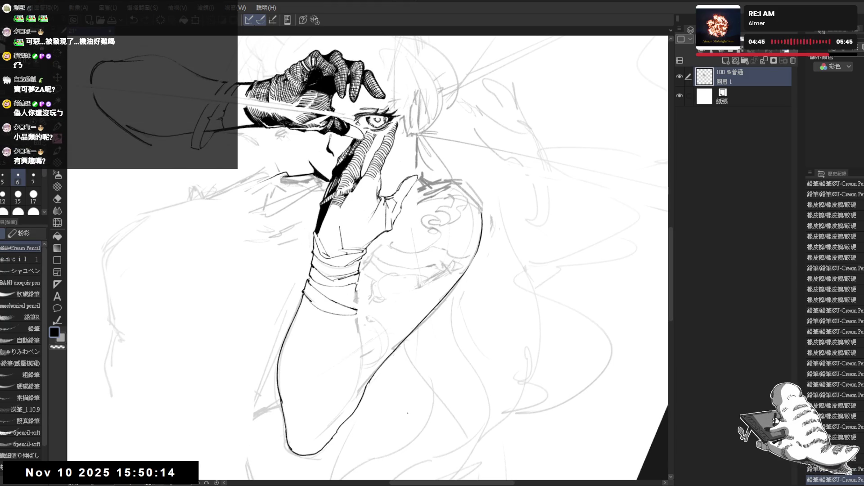
key("ctrl+@")
key("h")
key("h")
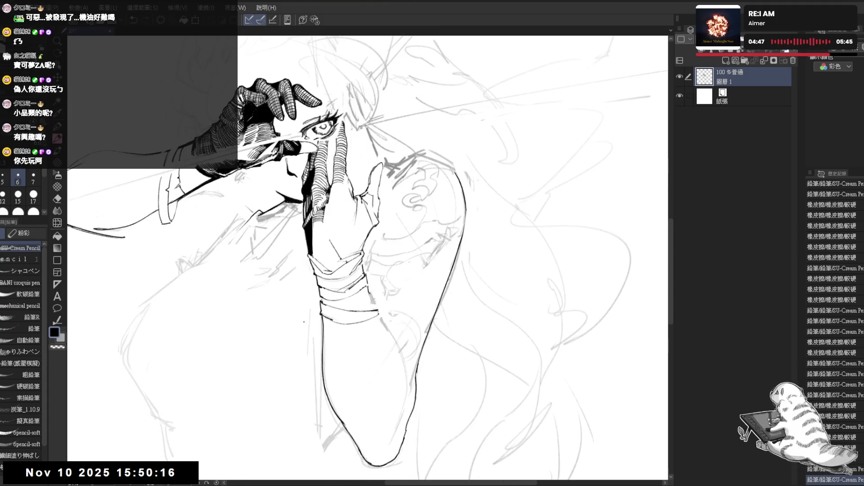
mouse_move(323, 308)
left_mouse_down()
mouse_move(313, 303)
mouse_move(316, 263)
left_mouse_up()
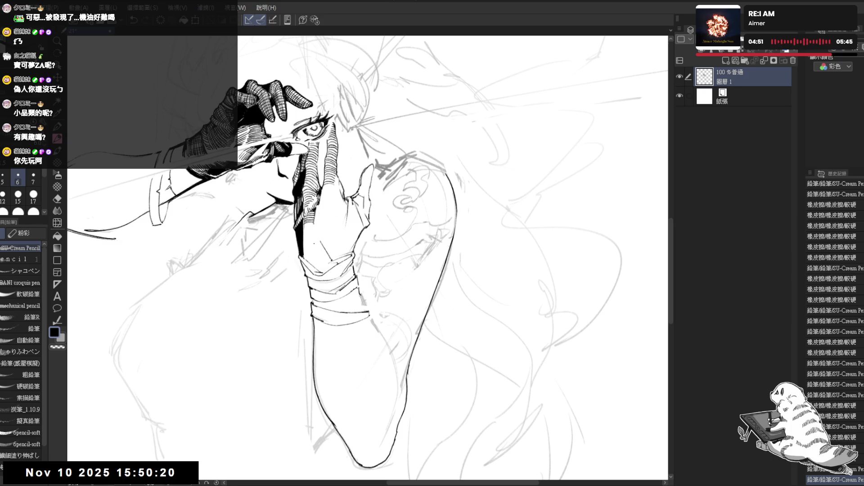
Step the view rotation around the hand while alternating between eraser and pencil
scroll(308, 220, "up", 2)
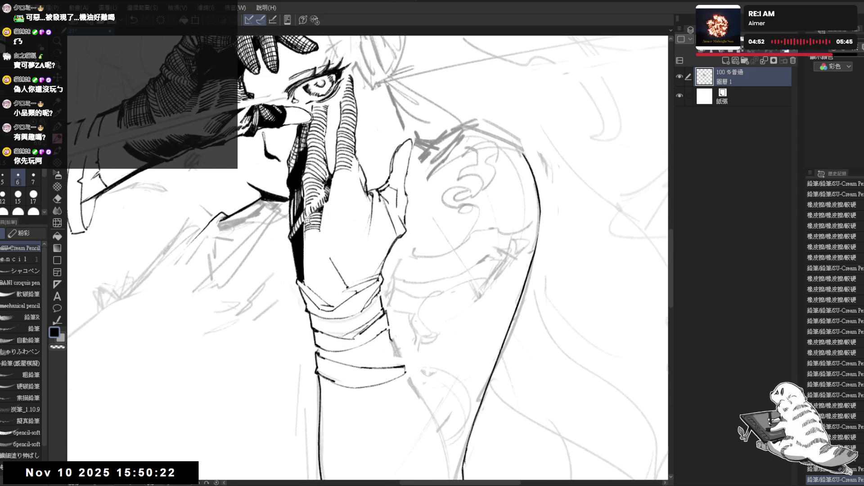
key("r")
mouse_move(359, 394)
left_mouse_down()
mouse_move(329, 394)
mouse_move(349, 376)
mouse_move(392, 380)
mouse_move(381, 276)
mouse_move(380, 294)
left_mouse_up()
key("e")
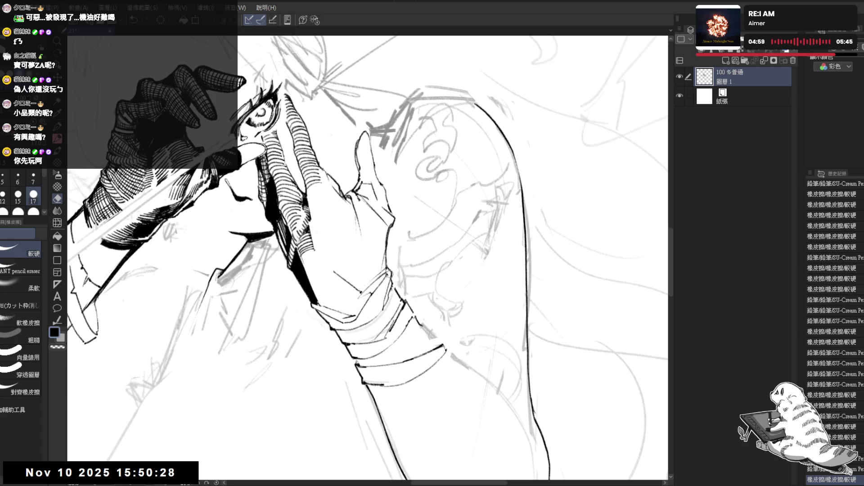
key("p")
key("asciicircum")
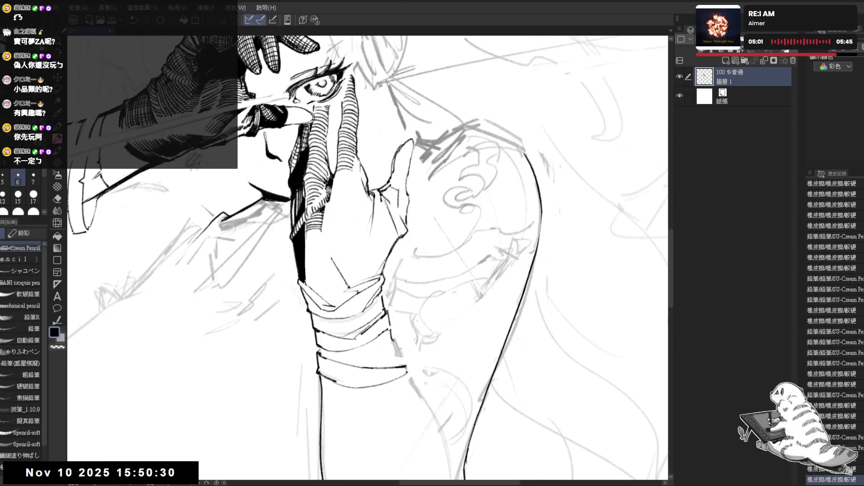
key("asciicircum")
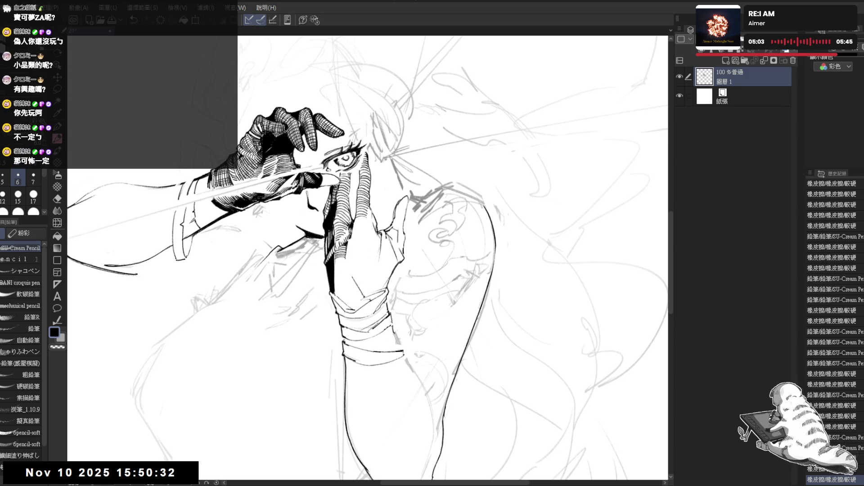
key("asciicircum")
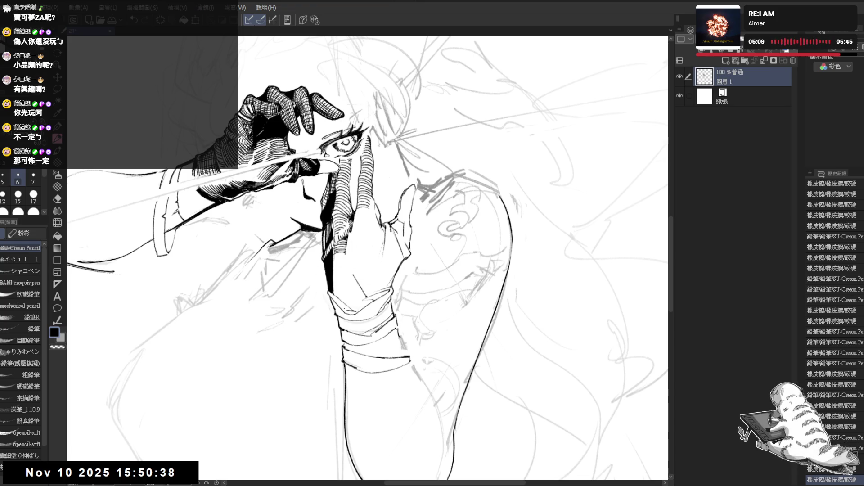
left_click_drag(367, 258, 290, 331)
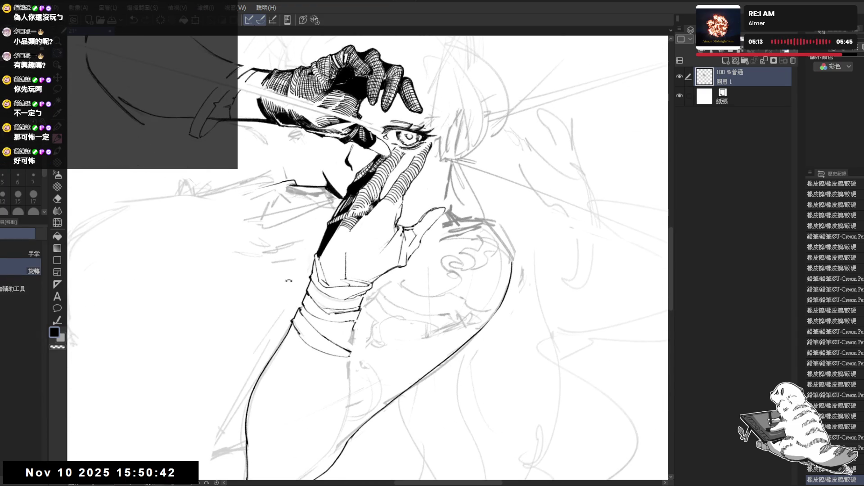
Fill a dark area of the glove with solid black
mouse_move(287, 272)
left_mouse_down()
mouse_move(320, 262)
mouse_move(342, 315)
left_mouse_up()
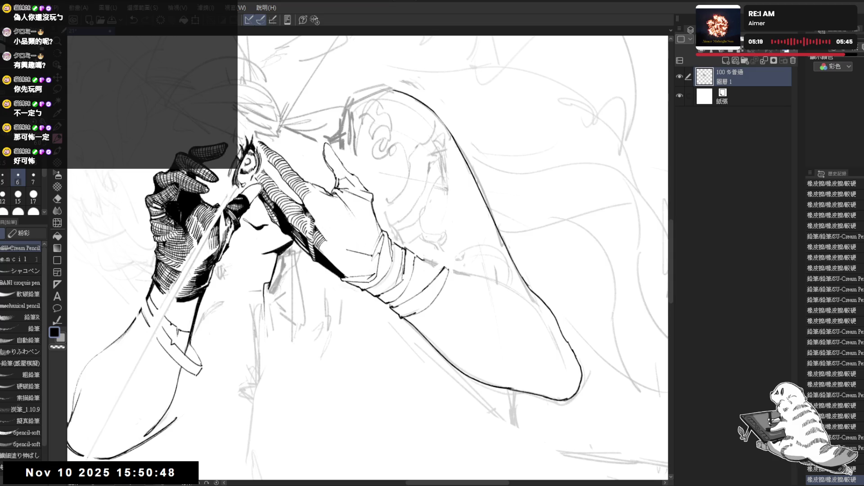
key("g")
left_click(379, 247)
key("p")
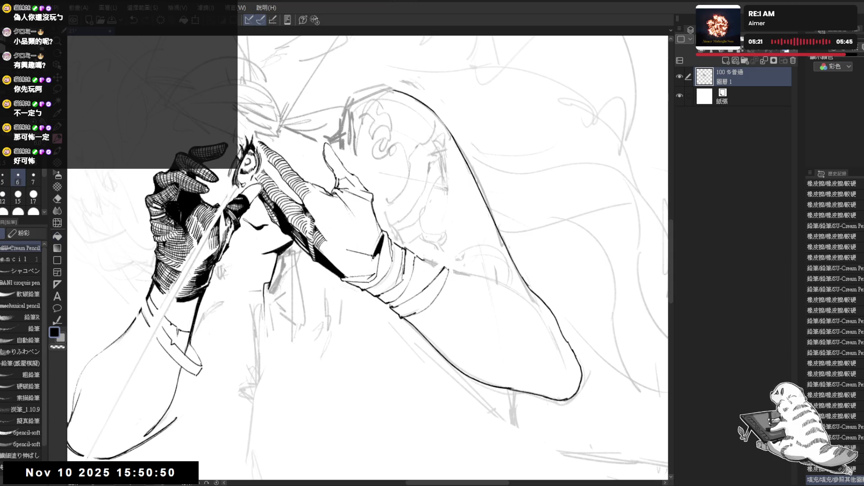
Add two short ink strokes along the arm
left_click_drag(373, 259, 367, 276)
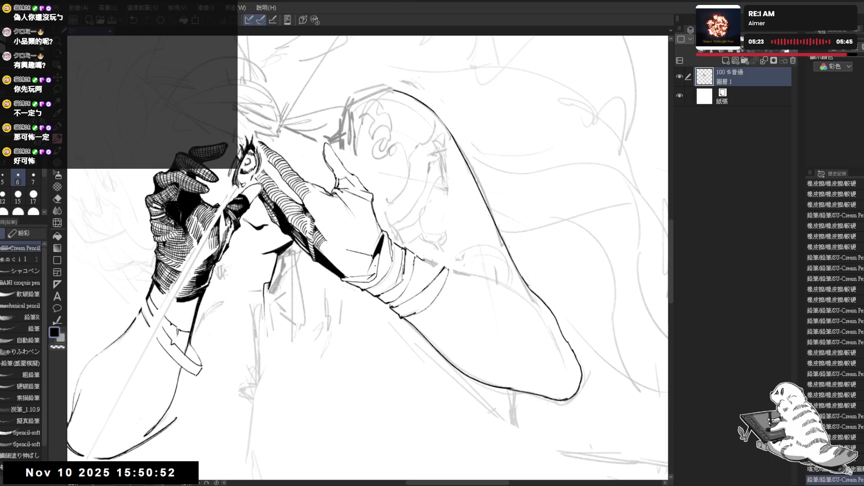
mouse_move(495, 180)
left_mouse_down()
mouse_move(533, 261)
mouse_move(517, 360)
mouse_move(509, 355)
mouse_move(428, 405)
left_mouse_up()
left_click_drag(354, 241, 351, 254)
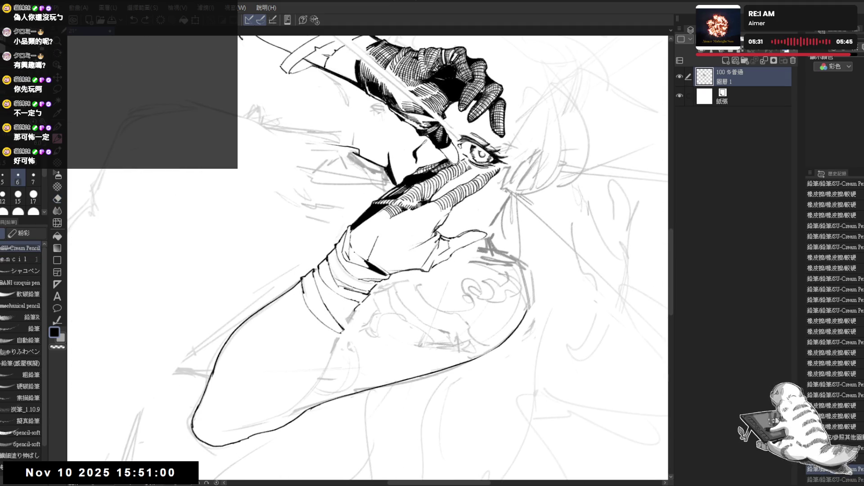
key("ctrl+at")
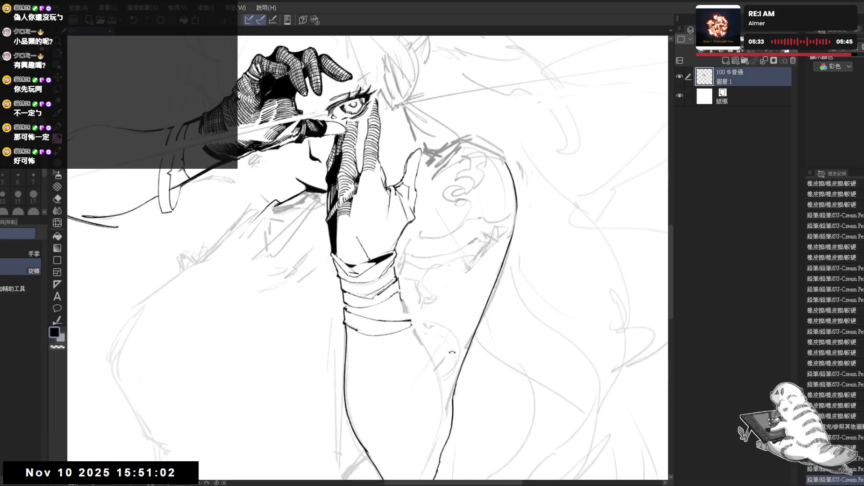
left_click_drag(359, 257, 374, 256)
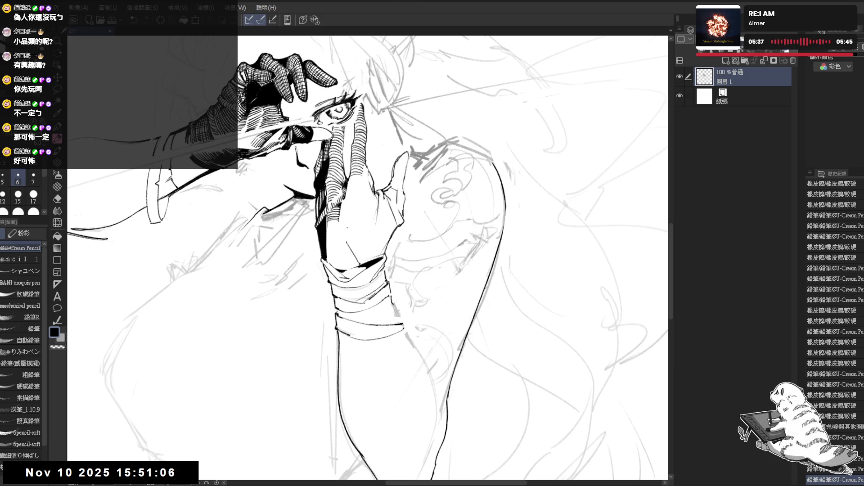
mouse_move(347, 228)
left_mouse_down()
mouse_move(370, 260)
mouse_move(318, 271)
left_mouse_up()
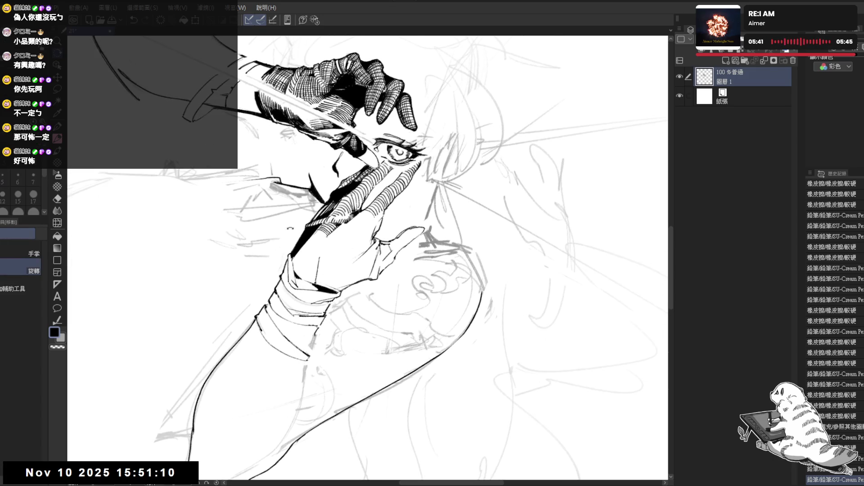
Place a short ink mark on the hand, undoing the unwanted attempts
key("p")
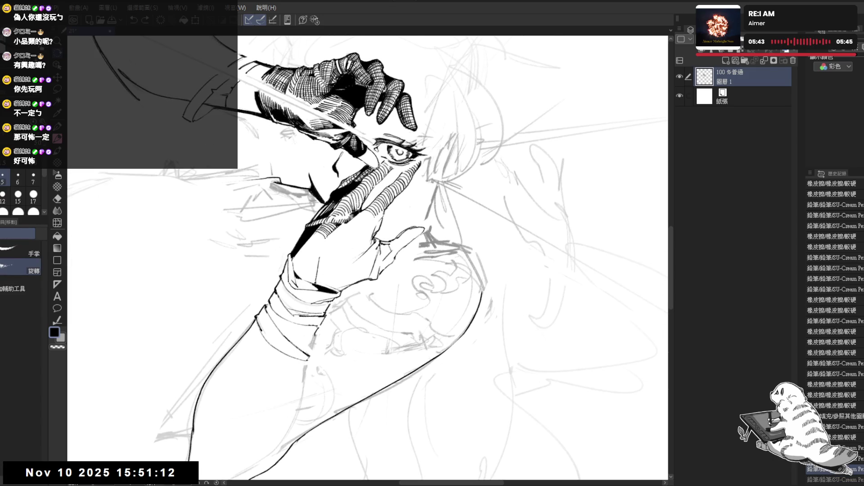
left_click(318, 237)
key("ctrl+z")
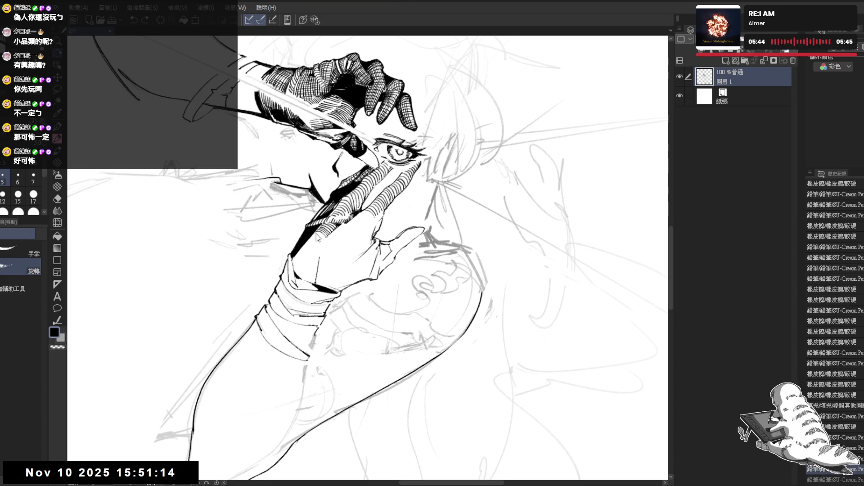
left_click(318, 237)
key("ctrl+z")
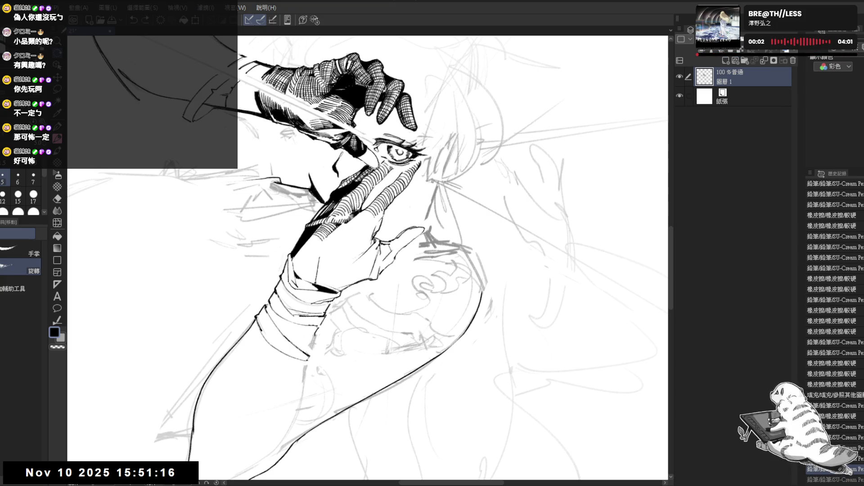
left_click(311, 239)
key("ctrl+z")
left_click(313, 240)
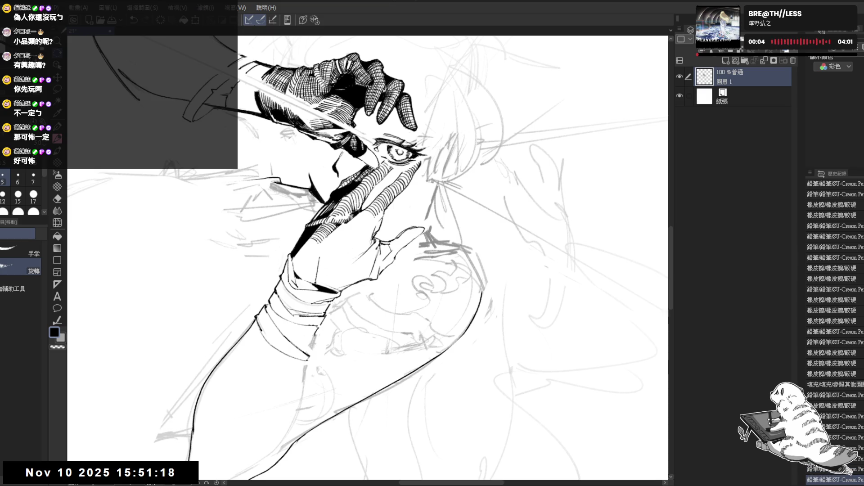
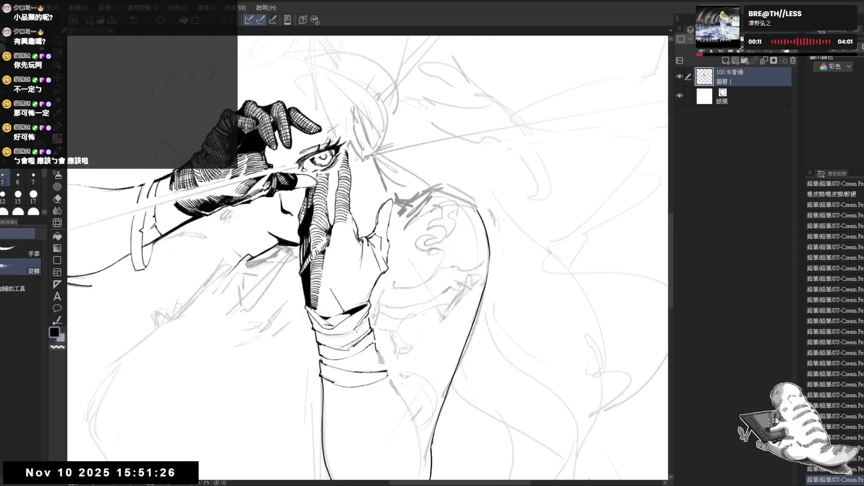
Erase two small stray marks on the raised arm
key("ctrl+@")
key("h")
key("h")
key("asciicircum")
key("asciicircum")
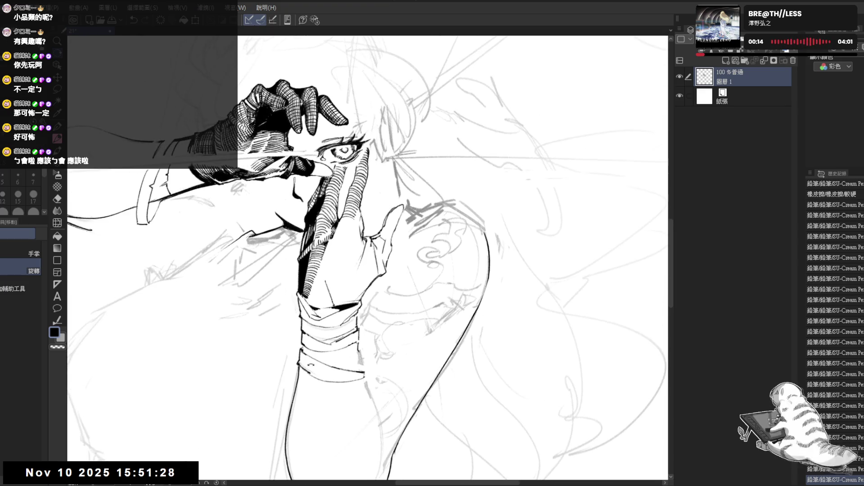
key("p")
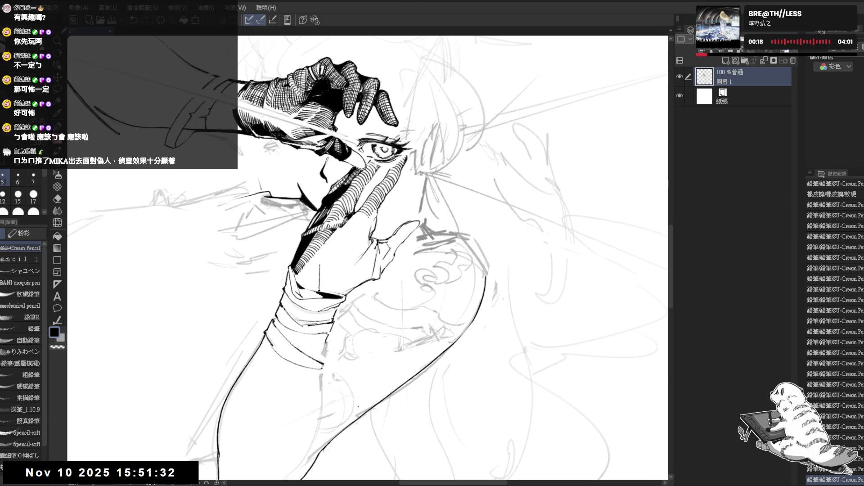
key("asciicircum")
key("asciicircum")
key("e")
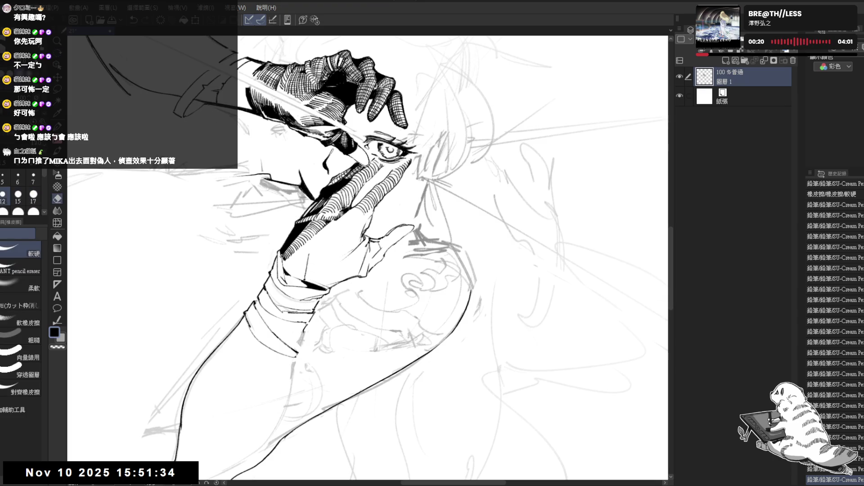
left_click(283, 260)
left_click(283, 258)
Add a short SU-Cream Pencil line to the lower arm contour
key("minus")
key("minus")
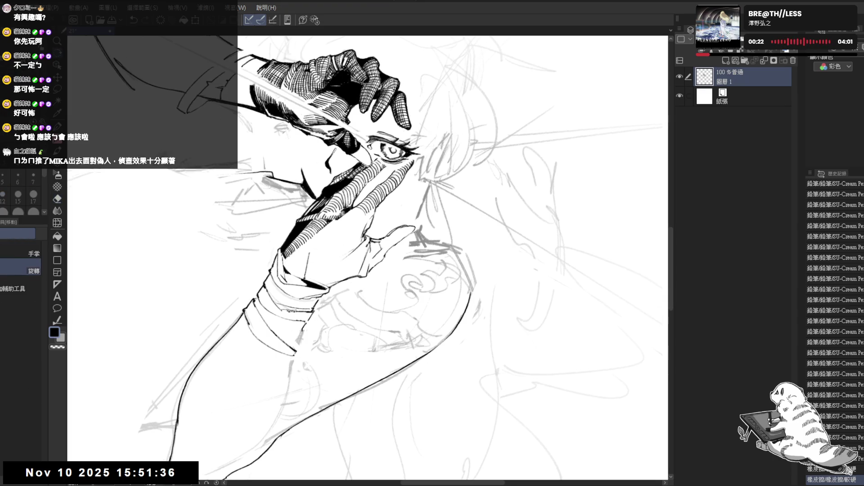
key("minus")
key("minus")
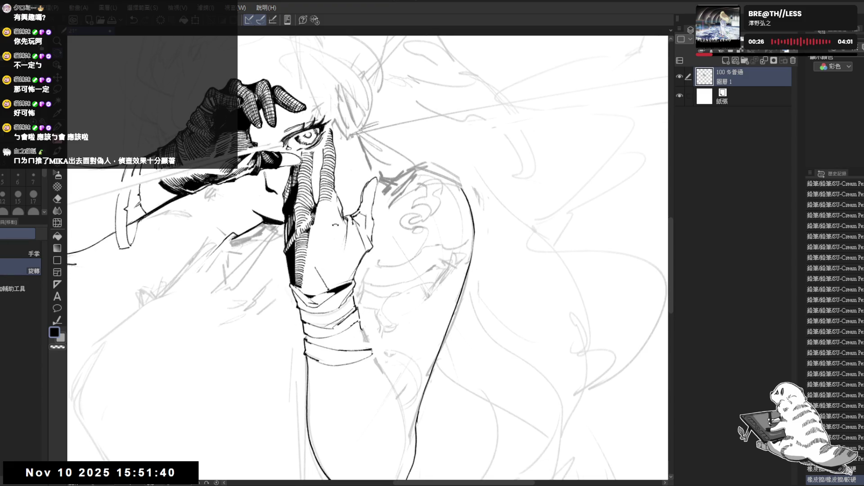
key("minus")
key("minus")
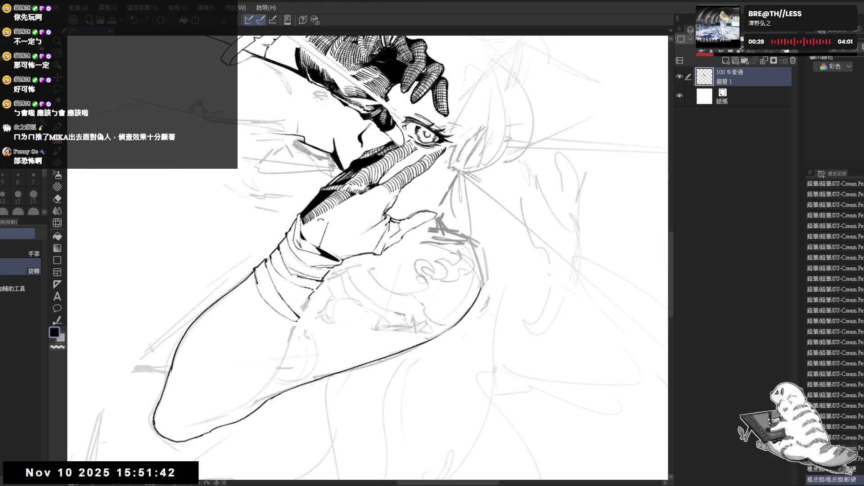
key("p")
left_click_drag(305, 225, 310, 236)
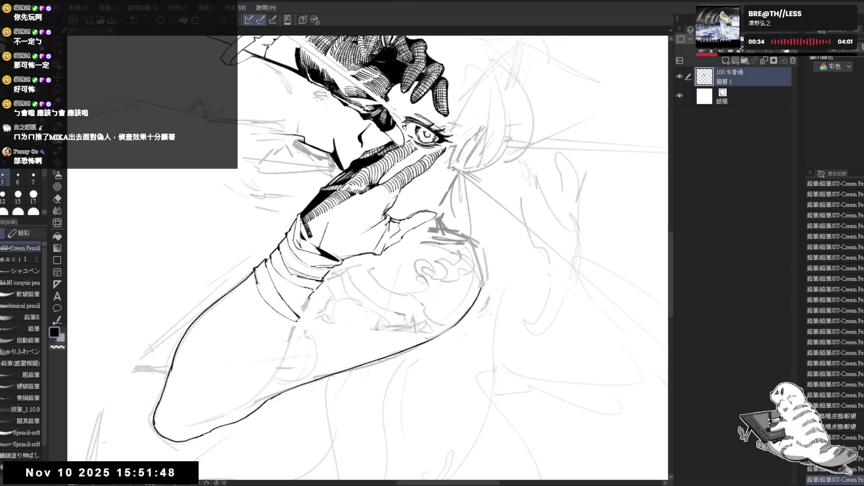
Check the drawing mirrored, then erase two tiny stray marks near the hand
key("minus")
key("h")
key("h")
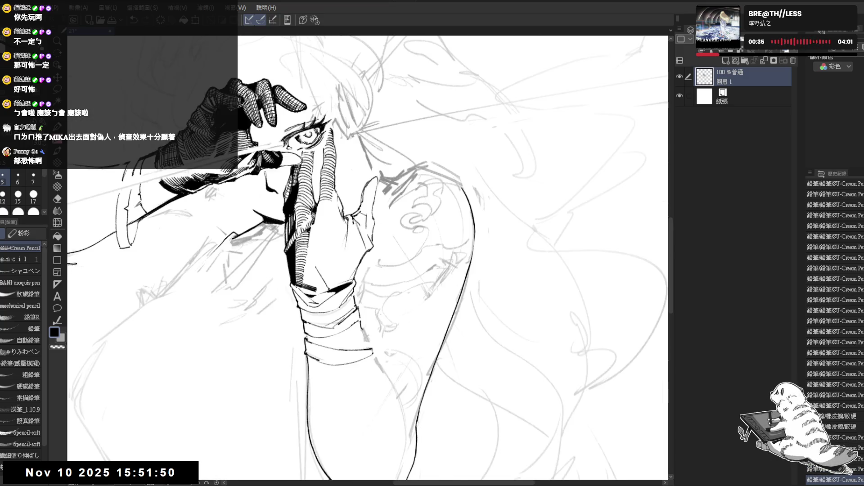
key("minus")
key("minus")
key("minus")
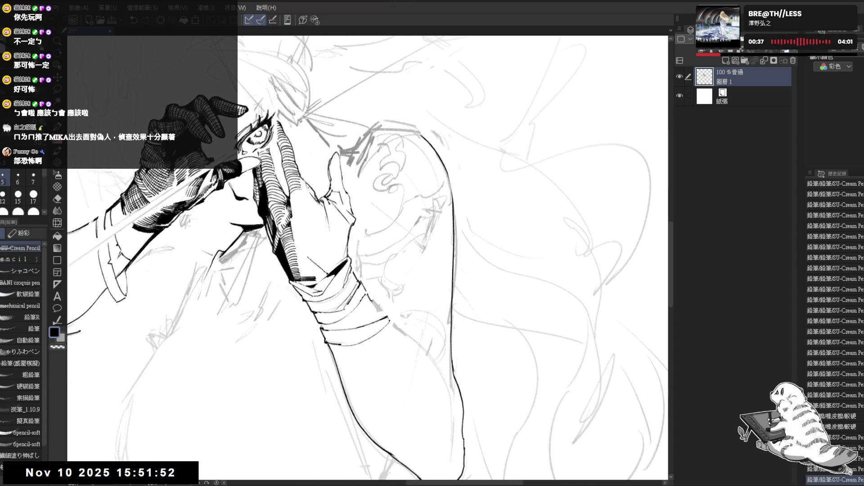
key("minus")
key("minus")
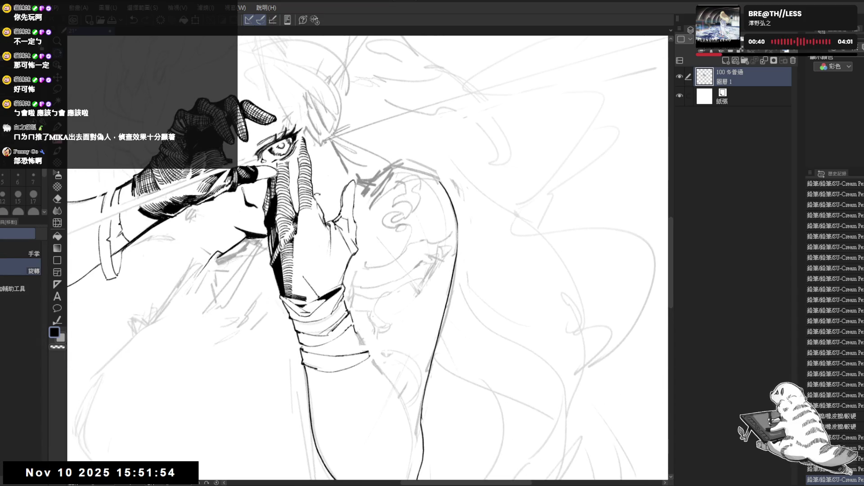
key("e")
left_click(315, 194)
key("p")
key("e")
left_click(314, 195)
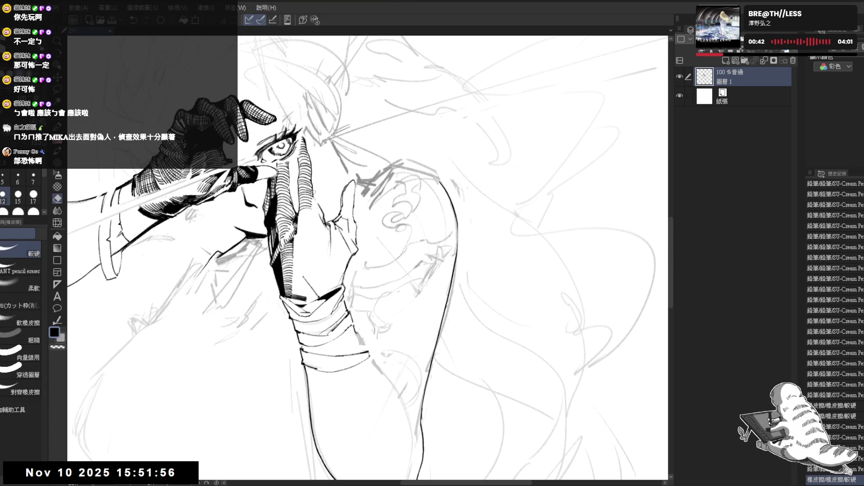
Undo a stray pencil mark by the hand and erase a small bit of stray line
key("p")
left_click_drag(313, 190, 318, 205)
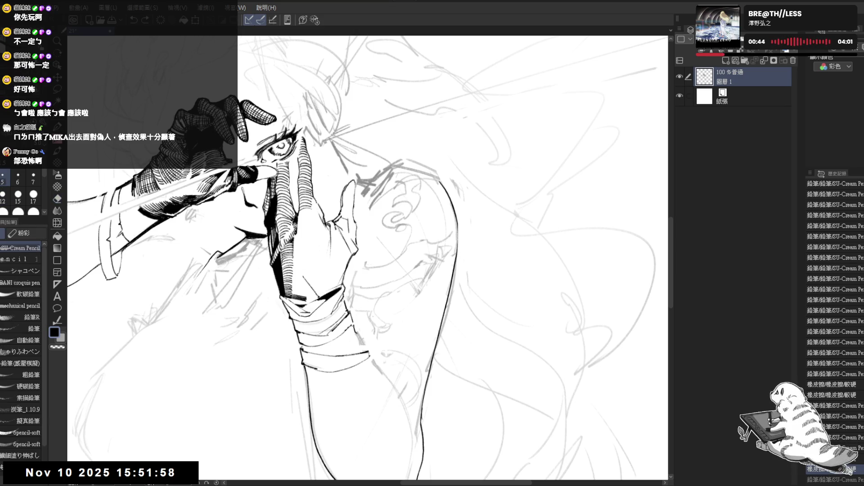
key("ctrl+z")
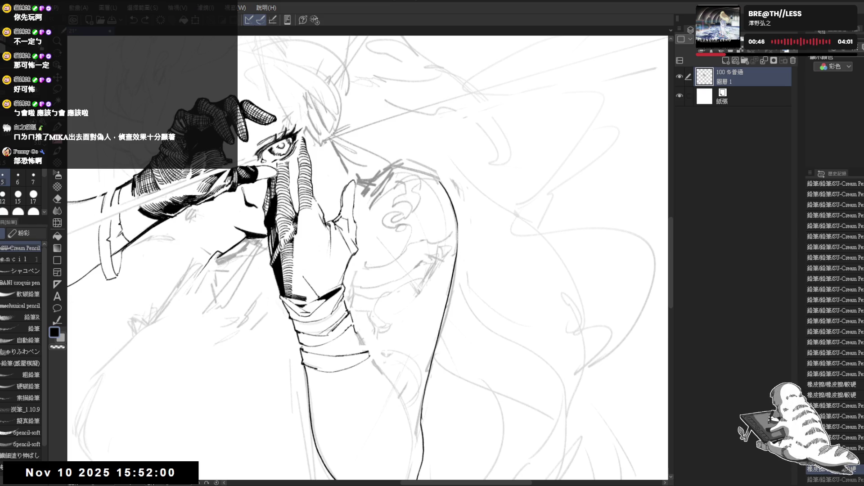
key("^")
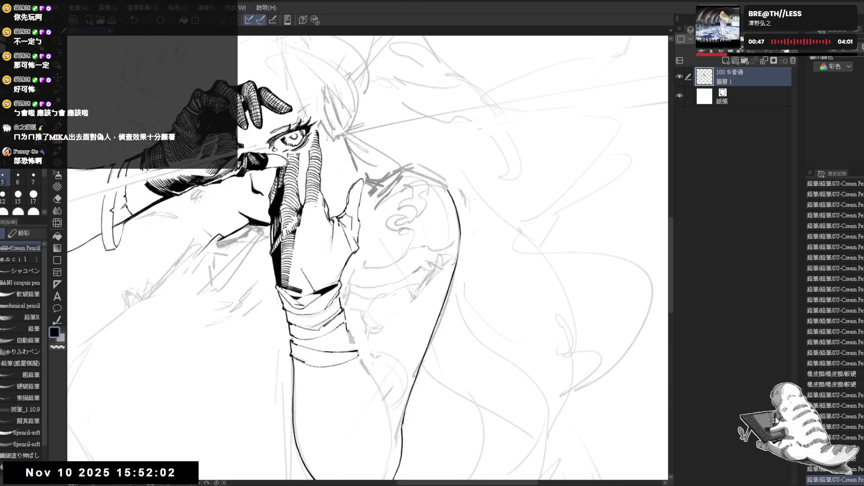
key("^")
key("^")
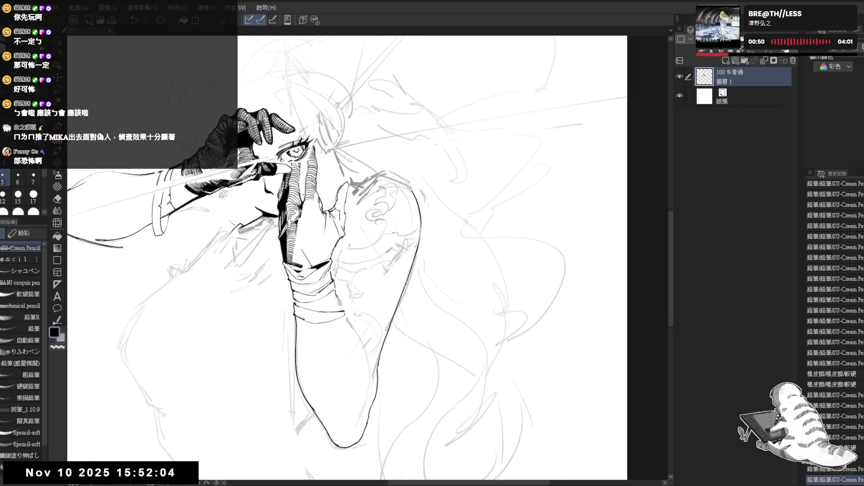
key("minus")
key("minus")
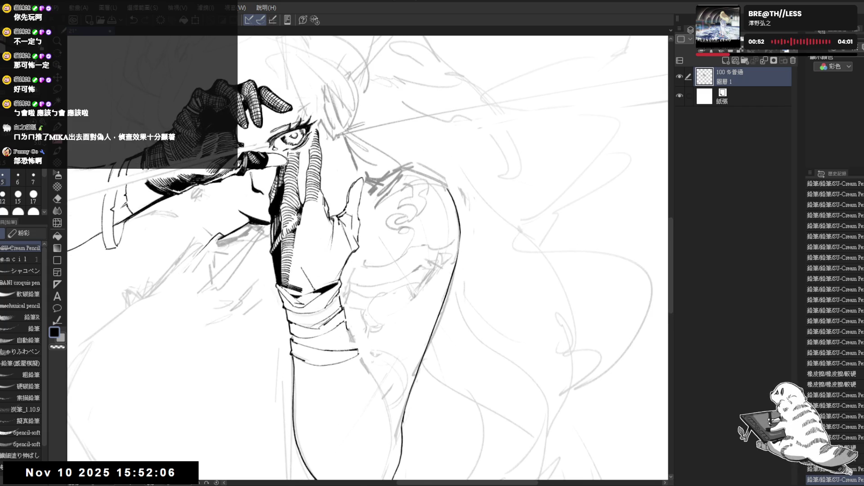
key("minus")
key("e")
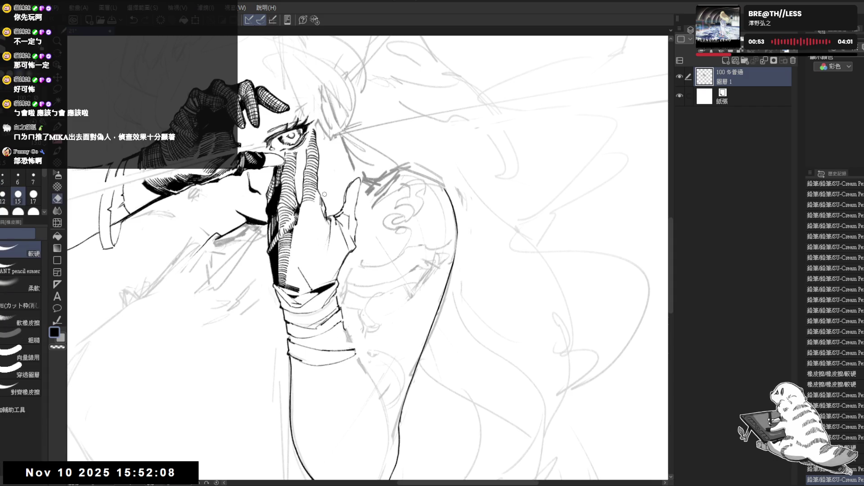
left_click_drag(350, 352, 345, 345)
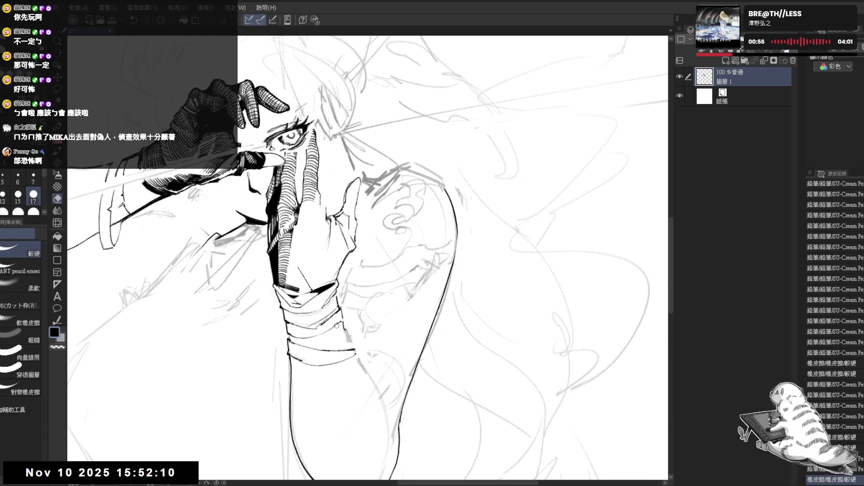
Draw a long pencil line along the back contour plus a short connecting stroke
key("p")
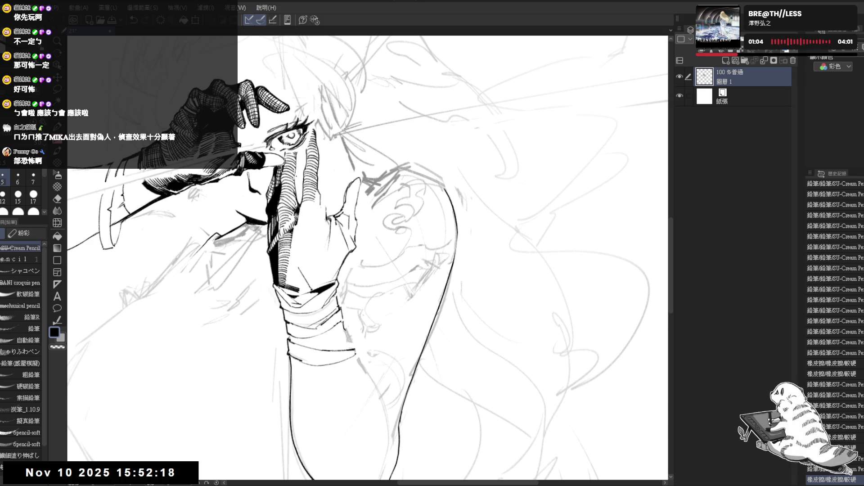
left_click_drag(324, 180, 316, 199)
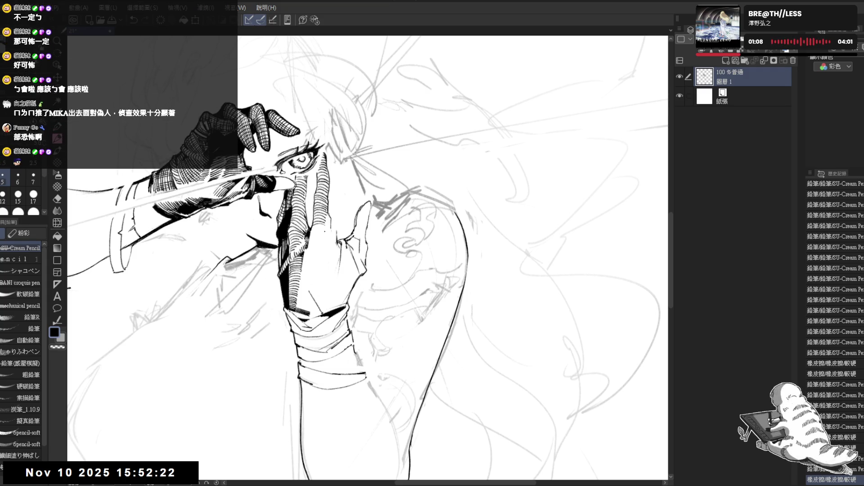
key("e")
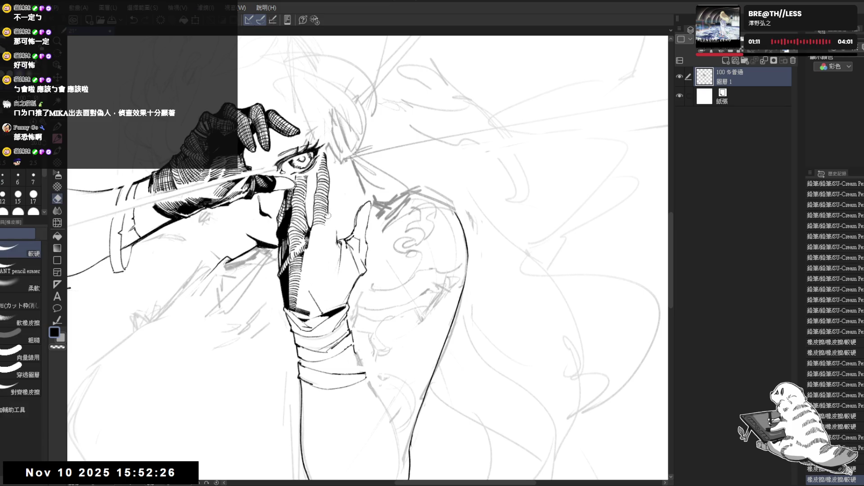
key("p")
left_click_drag(467, 265, 444, 351)
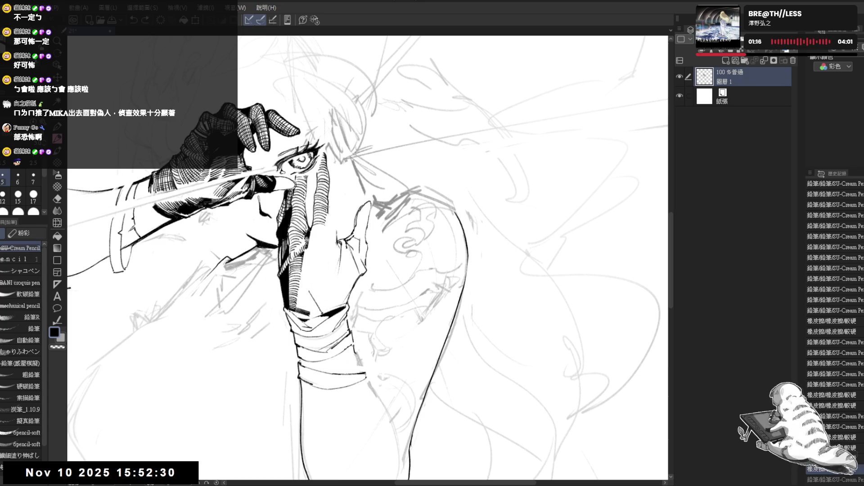
left_click_drag(359, 309, 352, 320)
key("h")
key("h")
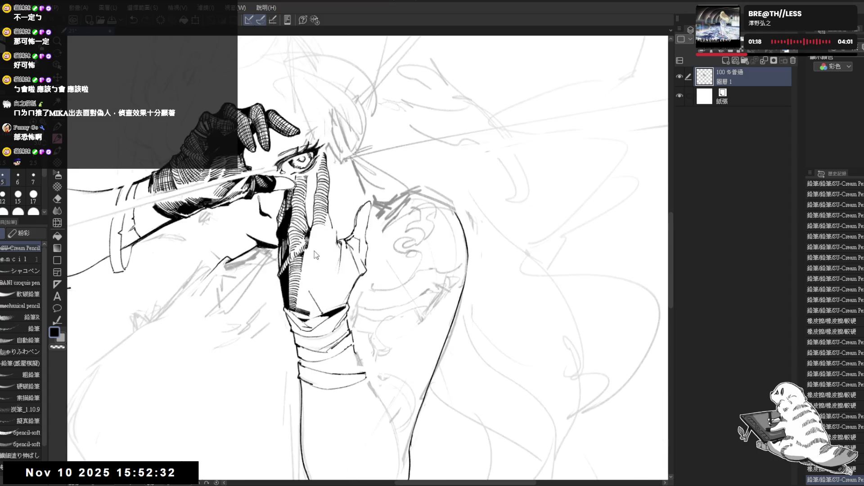
Erase the stray marks around the nose
key("e")
left_click_drag(287, 193, 292, 199)
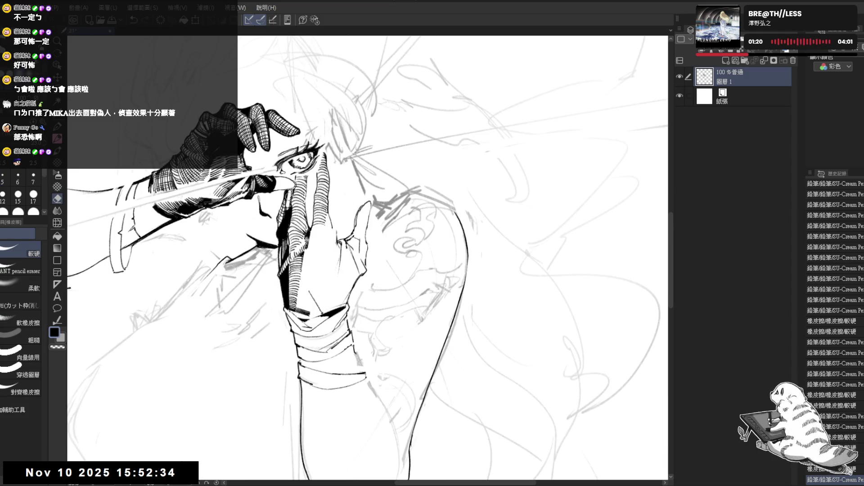
left_click_drag(288, 194, 291, 207)
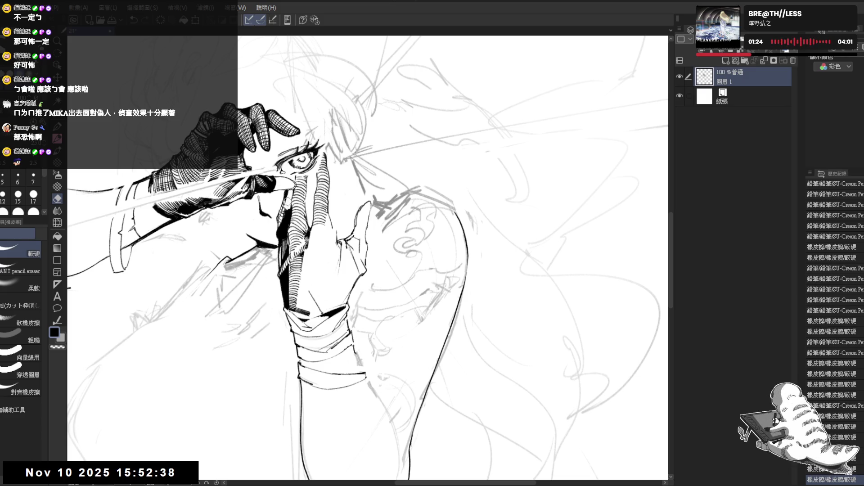
Add small pencil marks near the face and darken a line near the eye
key("p")
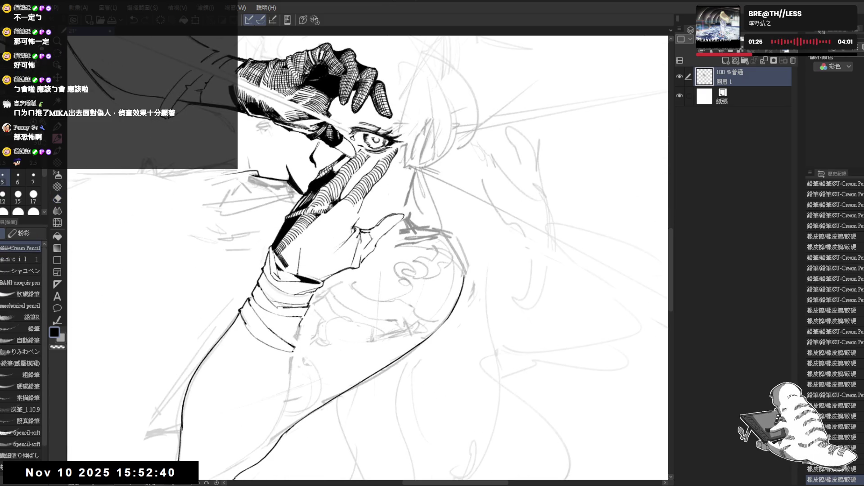
left_click_drag(333, 167, 451, 316)
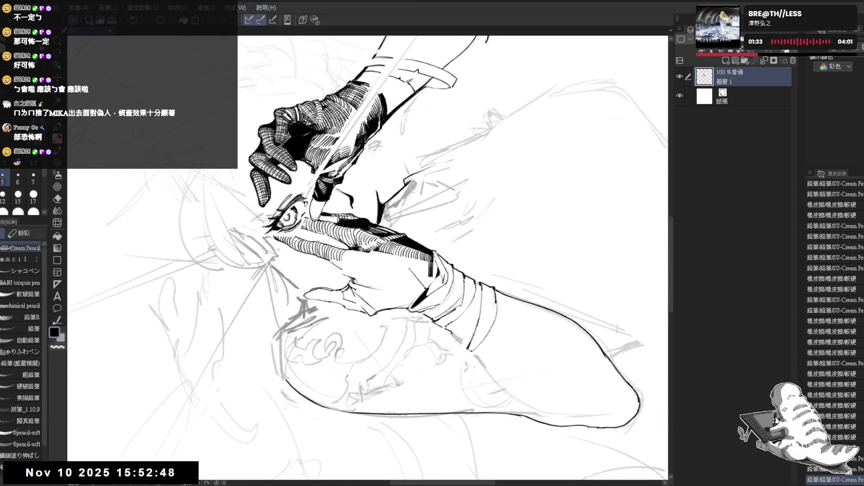
mouse_move(333, 216)
left_mouse_down()
mouse_move(339, 226)
mouse_move(328, 221)
left_mouse_up()
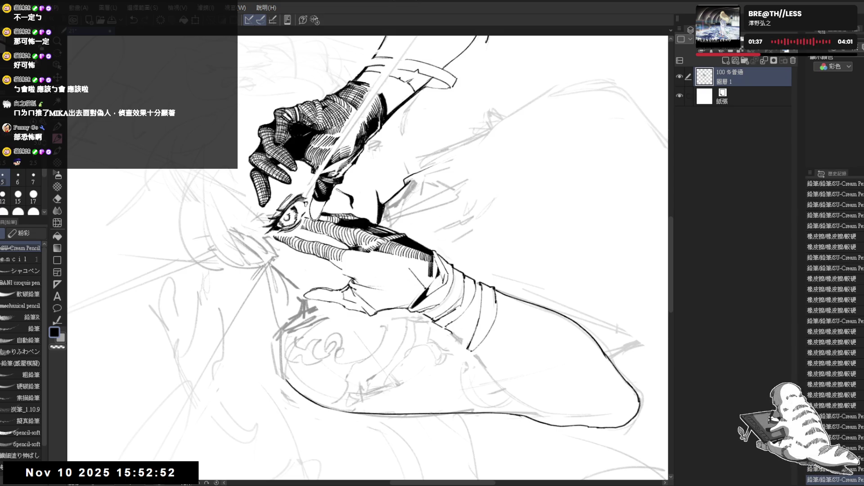
mouse_move(370, 400)
left_mouse_down()
mouse_move(356, 399)
mouse_move(423, 260)
mouse_move(360, 232)
left_mouse_up()
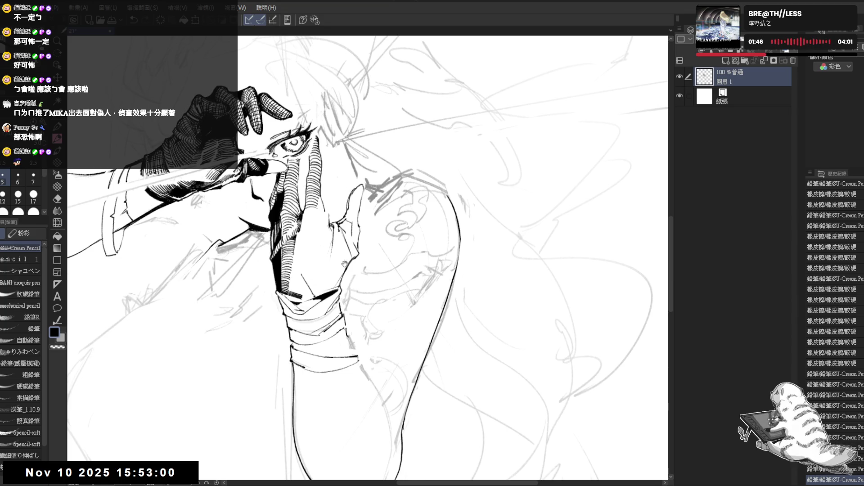
left_click_drag(344, 263, 312, 379)
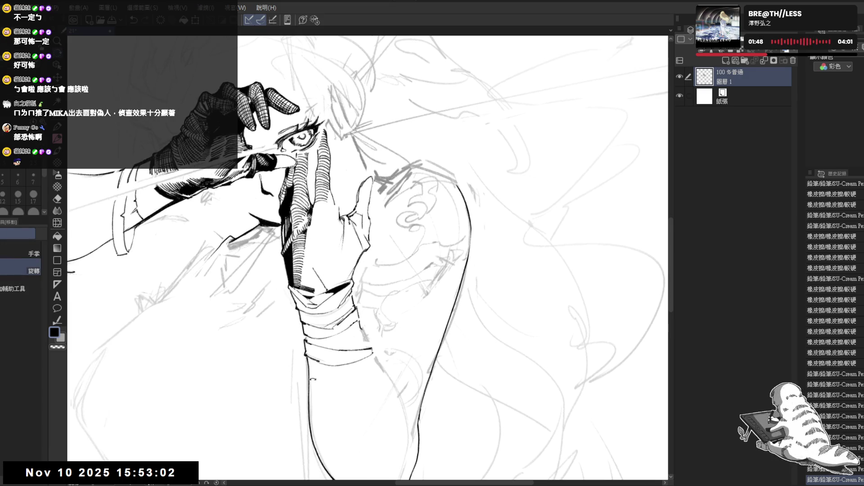
Try a short pencil stroke near the face, then undo it
key("p")
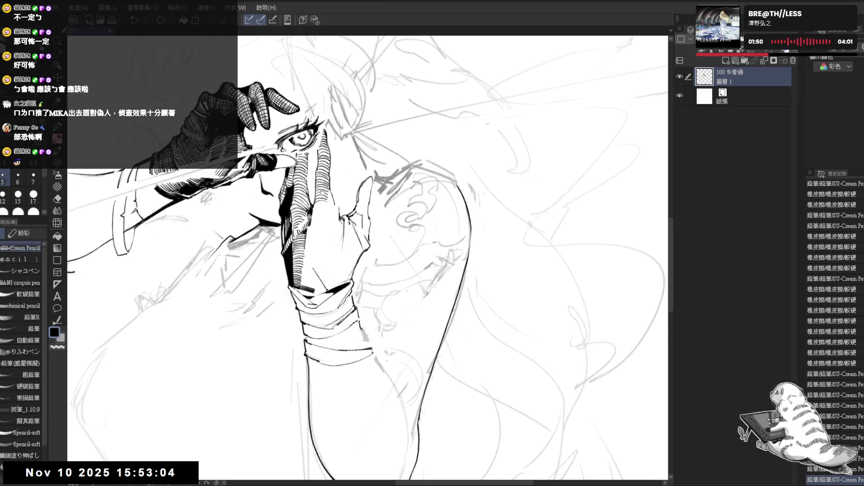
left_click_drag(323, 193, 323, 207)
mouse_move(318, 283)
left_mouse_down()
mouse_move(341, 360)
mouse_move(279, 306)
left_mouse_up()
left_click_drag(373, 194, 379, 201)
key("ctrl+z")
Zoom in and reset the canvas rotation with Ctrl+0 so the figure stands upright
left_click_drag(148, 99, 155, 106)
left_click_drag(149, 99, 155, 106)
left_click_drag(149, 99, 155, 106)
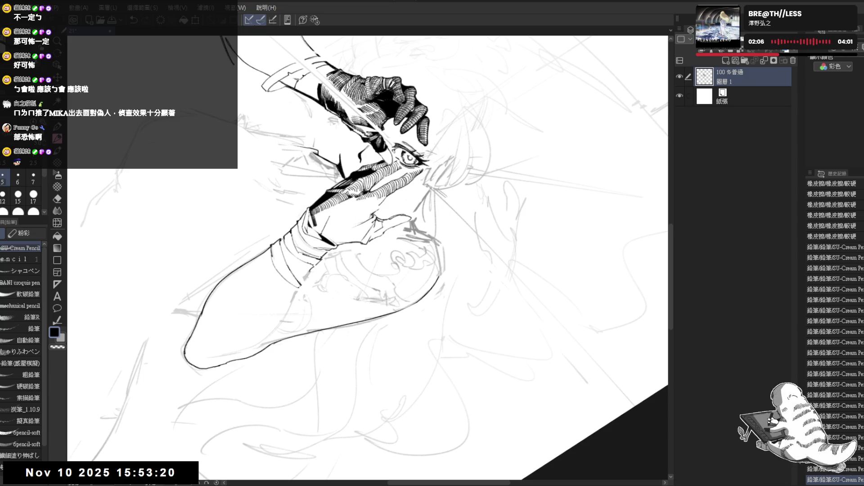
scroll(360, 135, "up", 2)
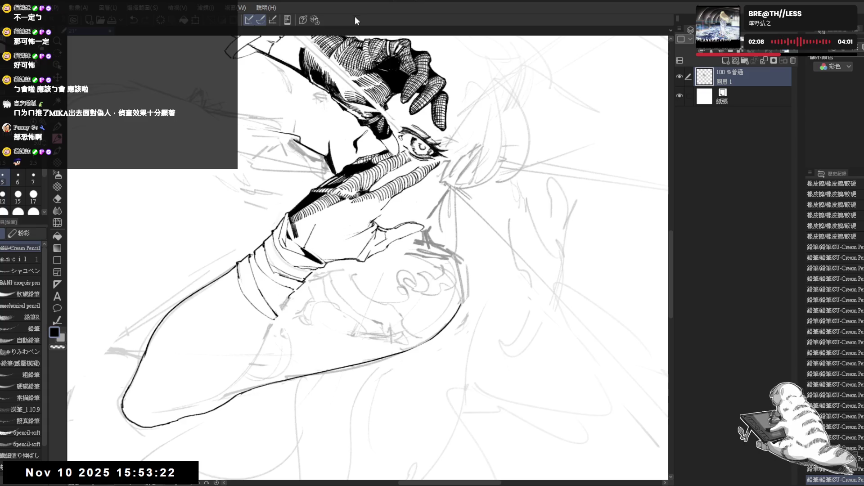
key("ctrl+0")
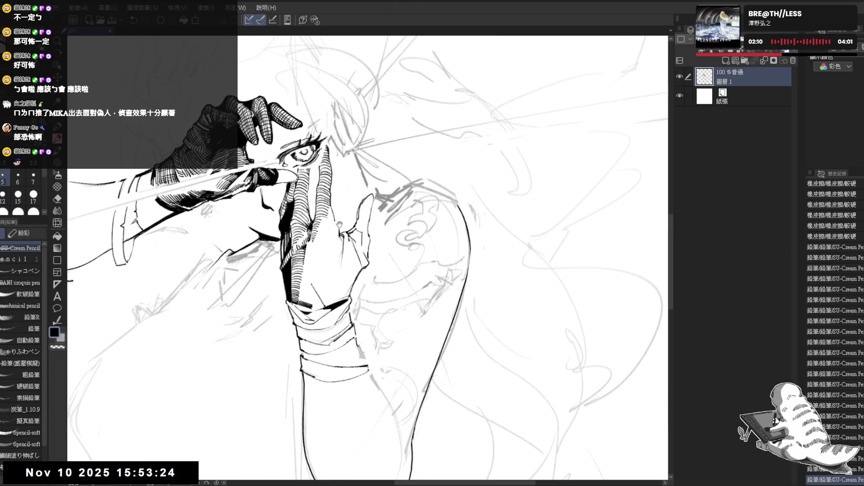
Erase stray lines around the hand covering the eye
left_click_drag(405, 270, 387, 297)
key("e")
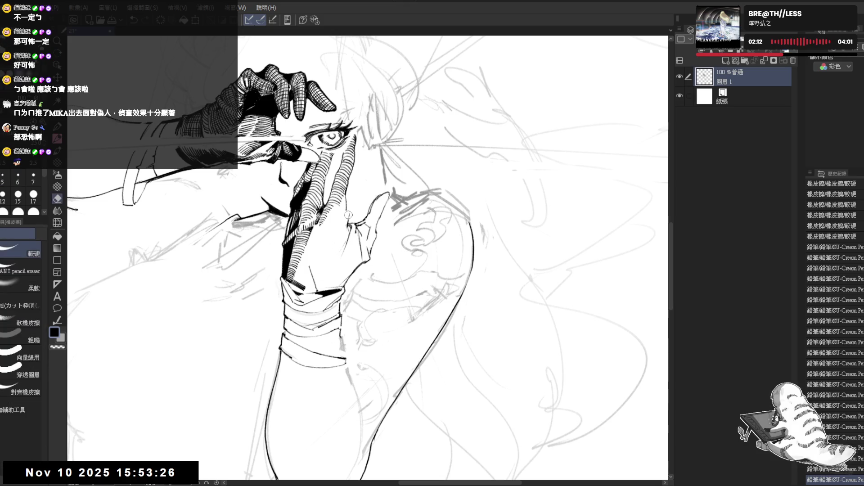
mouse_move(341, 214)
left_mouse_down()
mouse_move(346, 228)
mouse_move(351, 189)
left_mouse_up()
Add a small pencil touch-up near the face and check it with a horizontal flip
key("p")
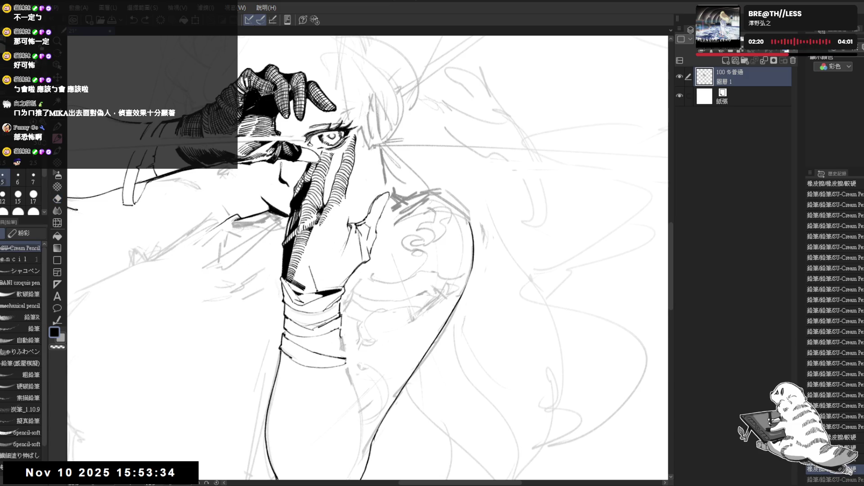
left_click_drag(345, 204, 345, 209)
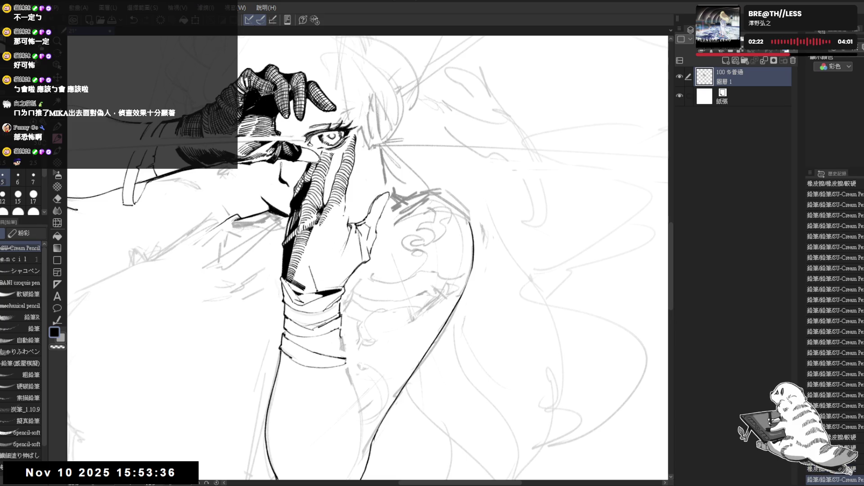
key("h")
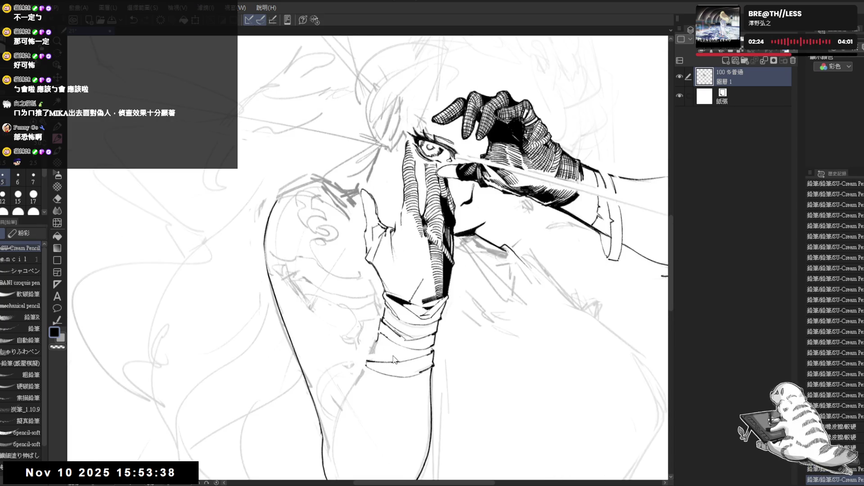
key("h")
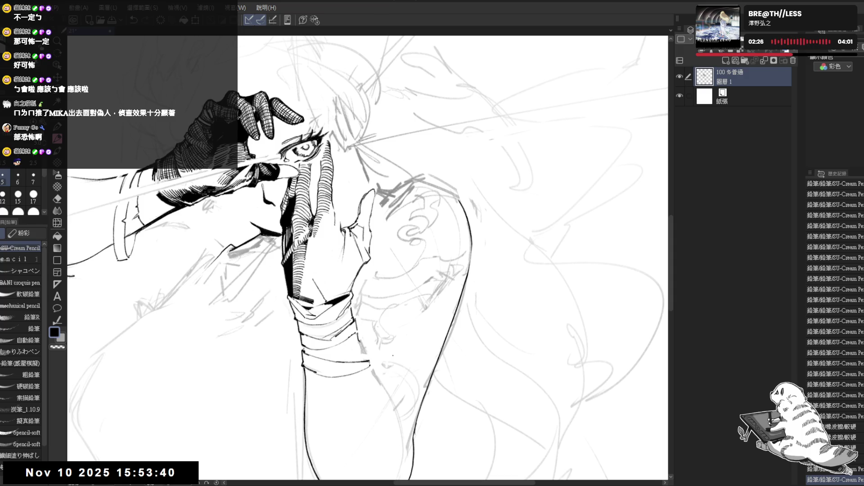
left_click_drag(307, 227, 312, 238)
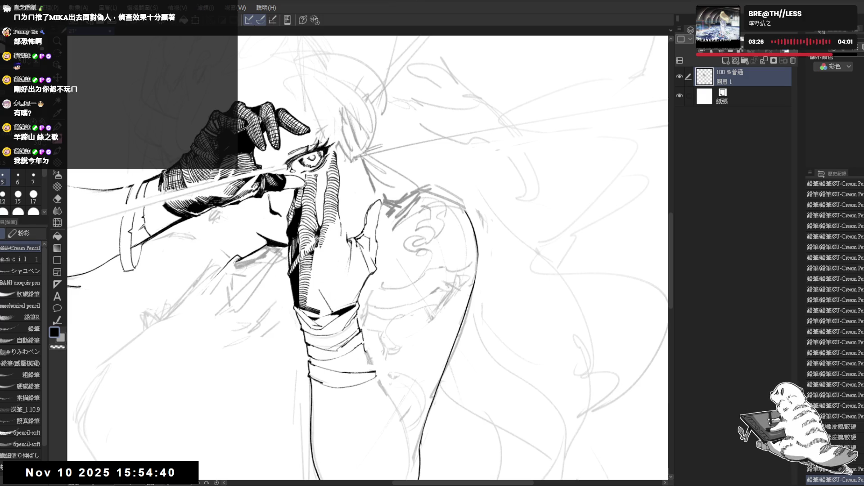
scroll(399, 221, "down", 1)
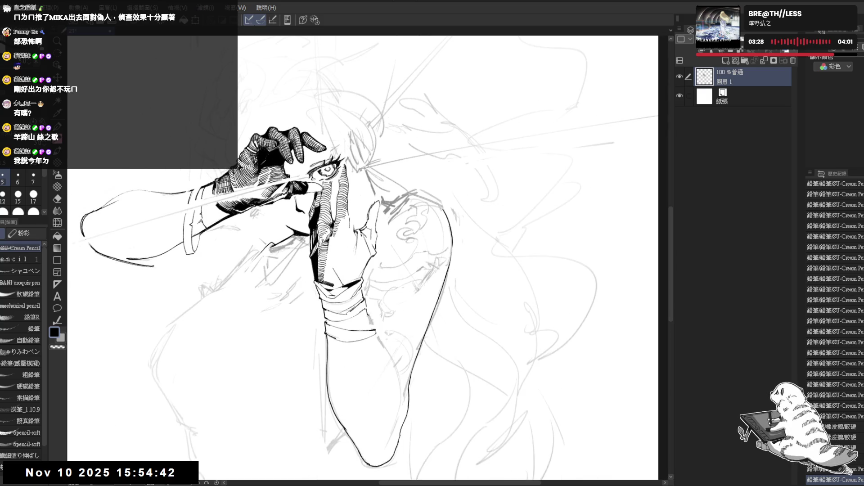
Fill the wrist band beneath the glove cuff with solid black using the Fill bucket
mouse_move(368, 251)
left_mouse_down()
mouse_move(343, 234)
mouse_move(388, 349)
mouse_move(373, 333)
left_mouse_up()
key("r")
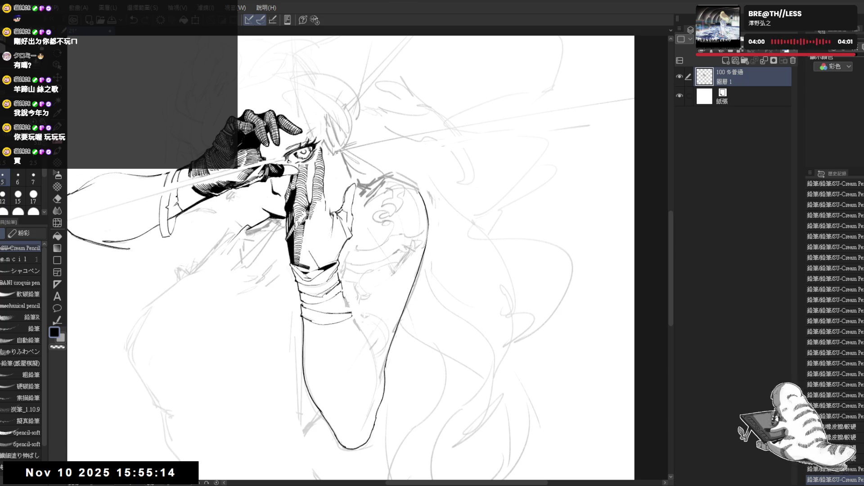
key("ctrl+minus")
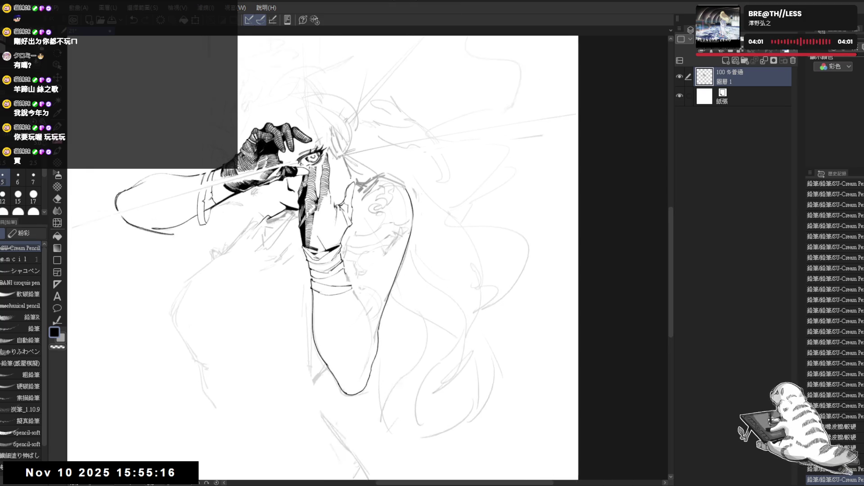
key("ctrl+plus")
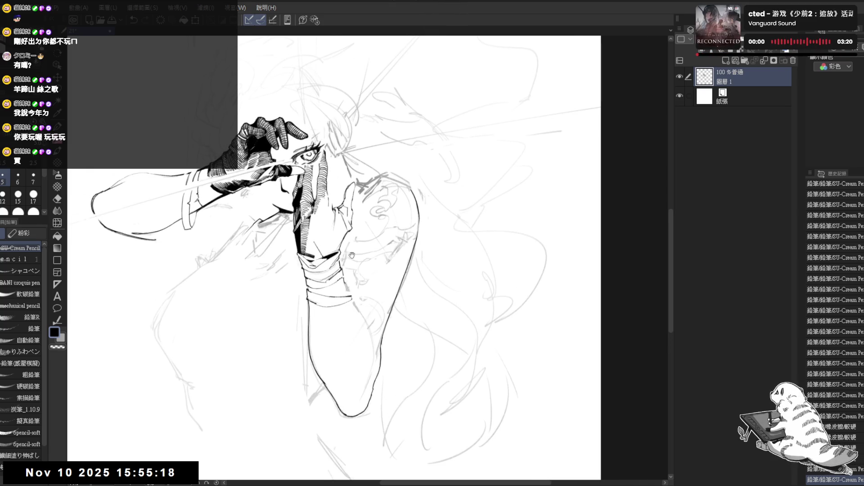
scroll(348, 259, "up", 2)
mouse_move(348, 259)
left_mouse_down()
mouse_move(342, 249)
mouse_move(347, 303)
mouse_move(273, 304)
left_mouse_up()
key("e")
key("shift+space")
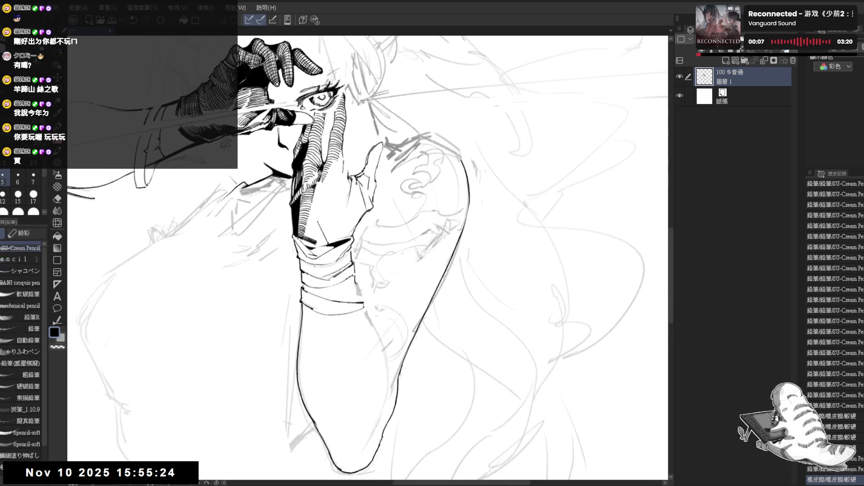
key("g")
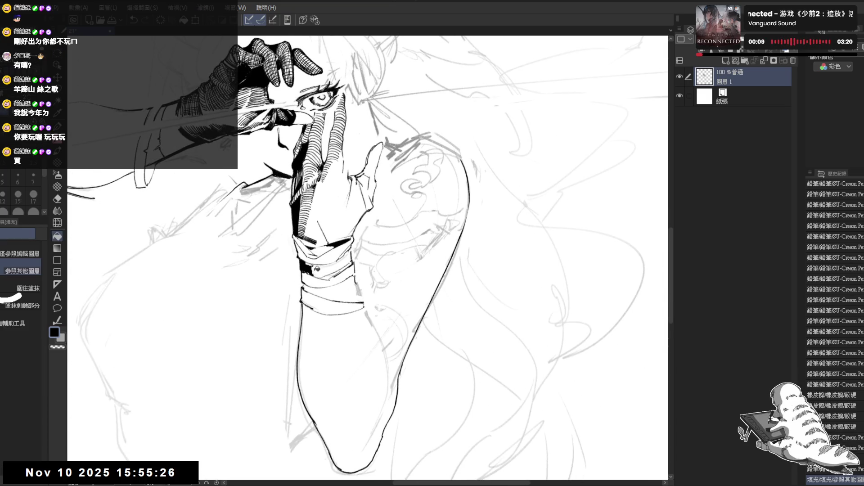
left_click(305, 269)
key("shift+space")
left_click_drag(338, 357, 293, 347)
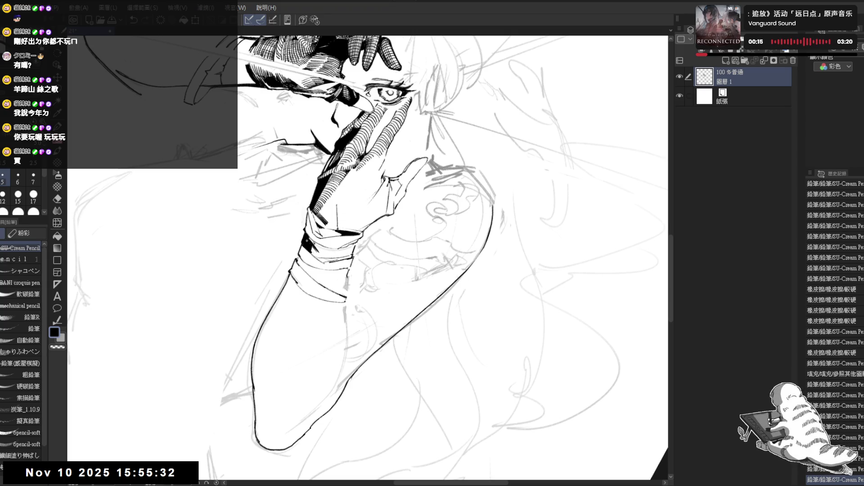
left_click_drag(369, 248, 315, 329)
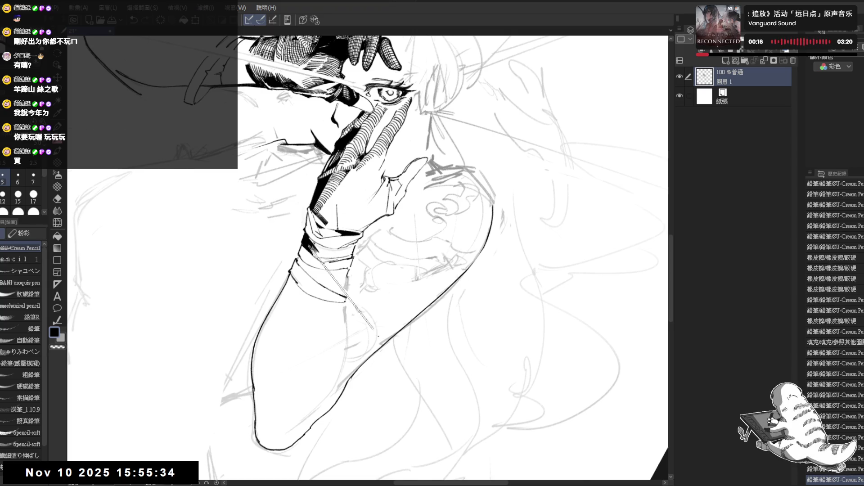
Ink a wrist stroke, fill the cuff gap black, and clean the cuff edge with transparent colour
mouse_move(405, 270)
left_mouse_down()
mouse_move(369, 217)
mouse_move(396, 234)
left_mouse_up()
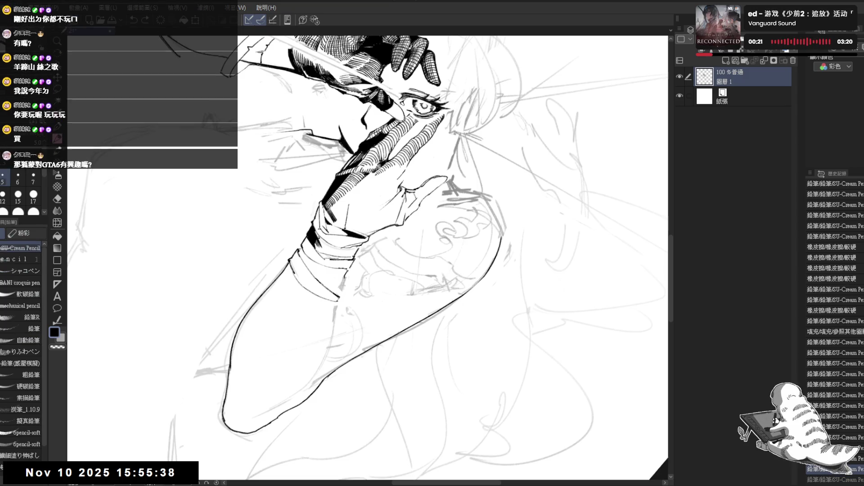
key("g")
key("p")
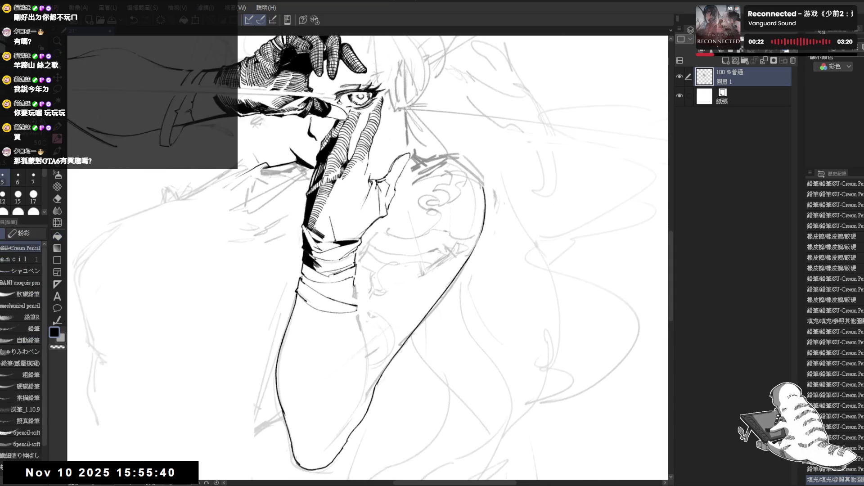
left_click_drag(321, 316, 334, 344)
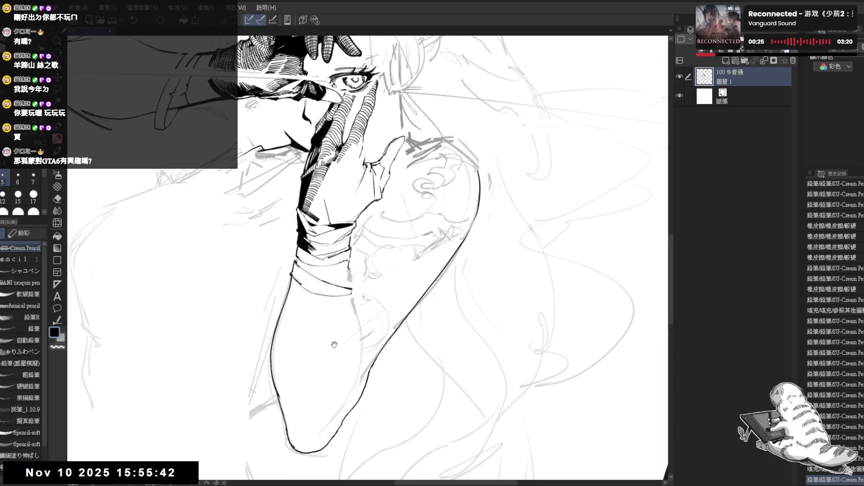
key("r")
left_click_drag(292, 308, 310, 315)
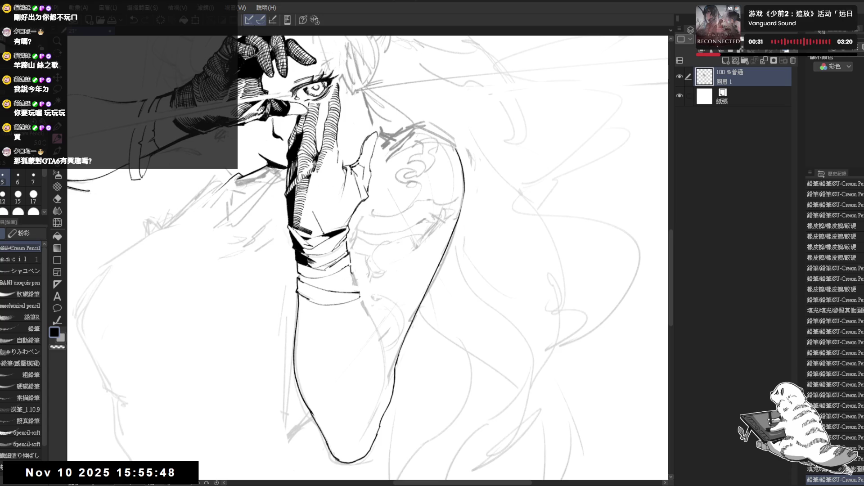
key("g")
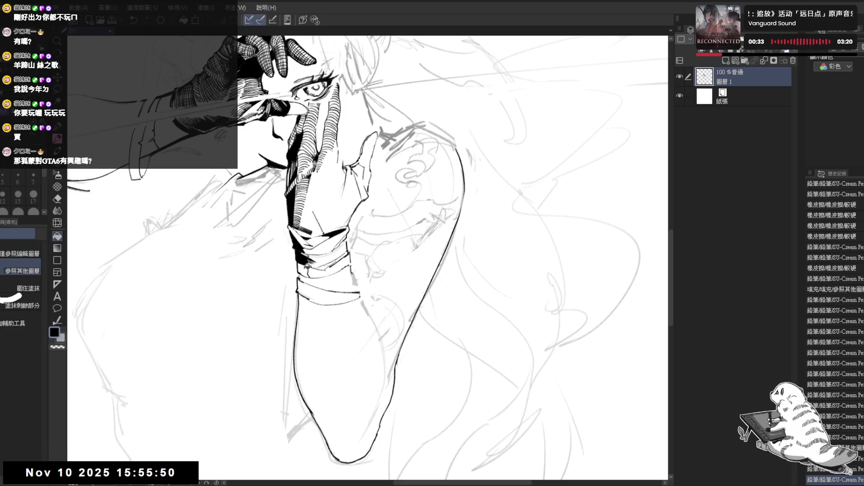
left_click(356, 353)
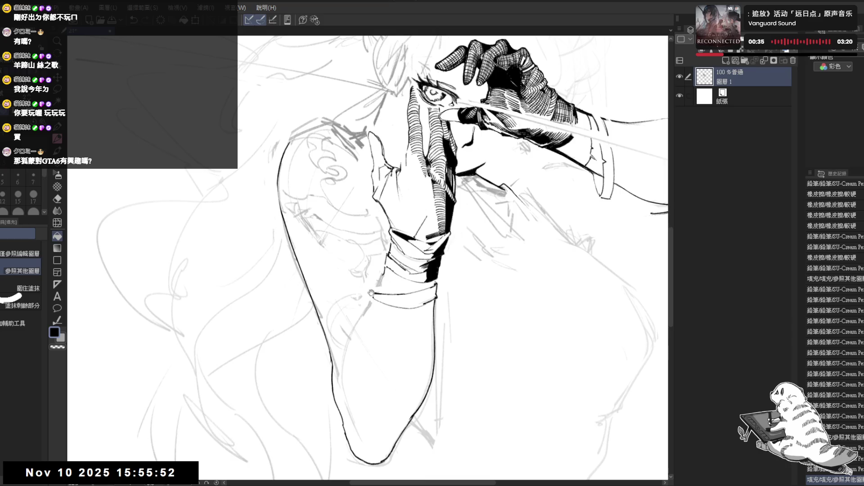
key("p")
key("c")
left_click_drag(322, 236, 326, 231)
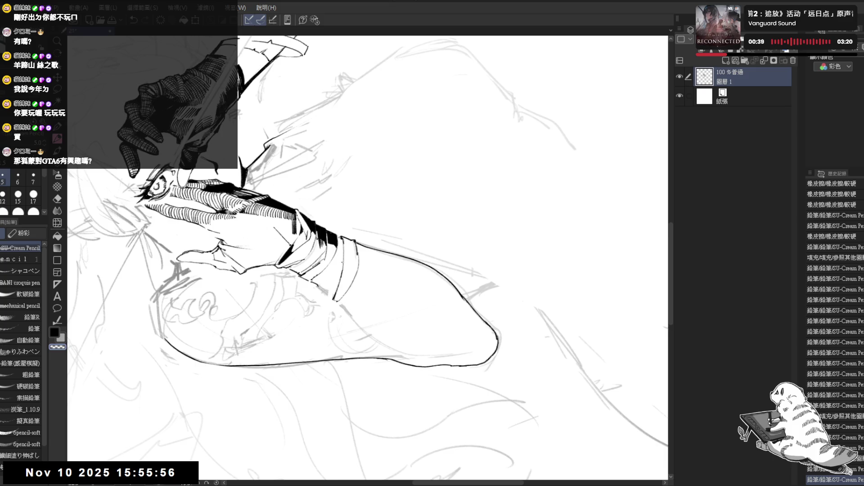
Reset and reframe the view to show both raised arms, then erase a stray mark
key("ctrl+@")
mouse_move(284, 119)
left_mouse_down()
mouse_move(333, 178)
mouse_move(321, 214)
mouse_move(330, 254)
left_mouse_up()
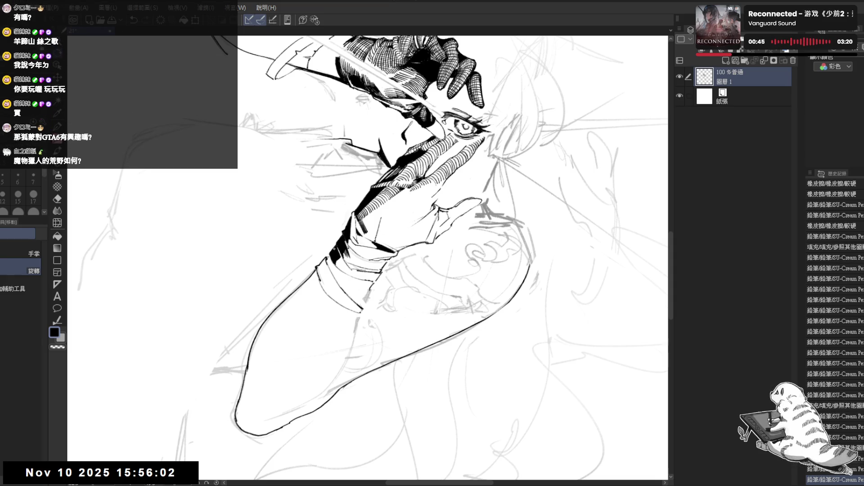
key("ctrl+@")
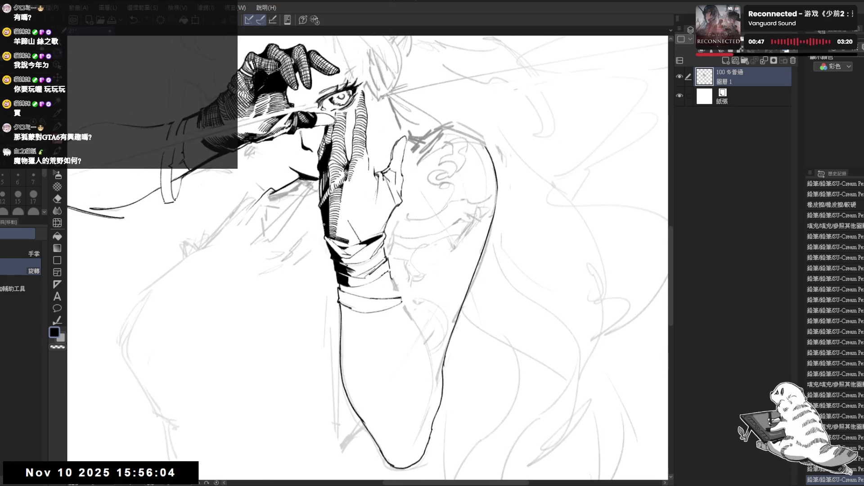
left_click_drag(323, 223, 287, 204)
scroll(291, 204, "down", 2)
left_click_drag(362, 246, 359, 265)
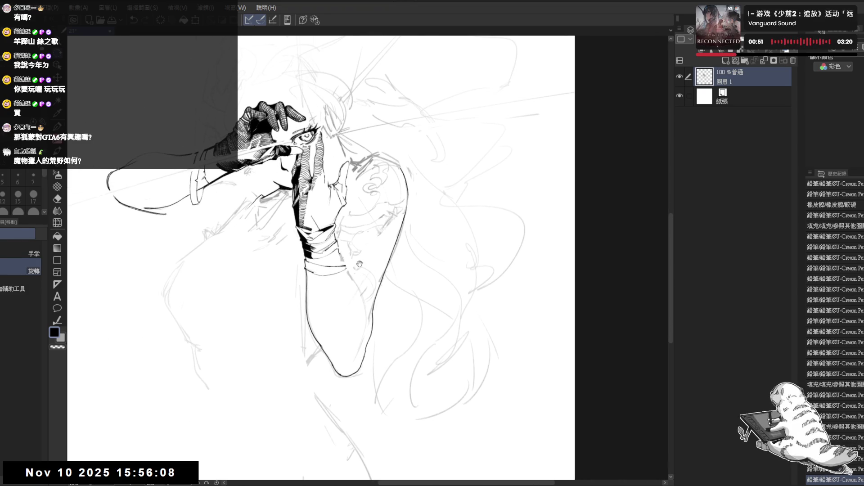
scroll(330, 184, "up", 2)
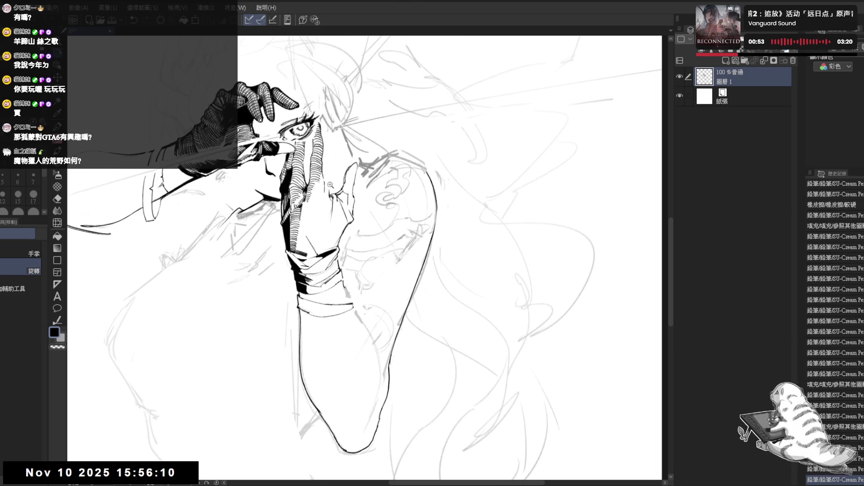
mouse_move(199, 172)
left_mouse_down()
mouse_move(271, 196)
mouse_move(287, 229)
left_mouse_up()
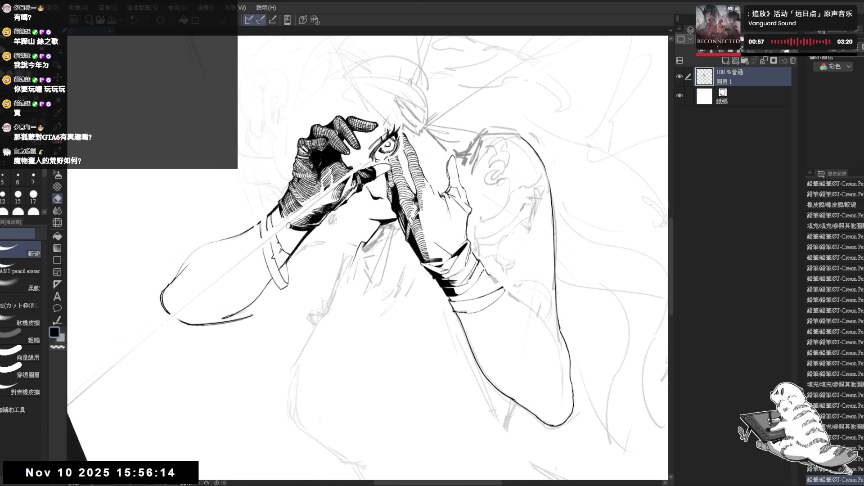
left_click(291, 224)
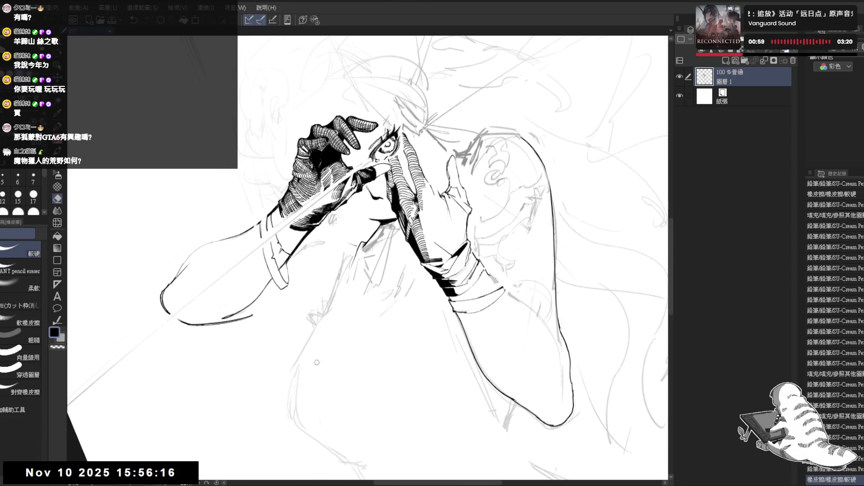
Erase three small marks on the raised glove and add a short pencil stroke there
key("p")
left_click_drag(291, 224, 332, 166)
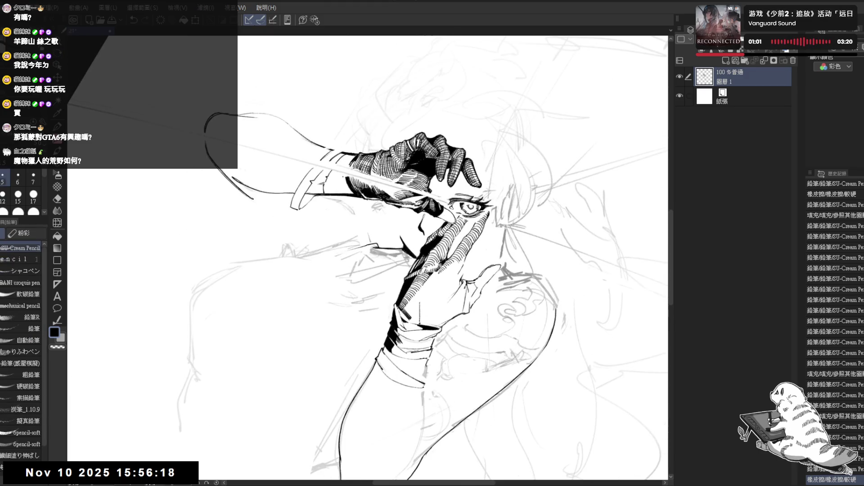
key("e")
left_click(346, 178)
left_click(347, 180)
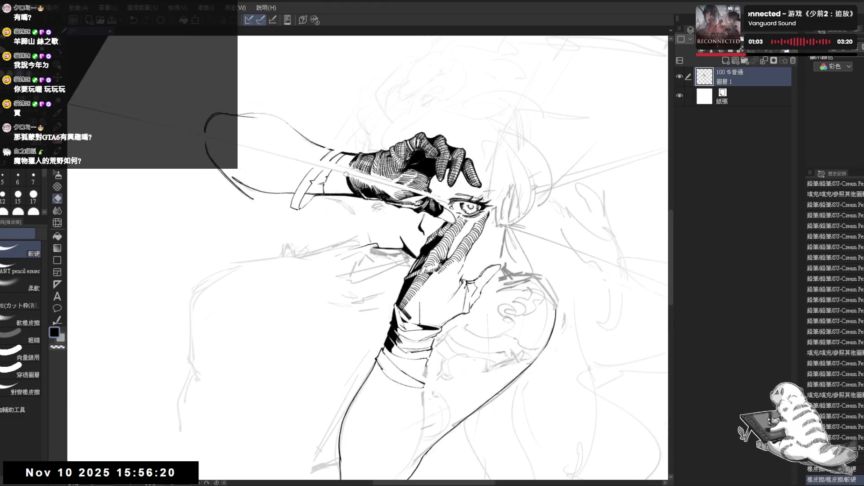
left_click(345, 178)
key("p")
left_click_drag(349, 175, 348, 192)
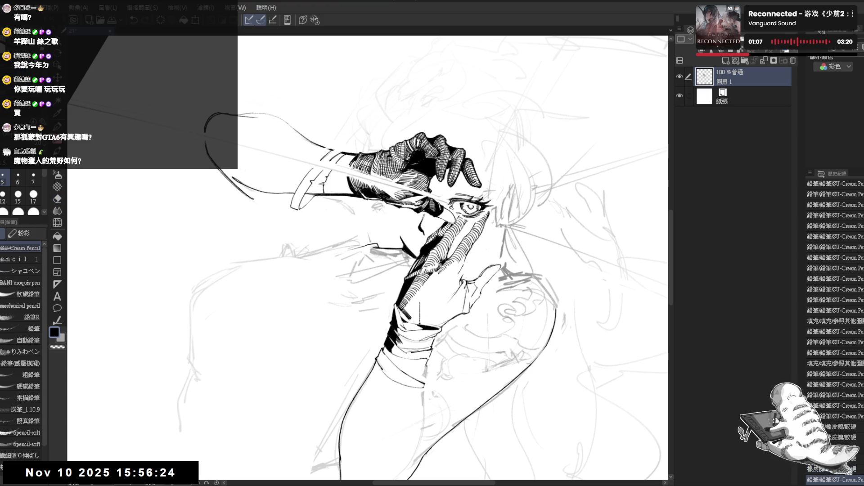
Erase stray bits of the arm line and add a short pencil stroke to the arm contour
key("e")
left_click(346, 179)
left_click(347, 180)
left_click(351, 187)
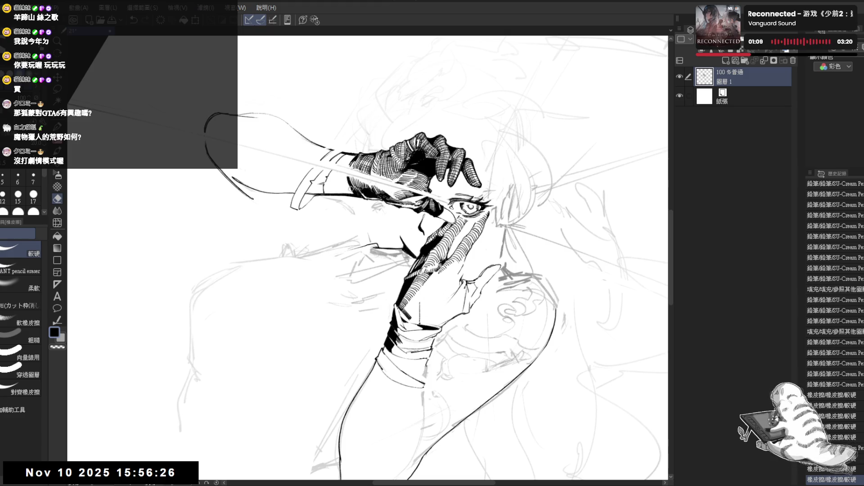
left_click(349, 181)
key("p")
left_click_drag(351, 190, 353, 204)
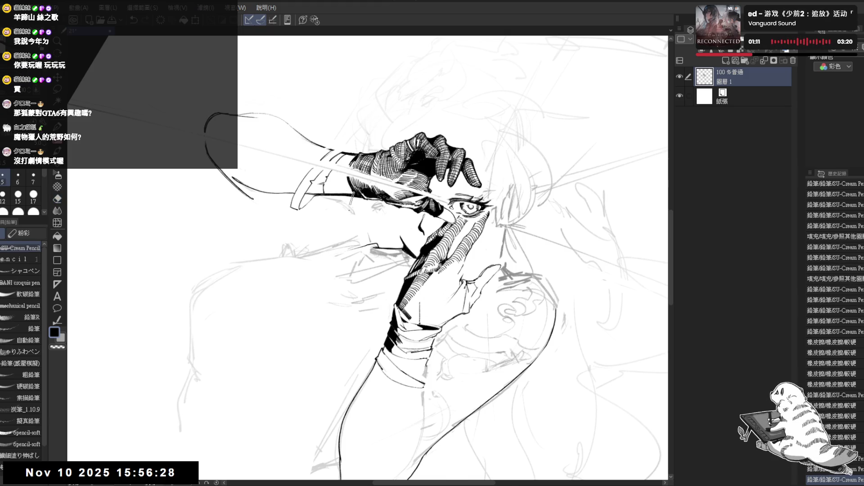
Reframe the view on the gloved hand with the arm upright and erase a stray mark
key("at")
left_click_drag(353, 336, 284, 271)
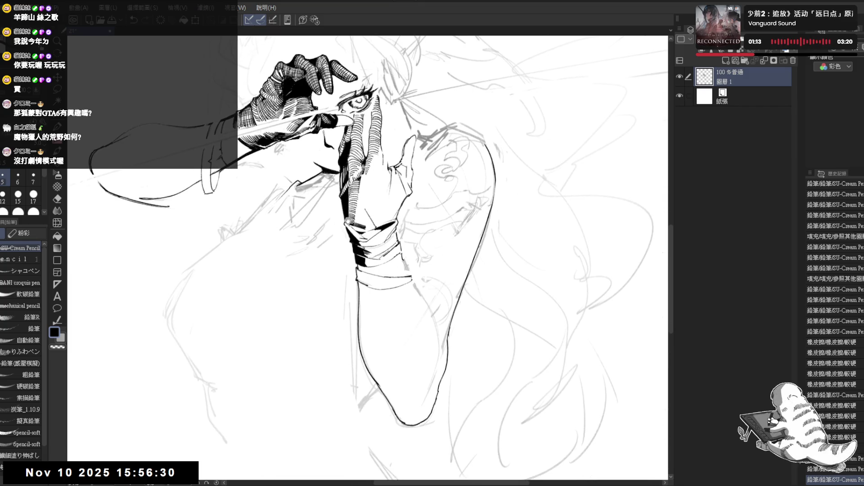
key("ctrl+minus")
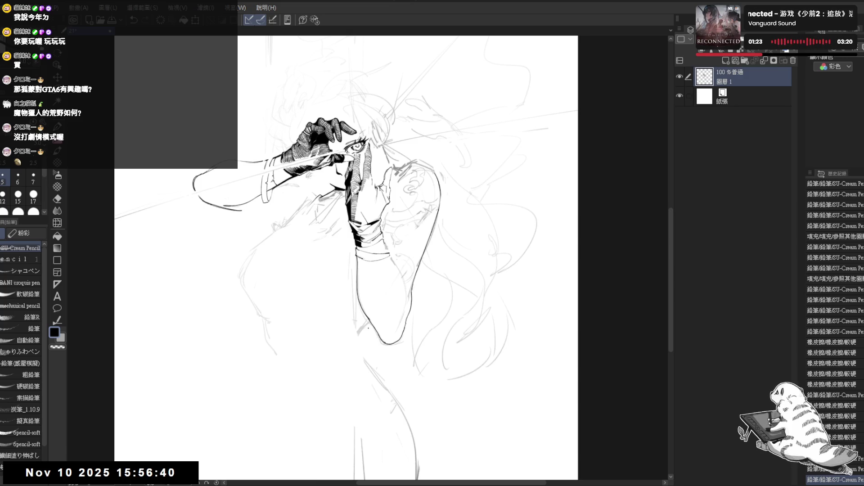
mouse_move(387, 176)
left_mouse_down()
mouse_move(370, 195)
mouse_move(378, 189)
left_mouse_up()
scroll(356, 192, "up", 3)
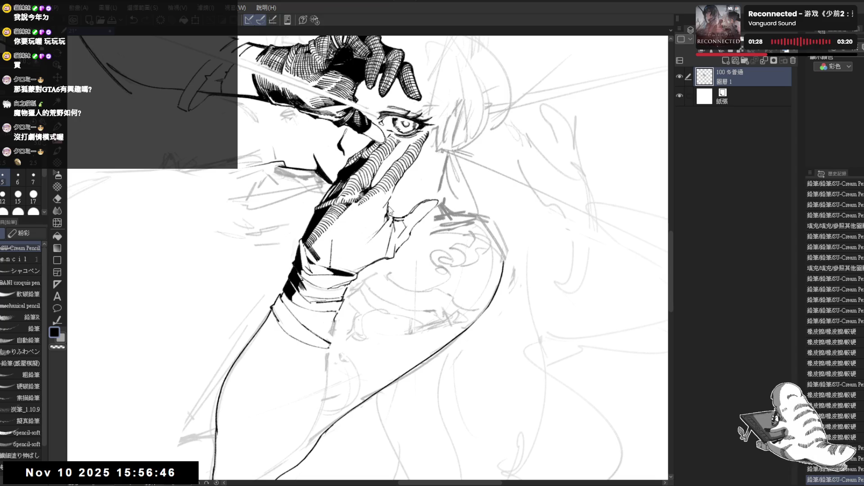
left_click_drag(389, 208, 356, 212)
key("e")
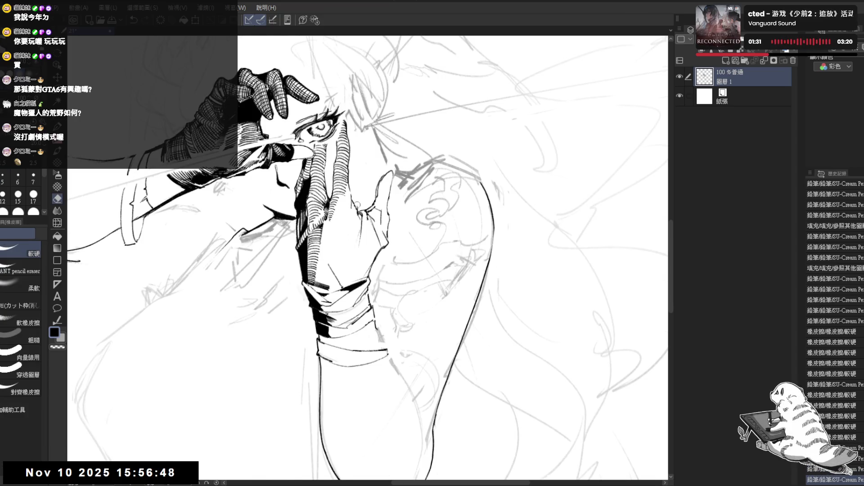
left_click(357, 206)
key("p")
Turn the view over the wrist and add a pencil stroke to the arm contour
left_click_drag(384, 181, 393, 167)
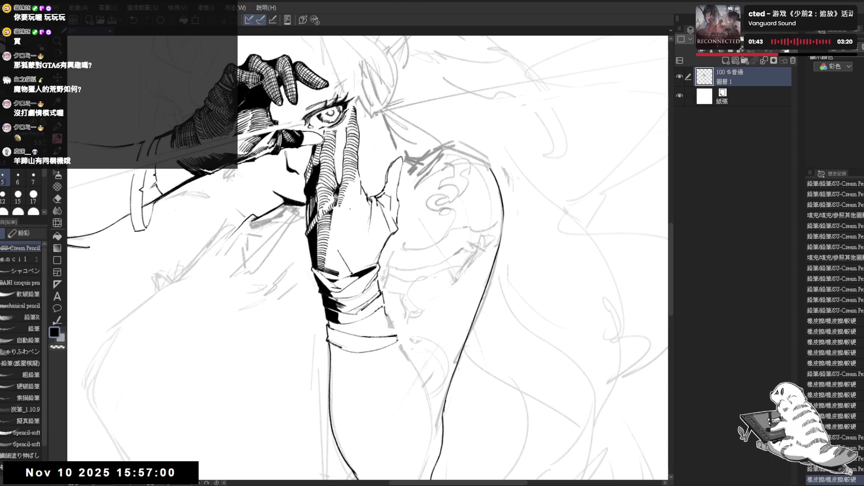
left_click_drag(352, 250, 342, 234)
key("asciicircum")
key("asciicircum")
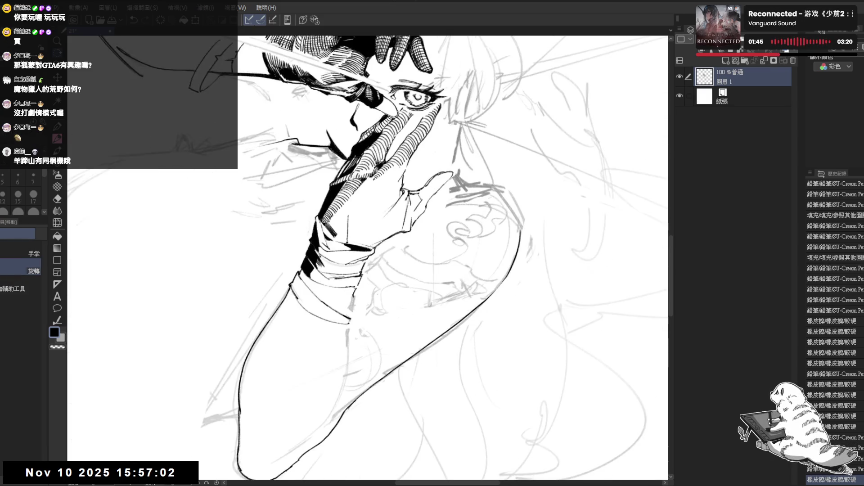
key("minus")
left_click_drag(369, 253, 374, 256)
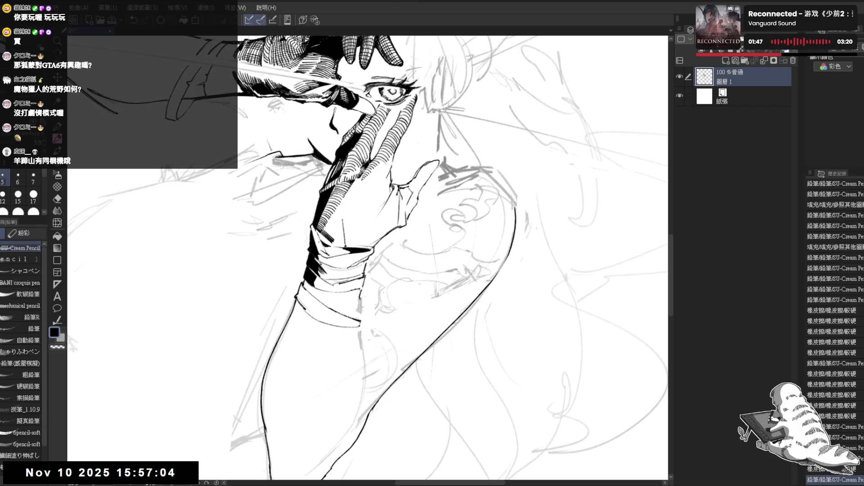
key("minus")
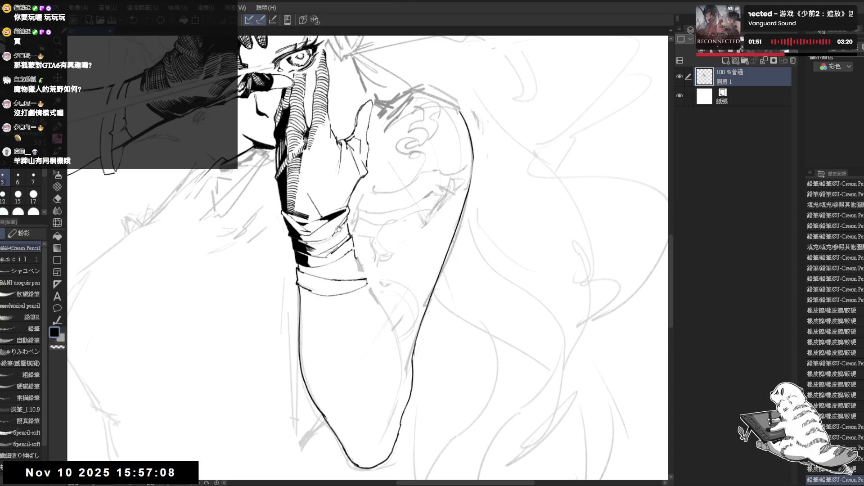
left_click_drag(338, 229, 295, 160)
Tilt the canvas along the arm and undo the last pencil stroke
key("e")
key("minus")
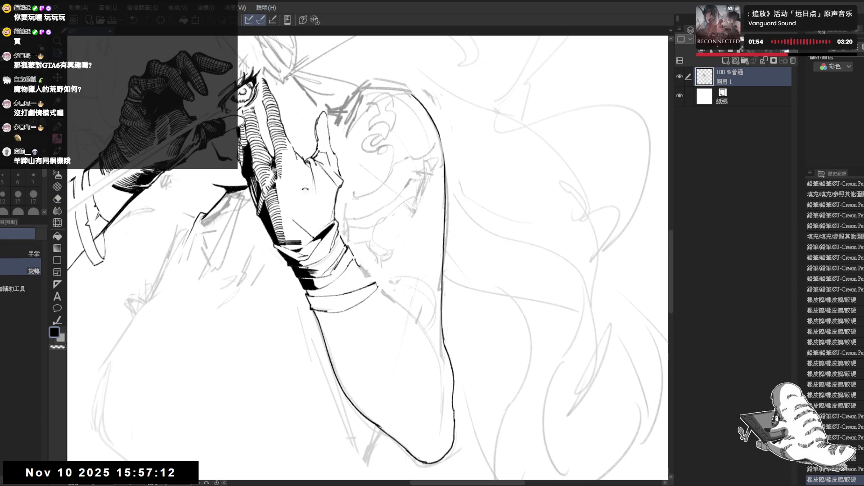
left_click_drag(305, 189, 323, 228)
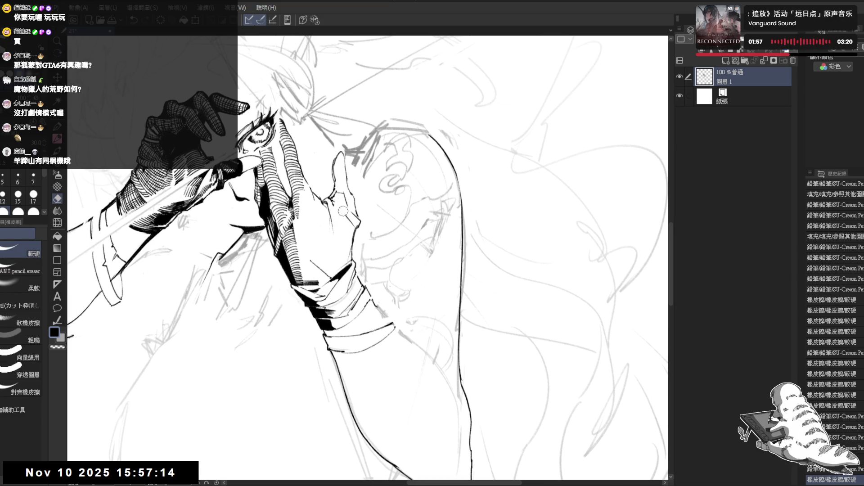
left_click_drag(353, 223, 329, 198)
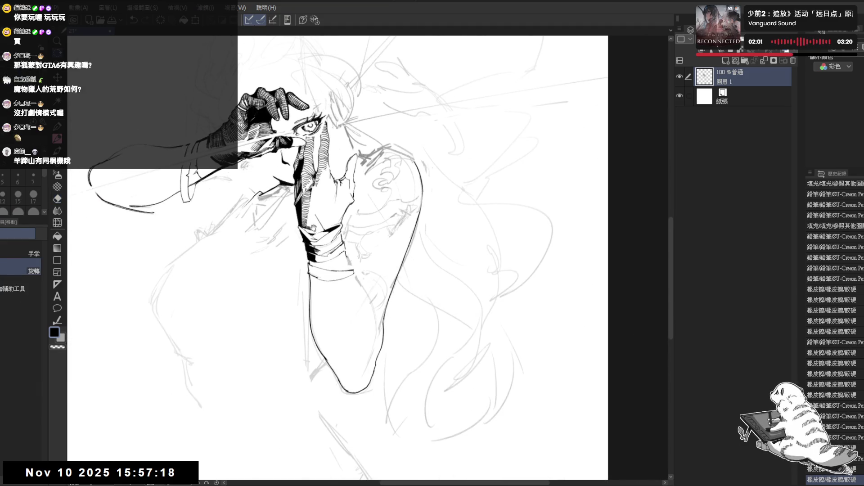
left_click_drag(314, 227, 346, 199)
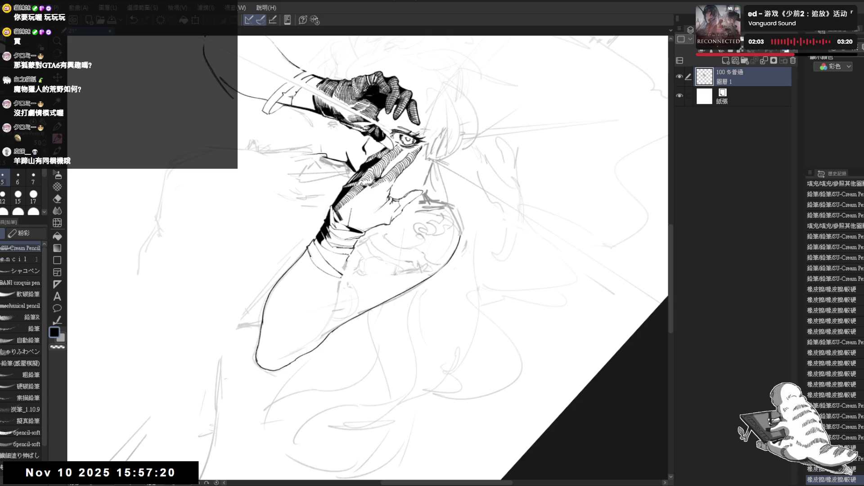
key("ctrl+z")
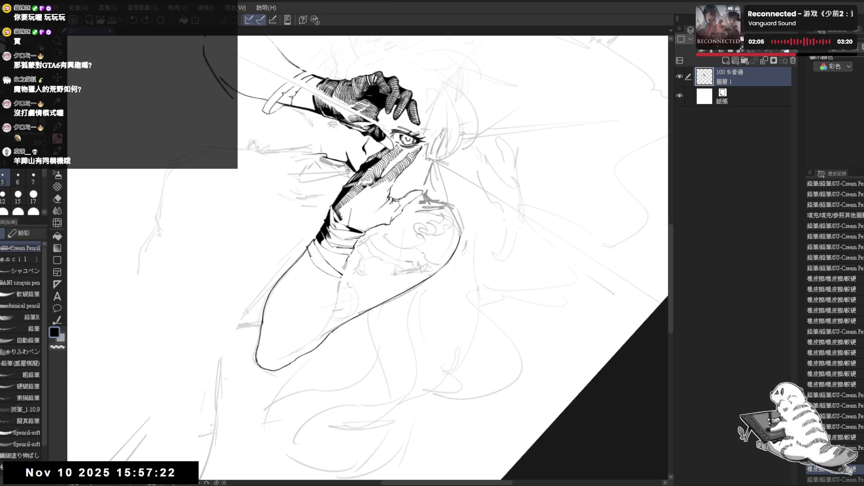
scroll(833, 329, "down", 3)
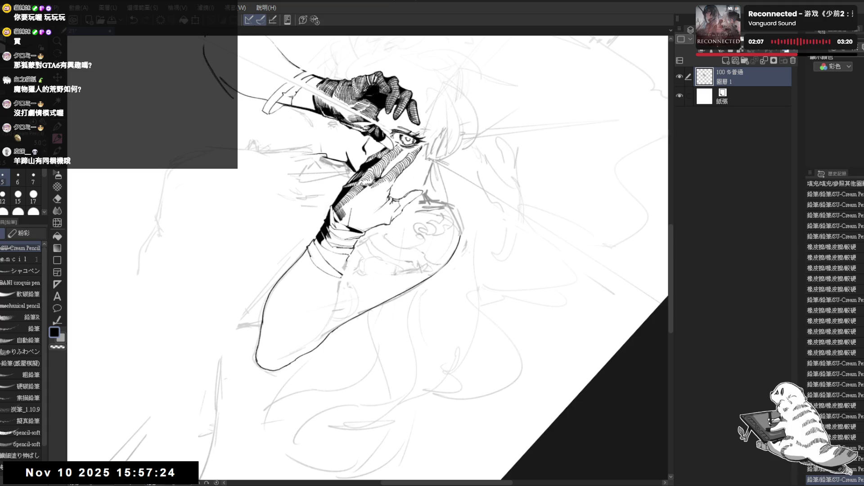
mouse_move(315, 342)
left_mouse_down()
mouse_move(343, 319)
mouse_move(331, 270)
left_mouse_up()
Erase a stray mark along the arm and undo the last small pencil mark
key("e")
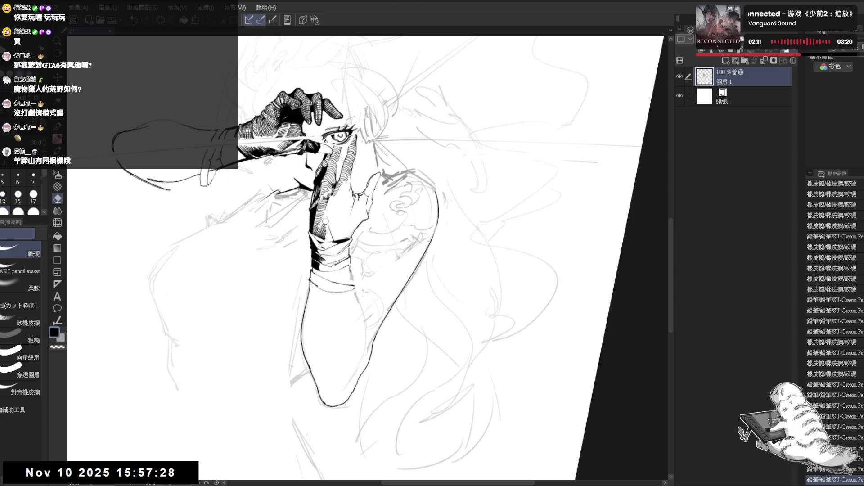
mouse_move(326, 231)
left_mouse_down()
mouse_move(327, 221)
mouse_move(342, 270)
mouse_move(326, 290)
left_mouse_up()
key("r")
key("p")
key("ctrl+z")
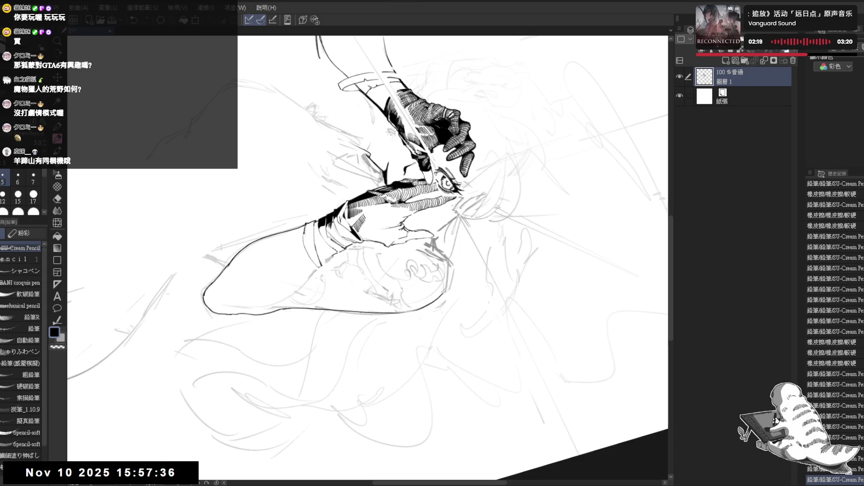
Reset and zoom the view, then add hatching strokes near the wrist
key("ctrl+at")
left_click_drag(379, 318, 375, 306)
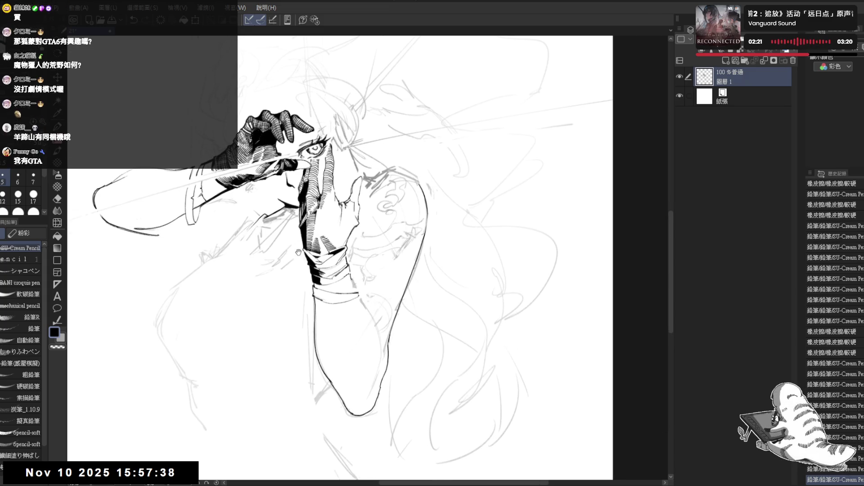
scroll(314, 218, "up", 1)
scroll(325, 225, "up", 1)
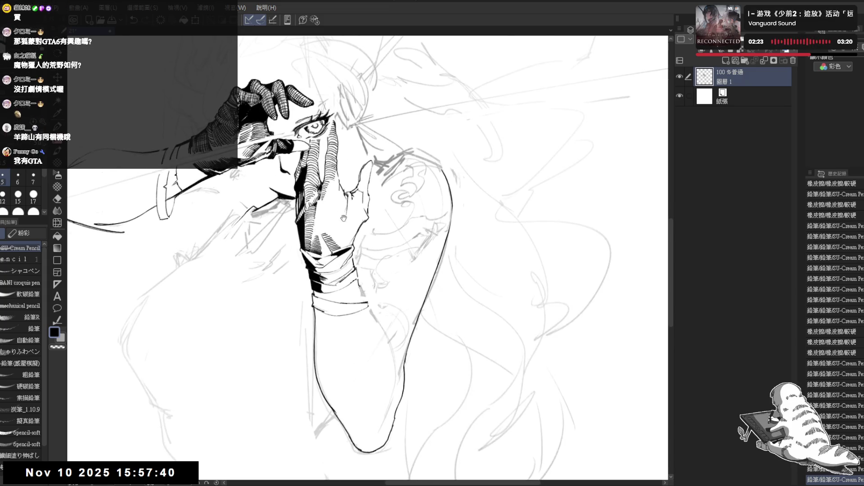
scroll(331, 212, "up", 1)
mouse_move(332, 211)
left_mouse_down()
mouse_move(279, 261)
mouse_move(338, 266)
left_mouse_up()
left_click_drag(337, 252, 339, 266)
left_click_drag(337, 252, 339, 266)
Rotate the canvas and erase stray lines on the wristband
mouse_move(451, 270)
left_mouse_down()
mouse_move(432, 306)
mouse_move(402, 324)
left_mouse_up()
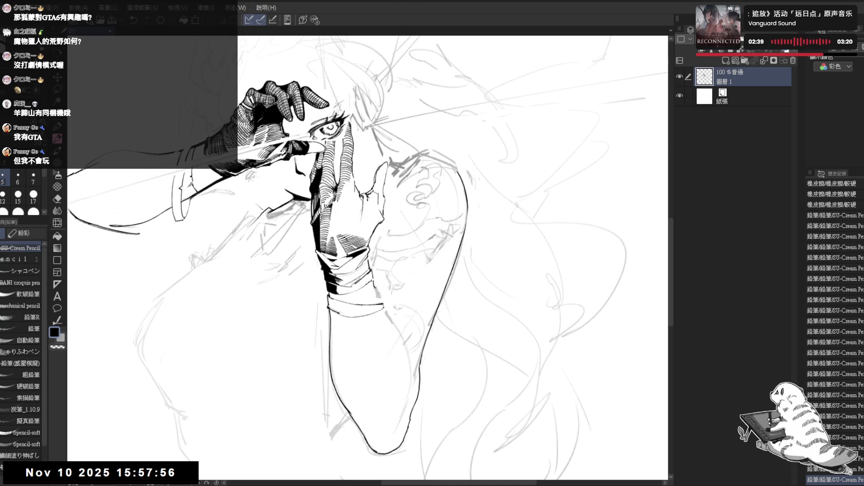
key("r")
mouse_move(300, 333)
left_mouse_down()
mouse_move(338, 349)
mouse_move(355, 213)
left_mouse_up()
key("e")
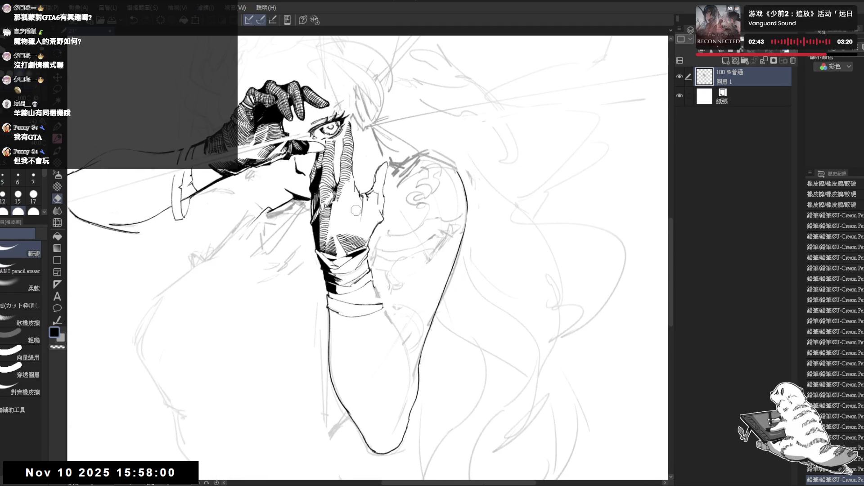
left_click_drag(356, 288, 359, 294)
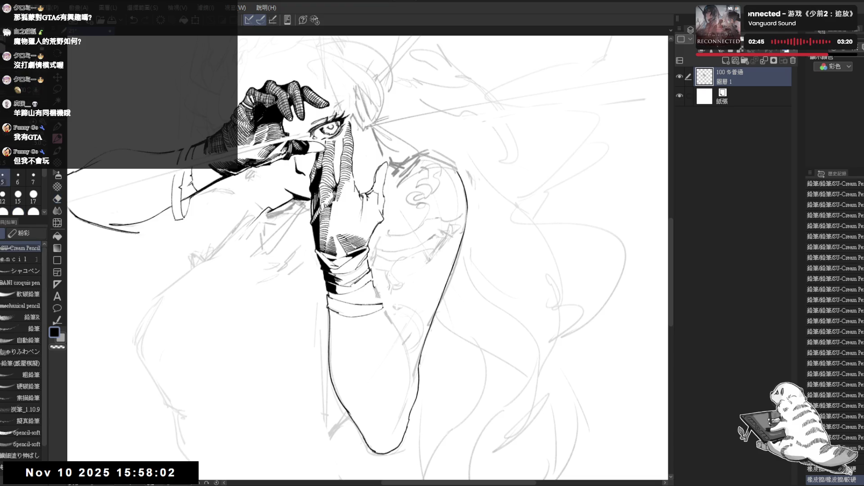
key("p")
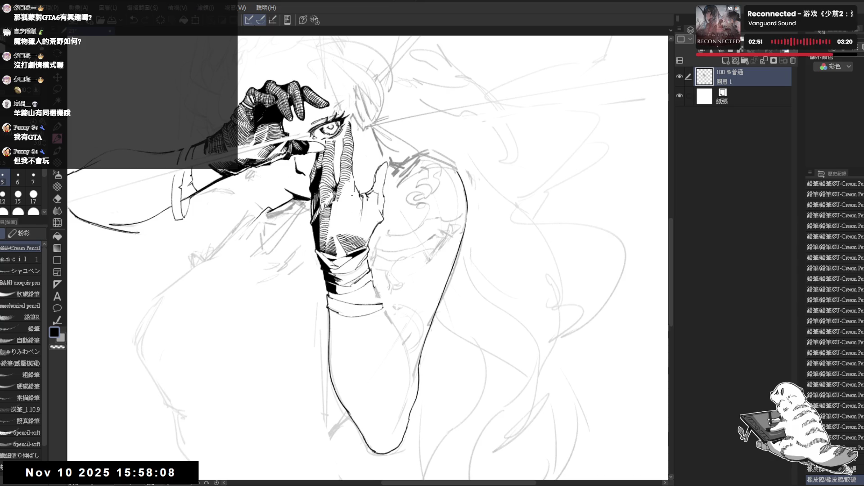
Adjust the canvas tilt and zoom, and undo the last pencil stroke
mouse_move(353, 196)
left_mouse_down()
mouse_move(338, 199)
mouse_move(324, 314)
mouse_move(335, 261)
left_mouse_up()
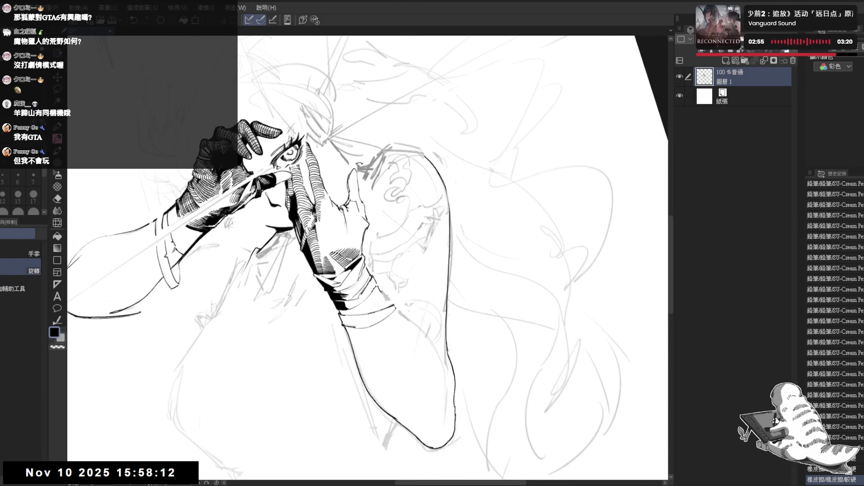
mouse_move(342, 225)
left_mouse_down()
mouse_move(345, 199)
mouse_move(301, 268)
left_mouse_up()
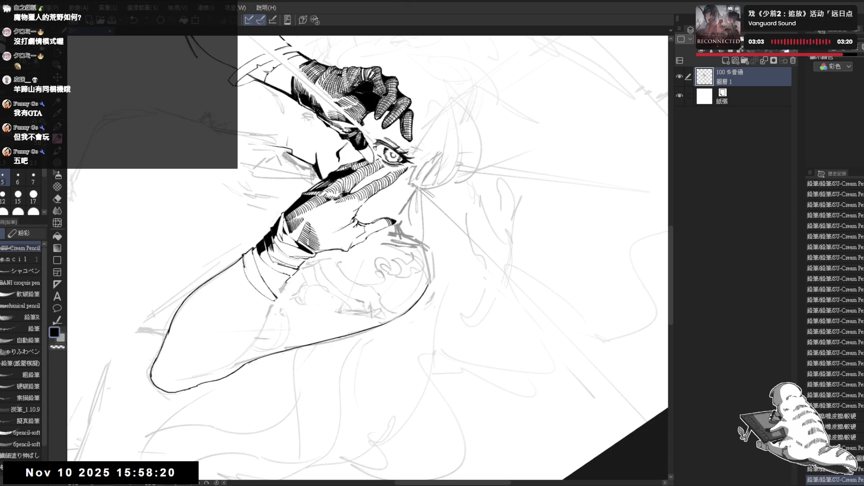
key("shift+space")
left_click_drag(385, 316, 374, 220)
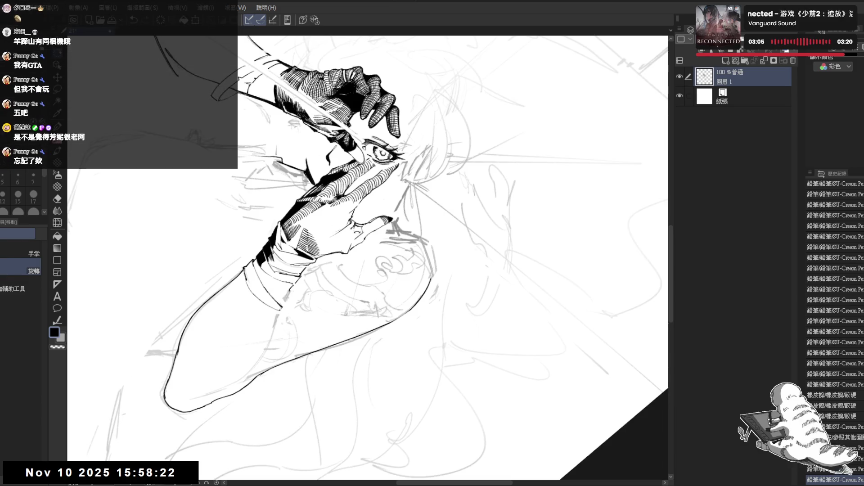
scroll(374, 219, "up", 2)
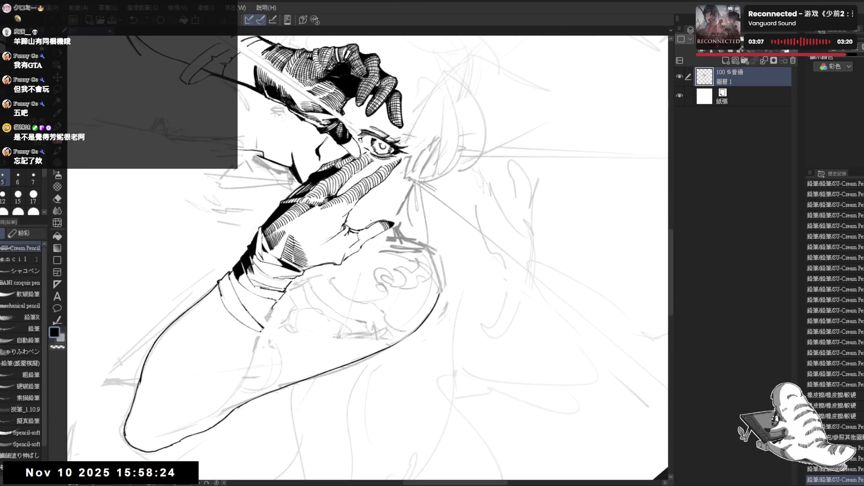
key("shift+space")
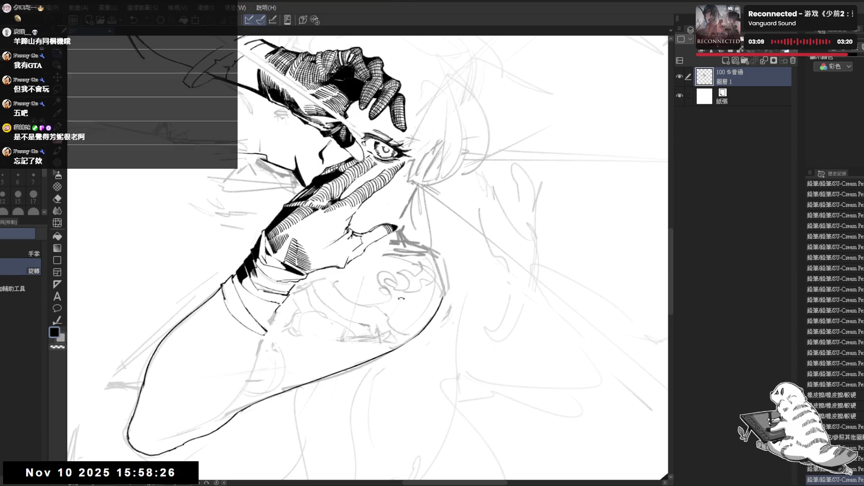
mouse_move(377, 286)
left_mouse_down()
mouse_move(368, 265)
mouse_move(393, 264)
left_mouse_up()
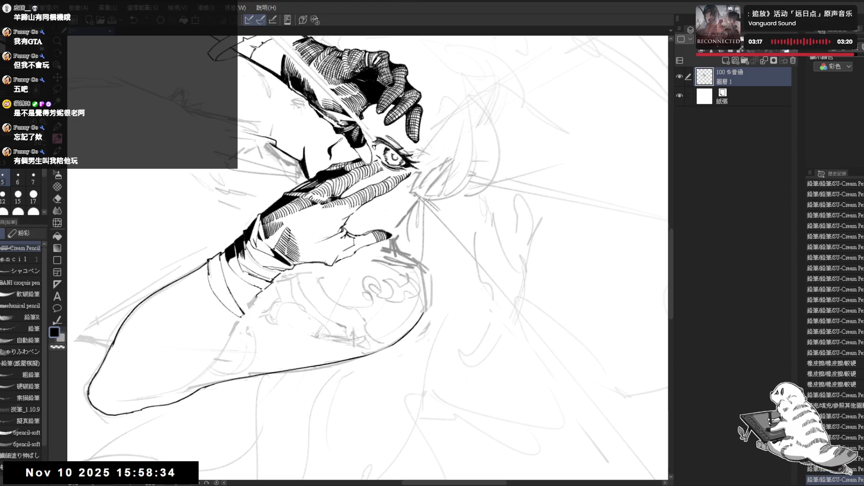
key("ctrl+z")
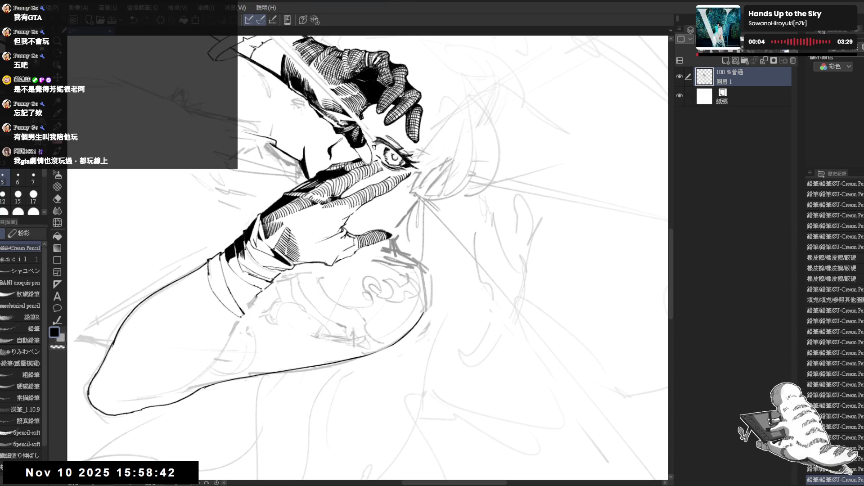
Reset the canvas upright, then erase stray marks on the raised hand's finger
key("ctrl+@")
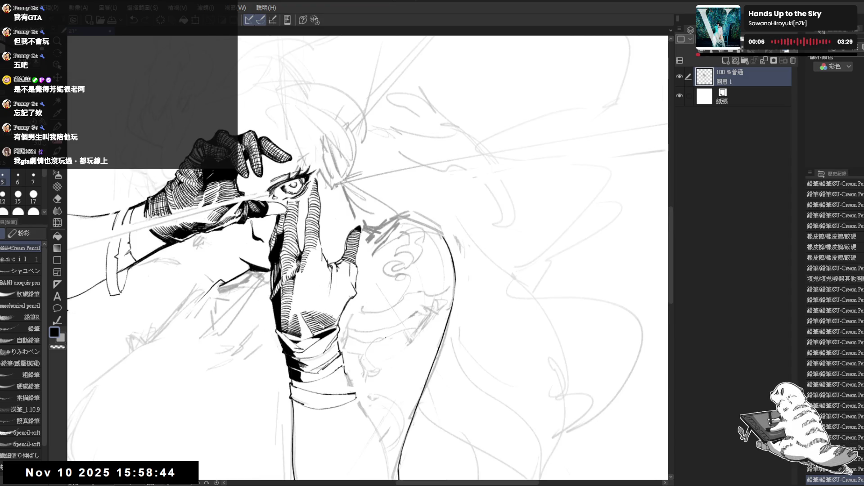
key("h")
key("h")
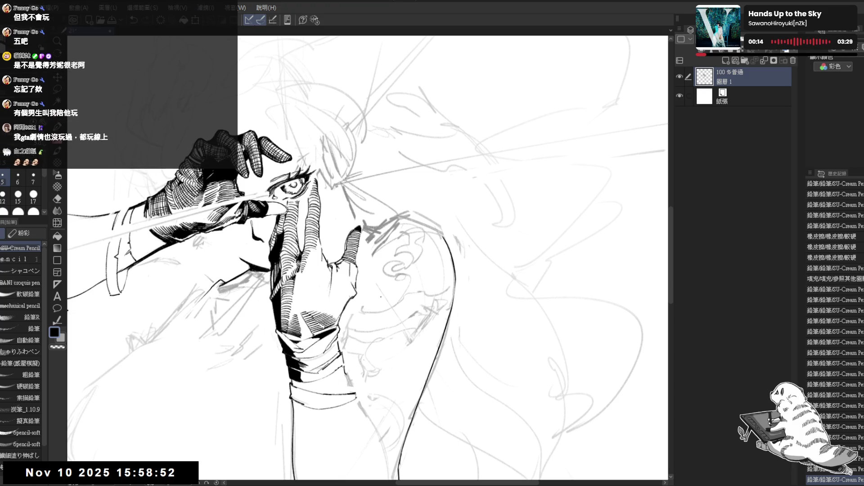
left_click_drag(366, 201, 336, 214)
key("e")
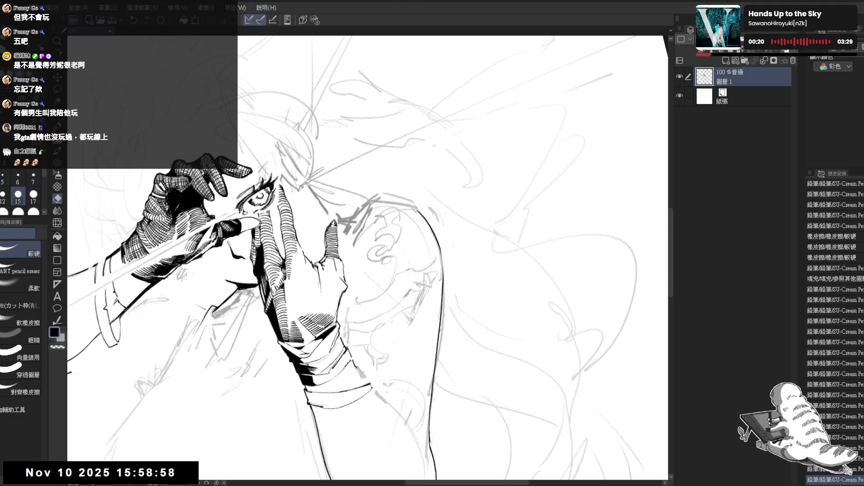
key("p")
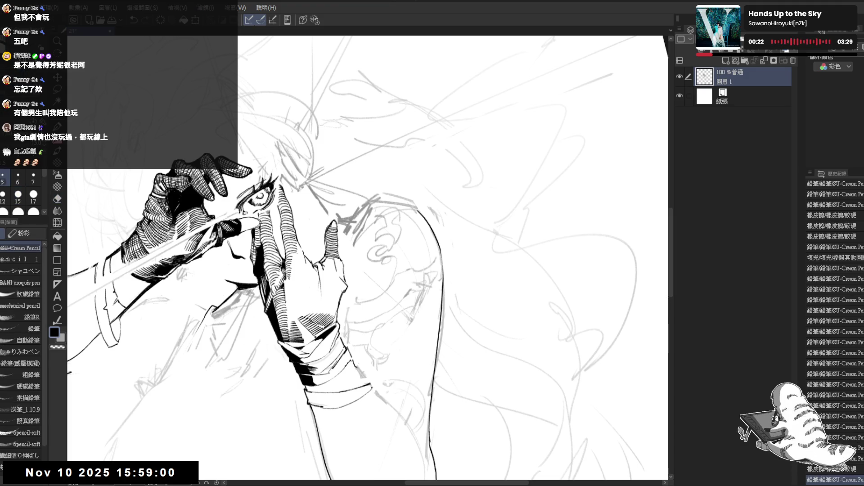
key("e")
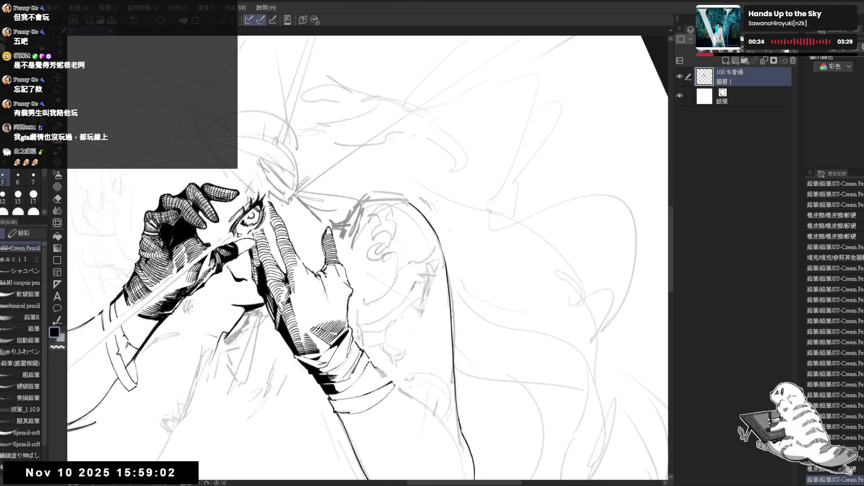
left_click_drag(330, 233, 327, 235)
left_click_drag(331, 232, 330, 265)
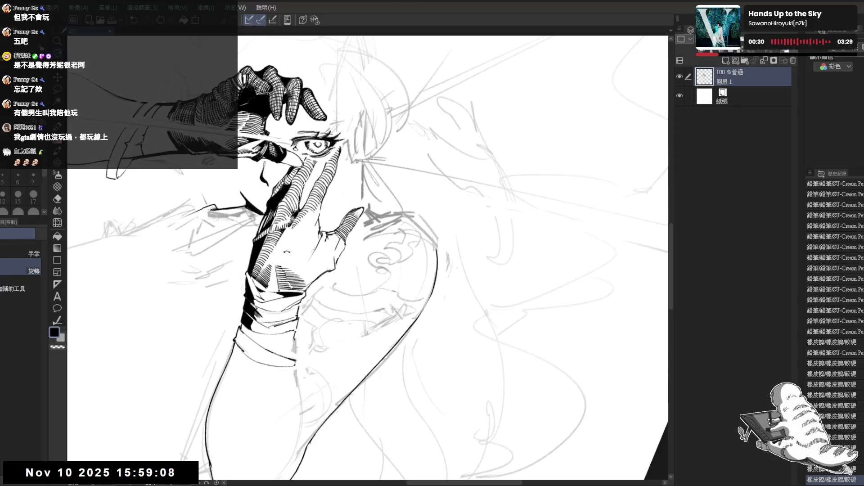
Add a pencil stroke, undo two strokes, then redo all undone strokes on the hand
key("p")
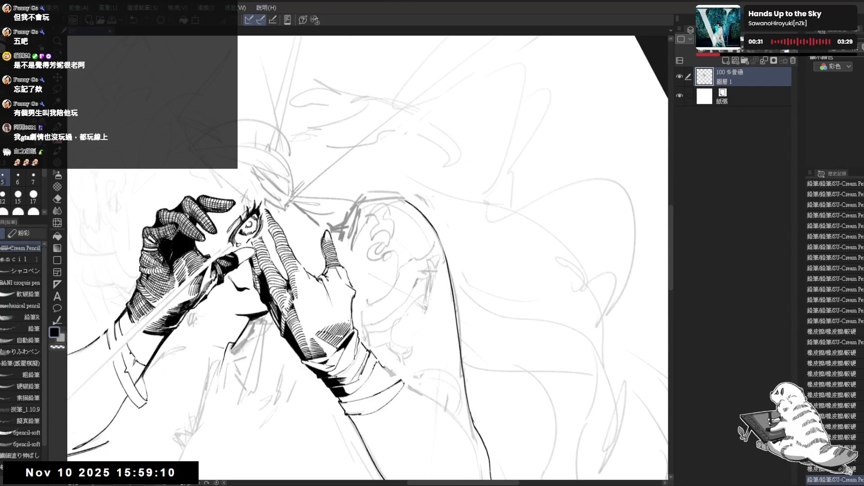
left_click_drag(315, 270, 387, 189)
key("space")
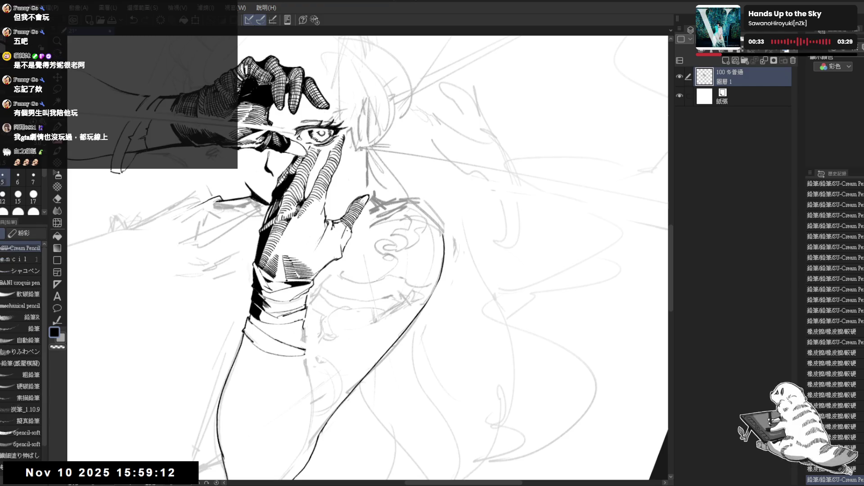
left_click_drag(332, 222, 339, 231)
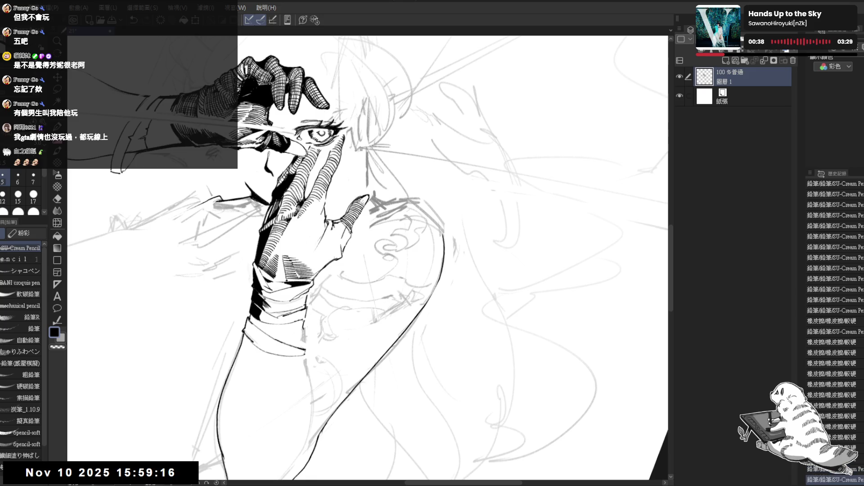
key("ctrl+z")
key("ctrl+z")
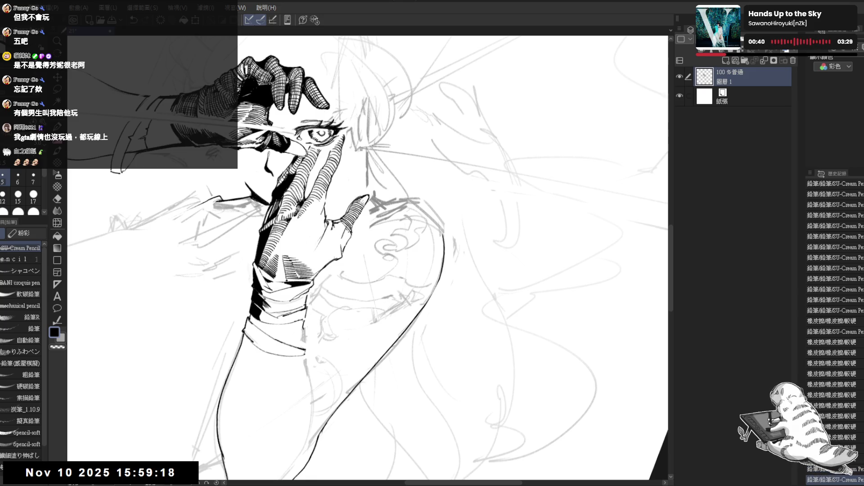
key("ctrl+z")
key("ctrl+z")
key("ctrl+z")
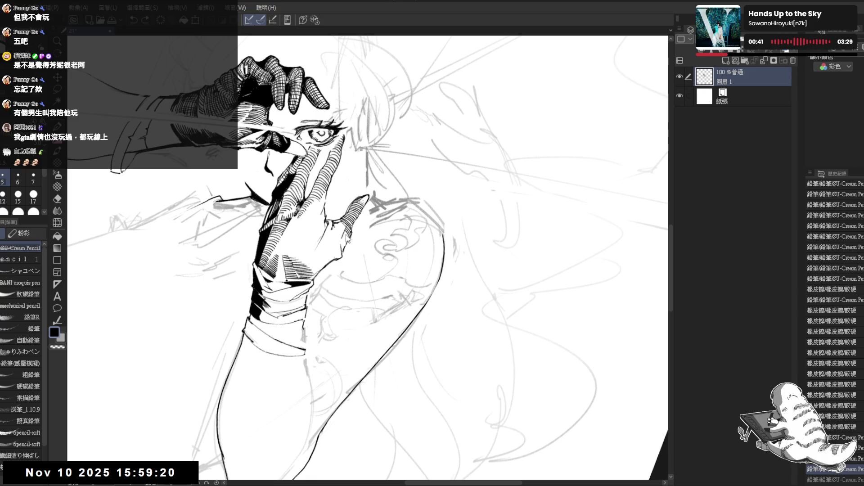
key("ctrl+y")
key("ctrl+y")
key("ctrl+y")
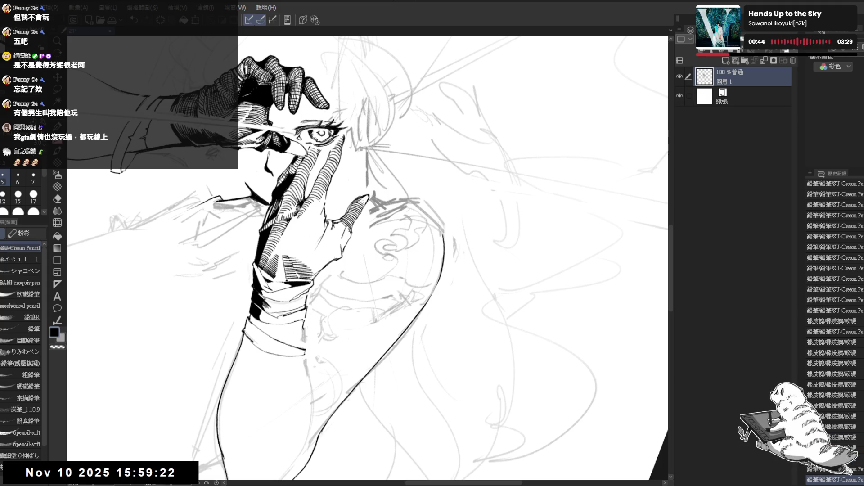
key("ctrl+y")
key("ctrl+y")
key("ctrl+y")
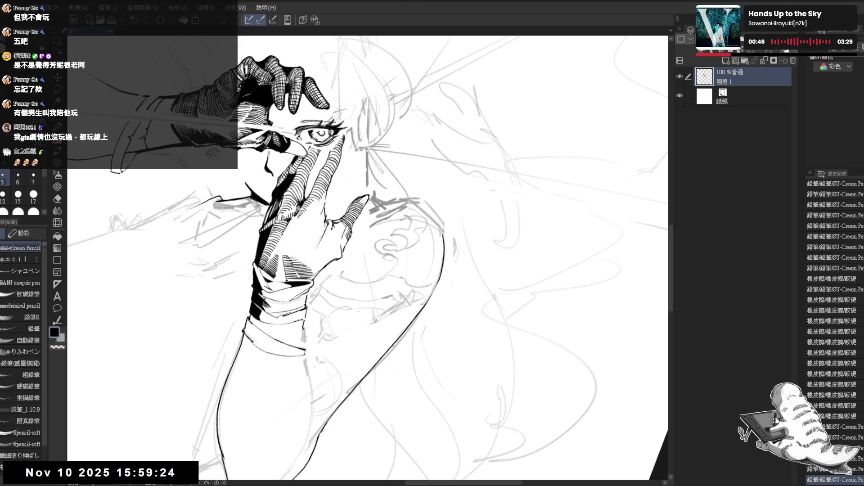
key("ctrl+y")
key("ctrl+y")
key("ctrl+y")
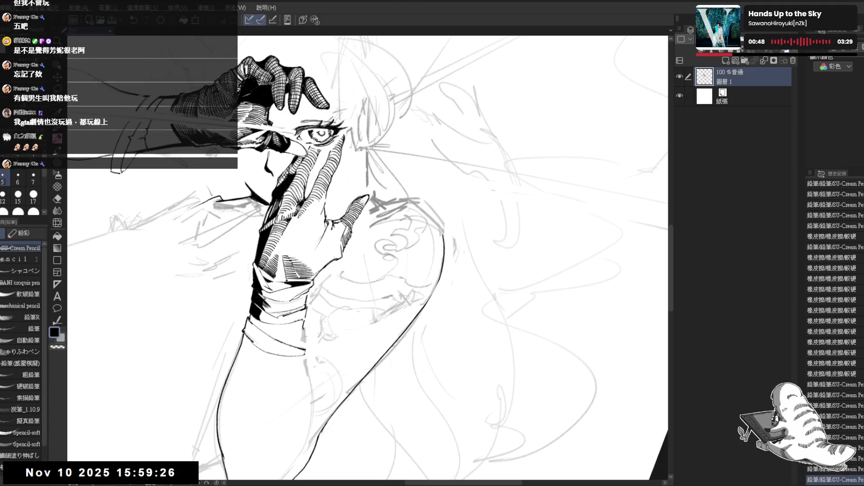
key("ctrl+y")
key("ctrl+y")
Mirror the canvas view horizontally, rotate it, and erase a small spot
key("h")
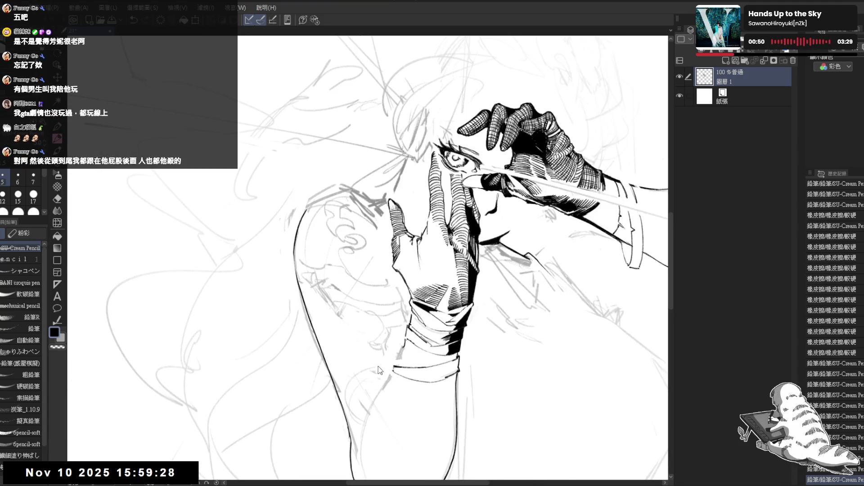
key("h")
left_click_drag(338, 265, 349, 260)
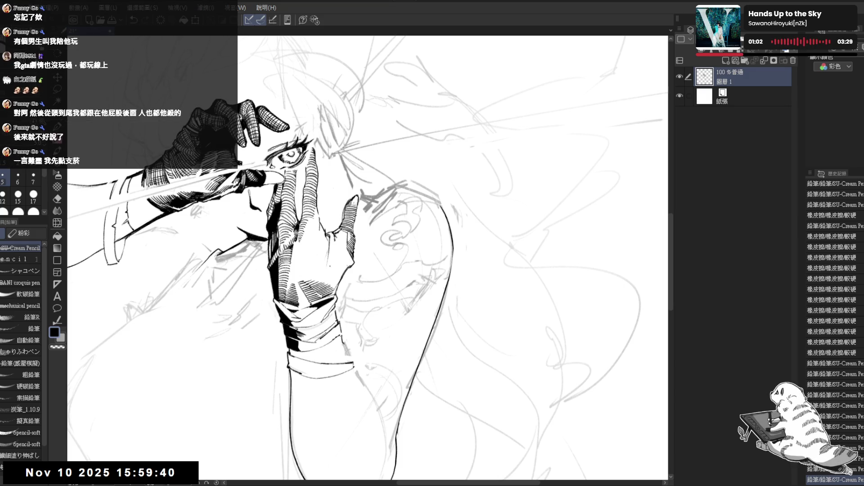
key("asciicircum")
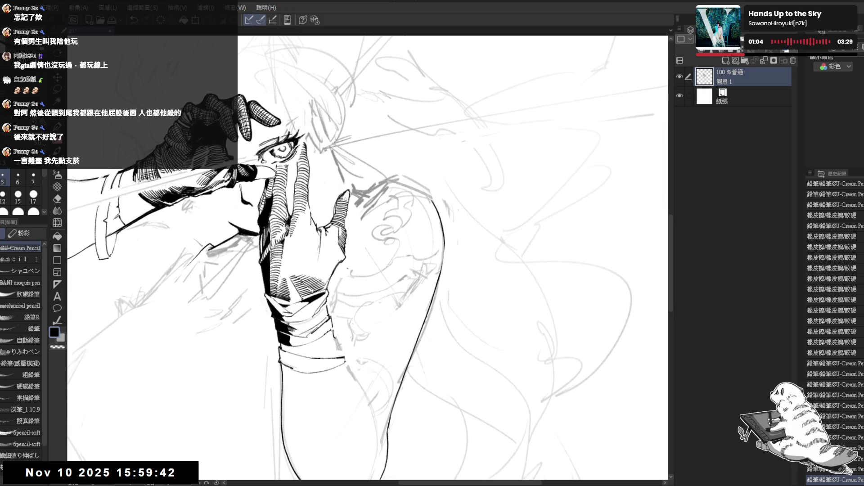
key("e")
key("asciicircum")
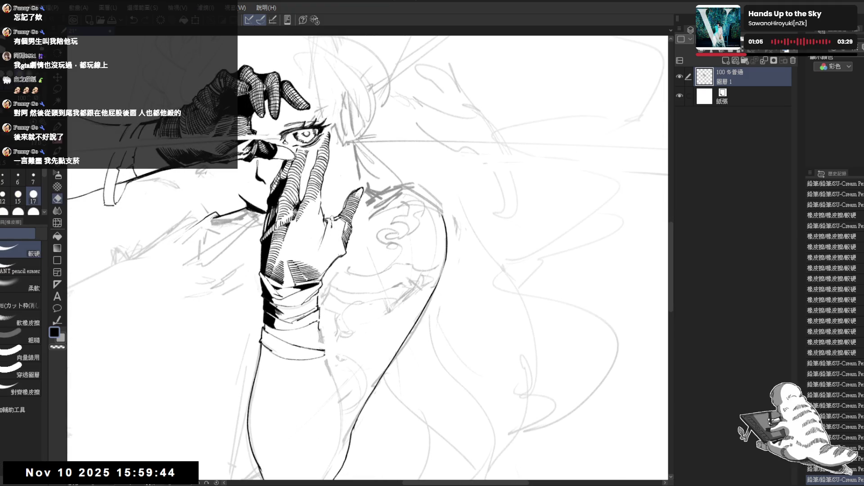
left_click(332, 234)
Undo a trial pencil stroke and erase stray lines around the hand
key("p")
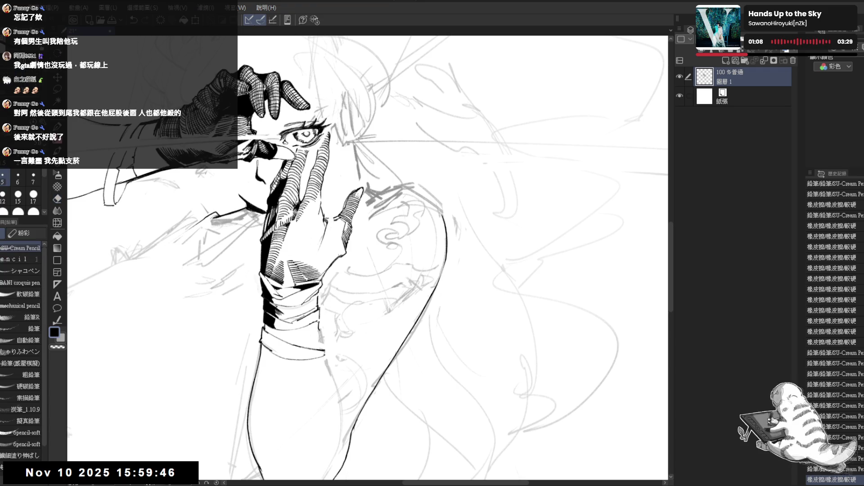
left_click_drag(331, 232, 356, 254)
key("ctrl+z")
key("minus")
key("e")
key("minus")
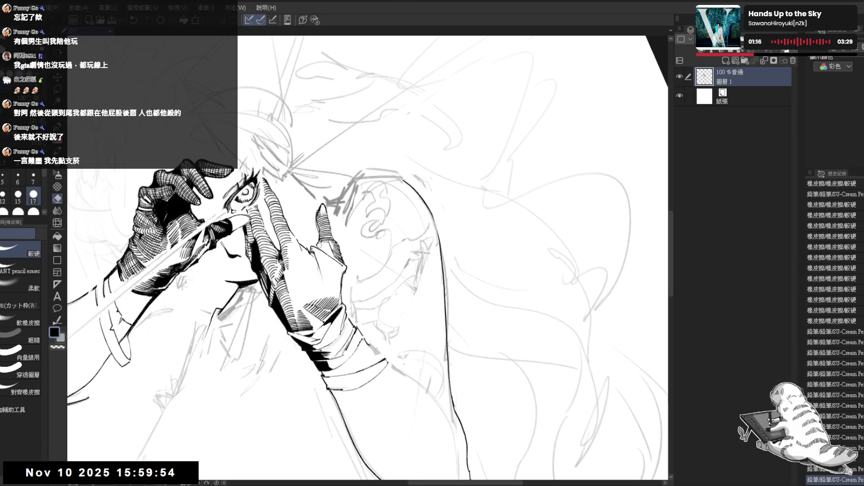
left_click_drag(320, 246, 344, 283)
Ink several short strokes on and beside the raised hand
key("p")
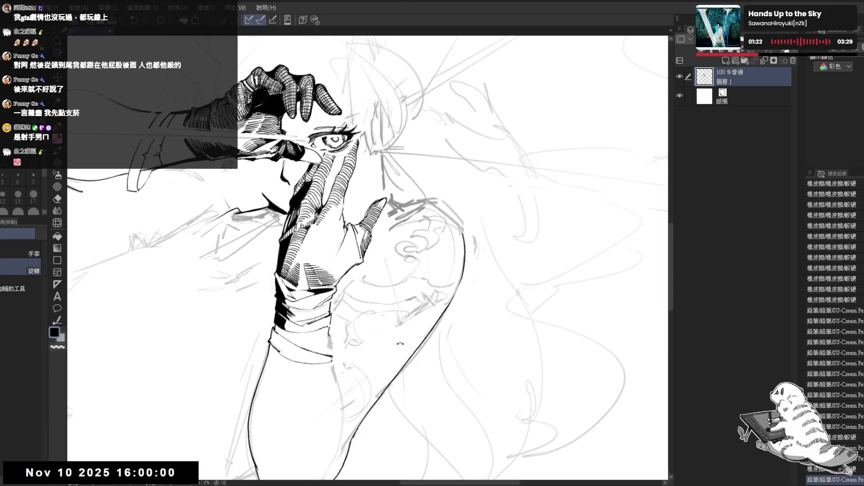
left_click_drag(360, 270, 373, 284)
mouse_move(359, 225)
left_mouse_down()
mouse_move(364, 235)
mouse_move(367, 218)
left_mouse_up()
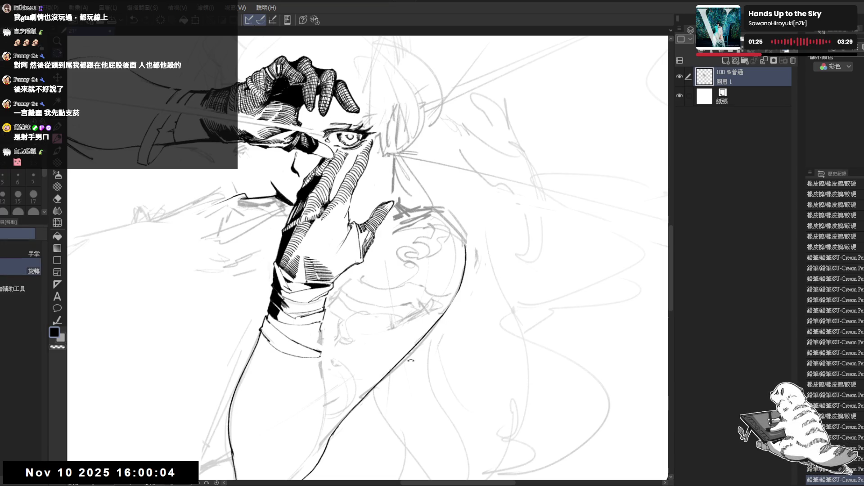
left_click_drag(369, 271, 378, 288)
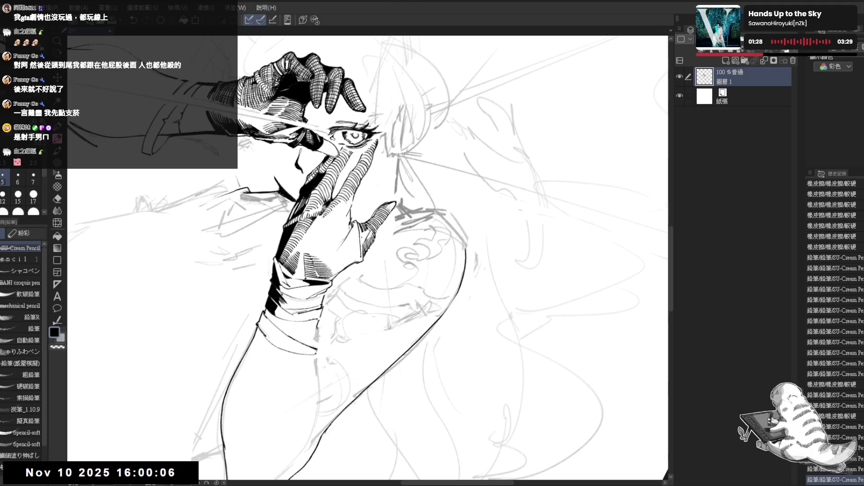
left_click_drag(360, 221, 365, 227)
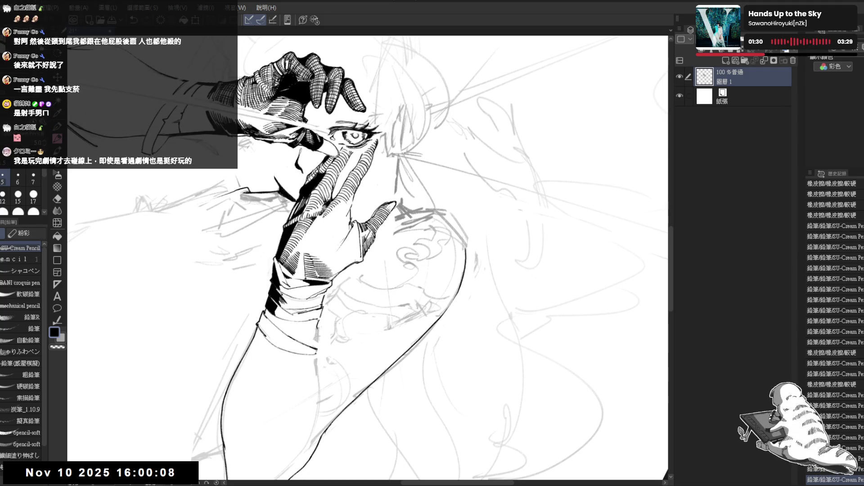
key("e")
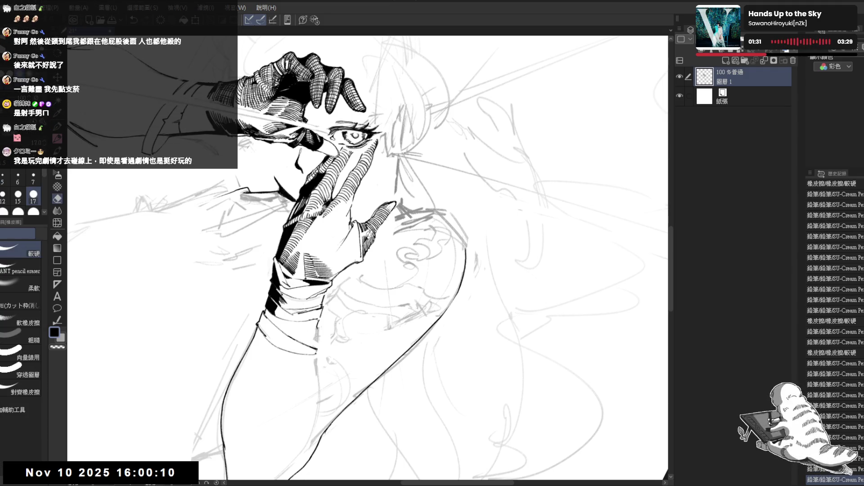
key("p")
key("minus")
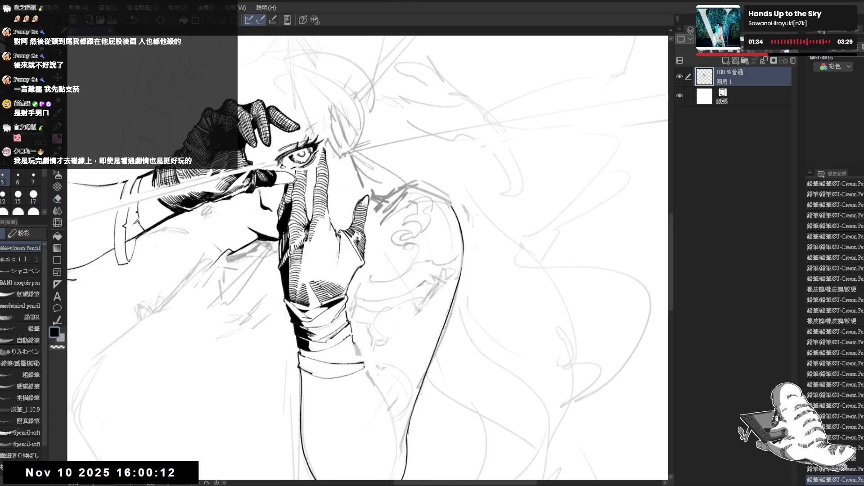
key("asciicircum")
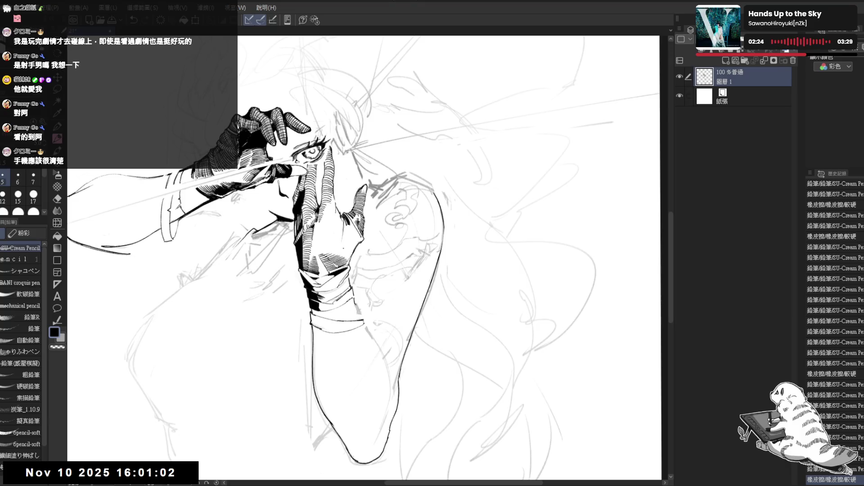
Add and darken small hatch strokes on the glove, tilting the view between strokes
left_click_drag(342, 211, 353, 246)
key("ctrl+z")
key("ctrl+z")
left_click_drag(351, 235, 355, 242)
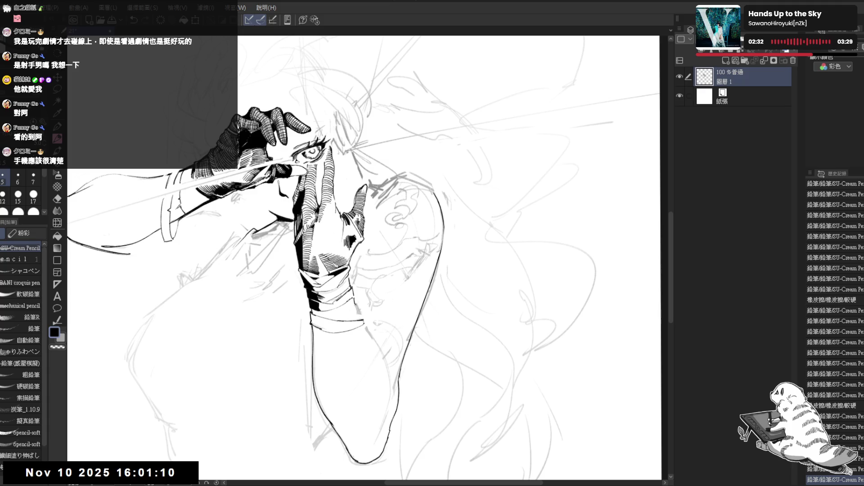
key("r")
left_click_drag(405, 202, 432, 234)
key("p")
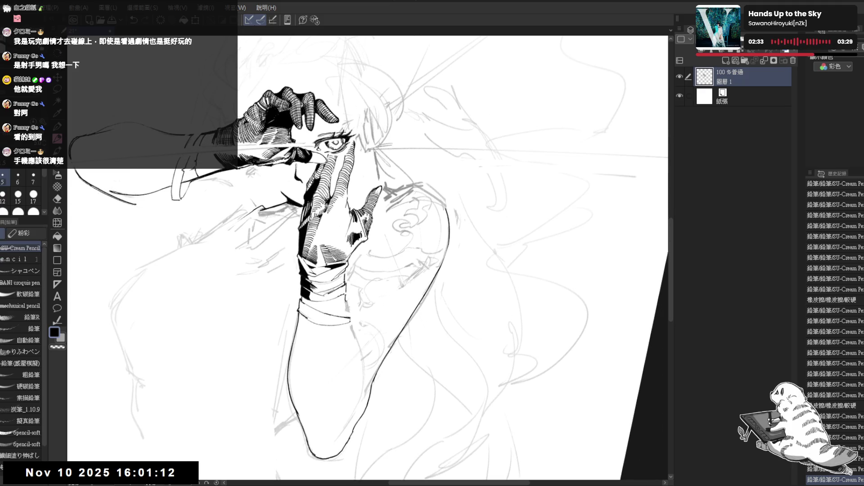
left_click_drag(361, 227, 364, 238)
key("r")
mouse_move(432, 311)
left_mouse_down()
mouse_move(396, 337)
mouse_move(427, 306)
left_mouse_up()
Erase a stray mark near the hand and draw another long stroke on it
key("e")
left_click_drag(356, 245, 350, 275)
key("r")
key("p")
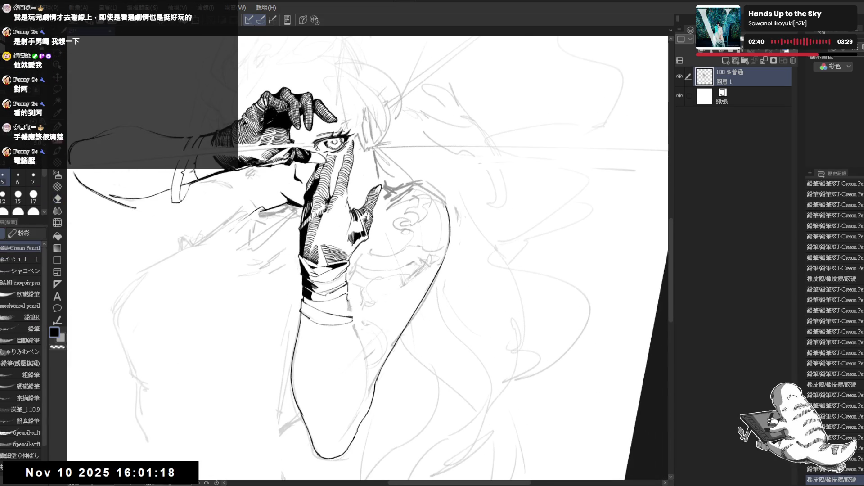
left_click_drag(356, 245, 344, 360)
key("r")
key("p")
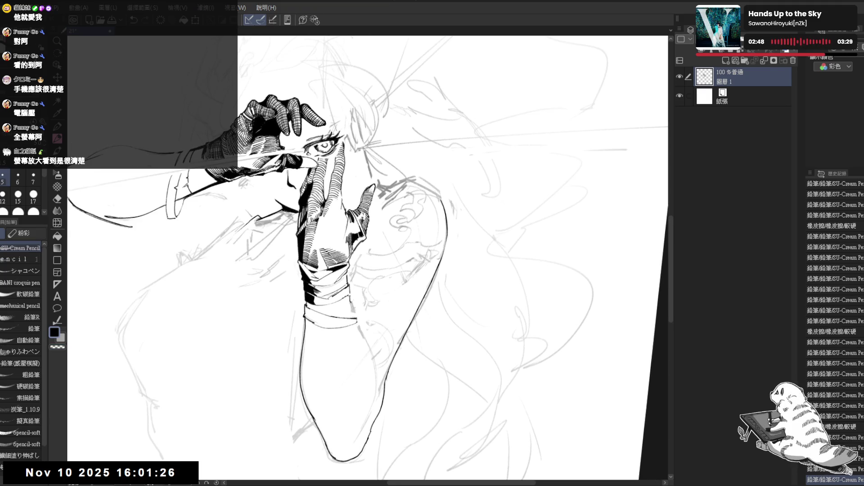
Undo the last several strokes and redraw a contour line along the raised forearm
key("ctrl+z")
key("ctrl+z")
key("ctrl+z")
key("ctrl+z")
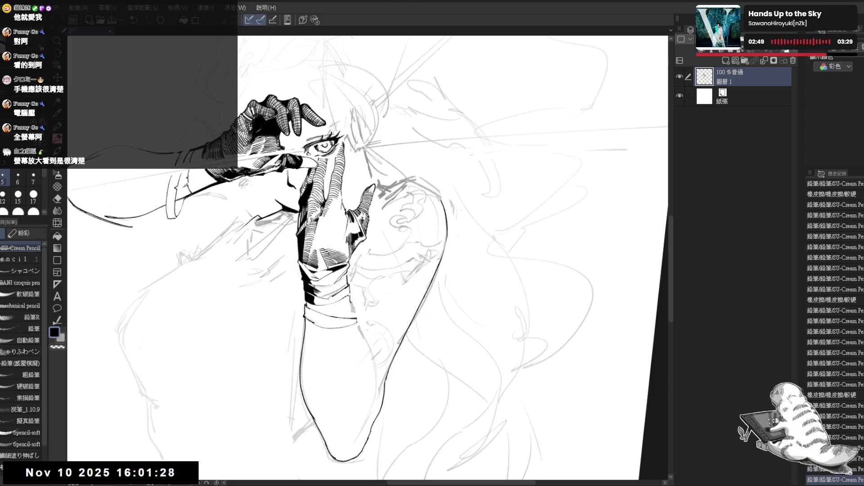
key("ctrl+z")
key("ctrl+z")
key("ctrl+z")
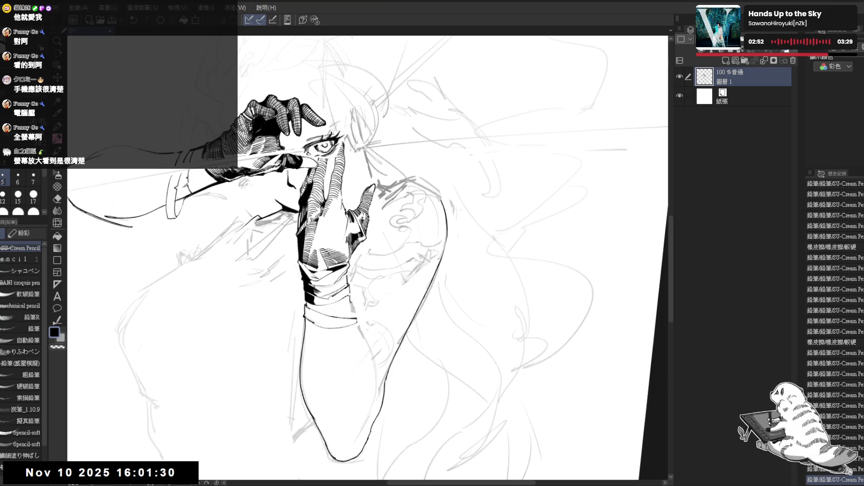
key("bracketright")
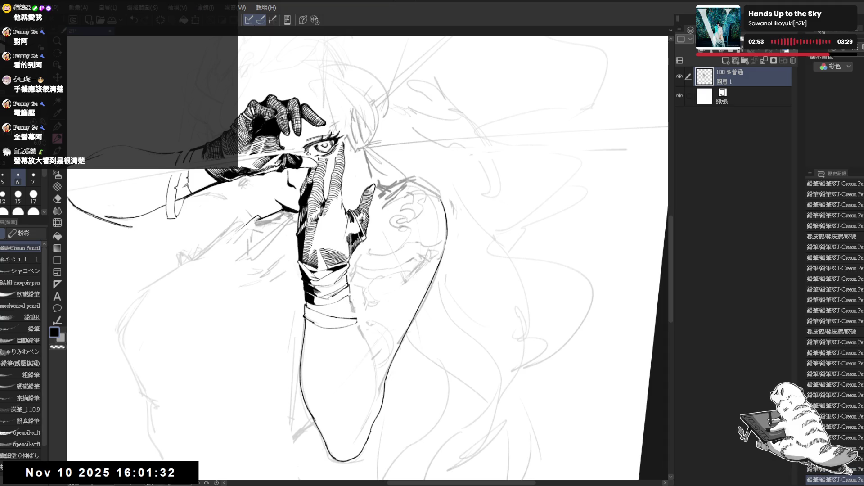
key("ctrl+z")
key("ctrl+z")
key("ctrl+z")
key("ctrl+z")
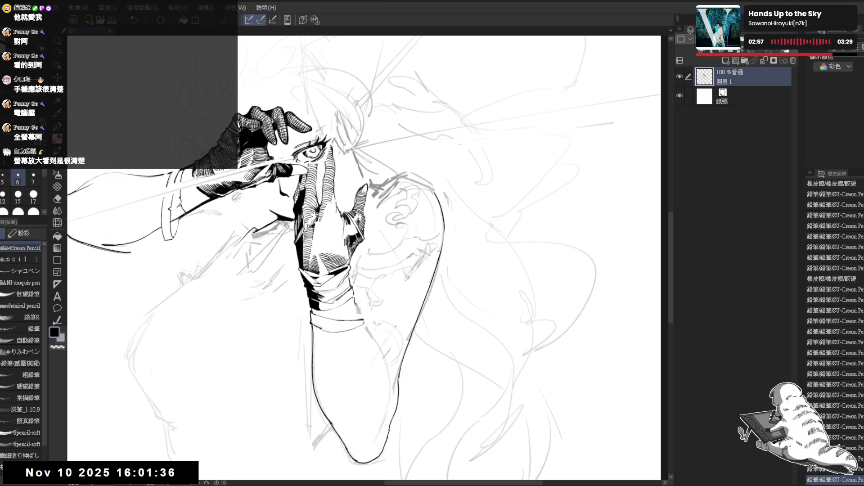
key("minus")
key("minus")
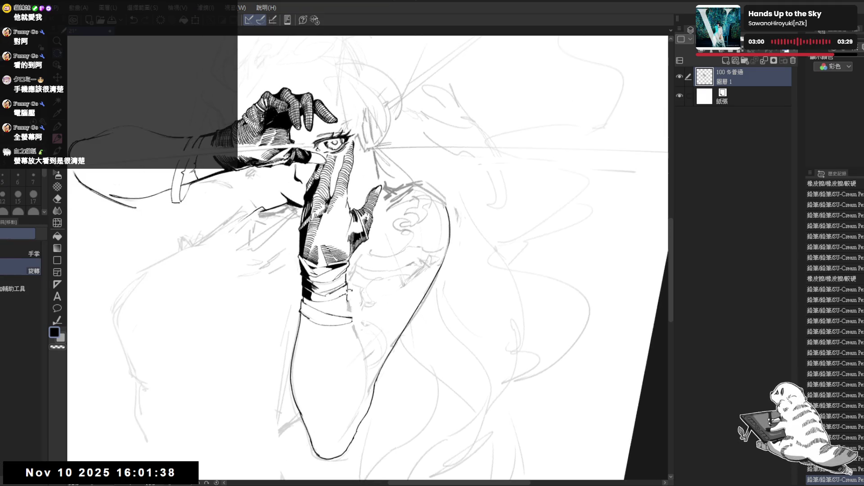
key("e")
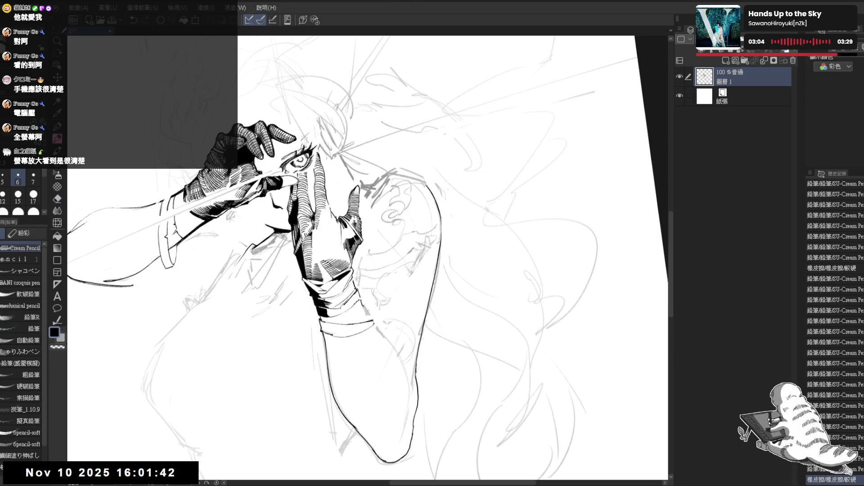
left_click_drag(342, 203, 351, 212)
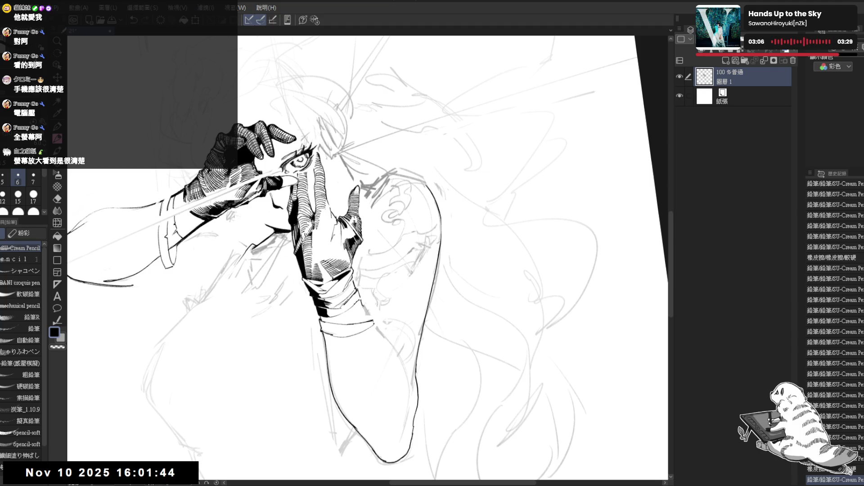
Fill an enclosed area near the gloved hands, then mirror the canvas to check the drawing
key("g")
left_click(409, 399)
key("h")
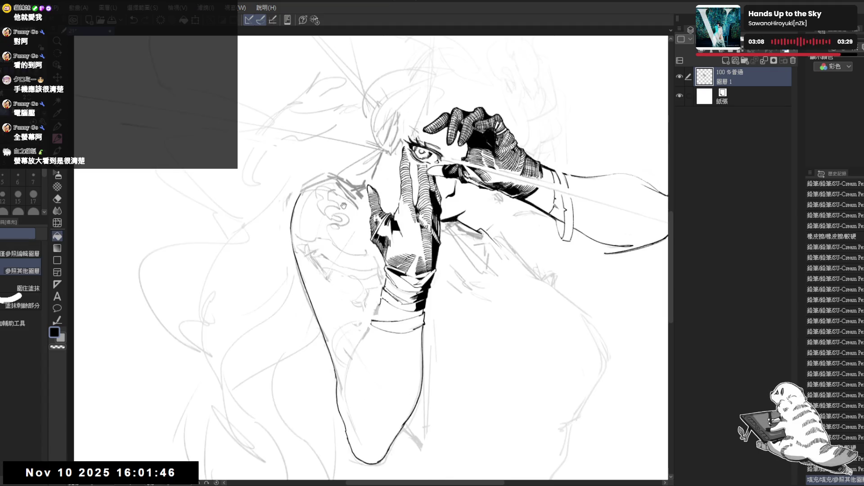
left_click_drag(385, 321, 346, 243)
key("h")
Add a pencil stroke on the arm, then zoom out and rotate the canvas for drawing
key("p")
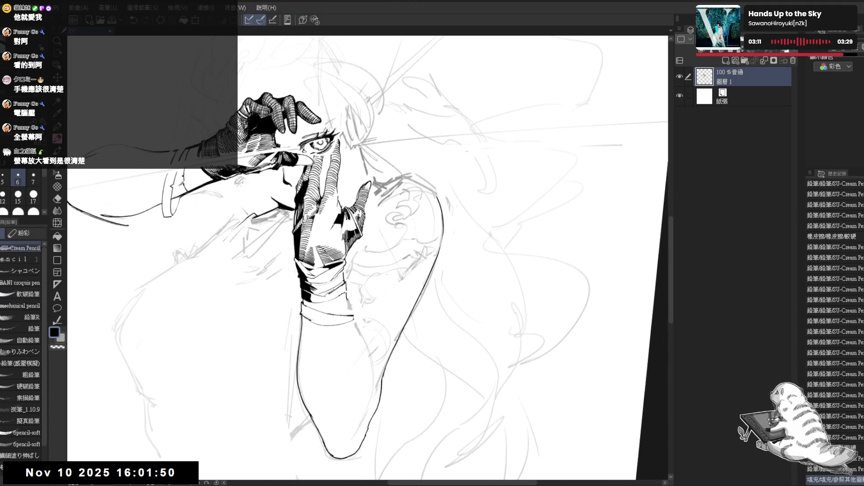
left_click_drag(346, 211, 351, 228)
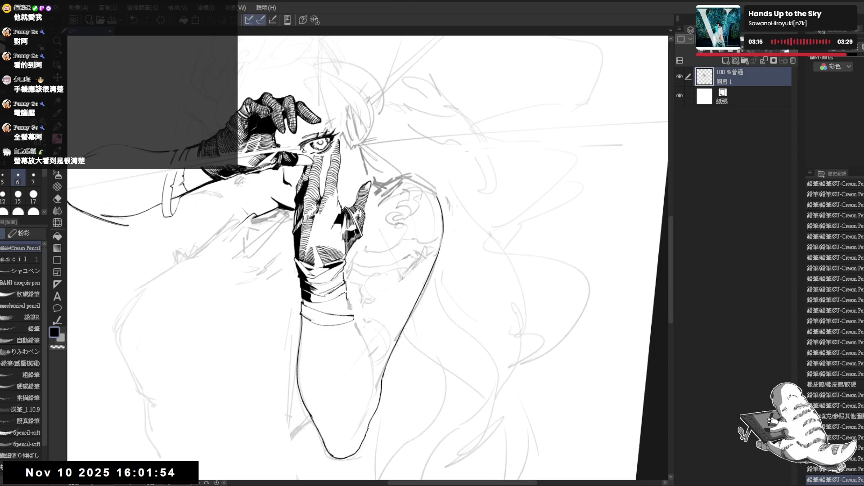
key("ctrl+minus")
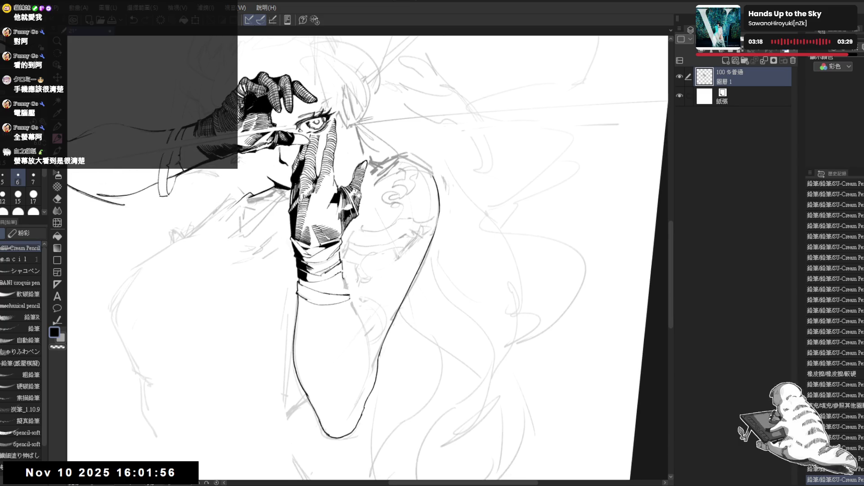
key("ctrl+minus")
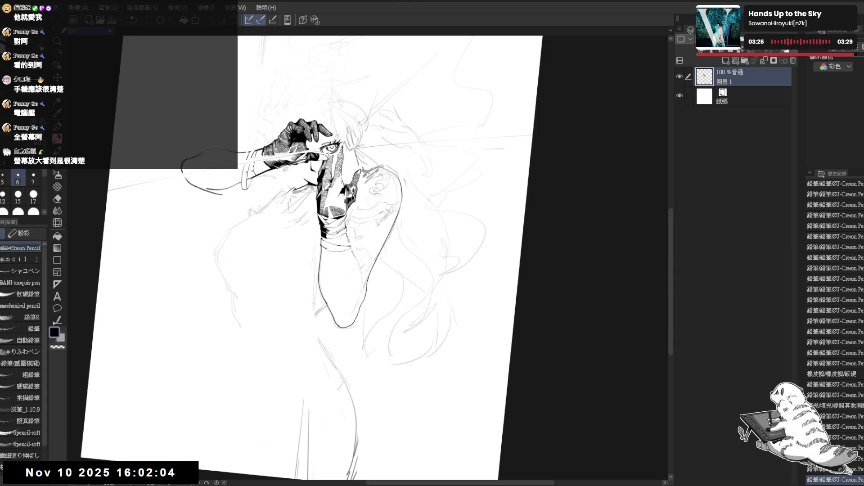
scroll(367, 258, "up", 5, "ctrl")
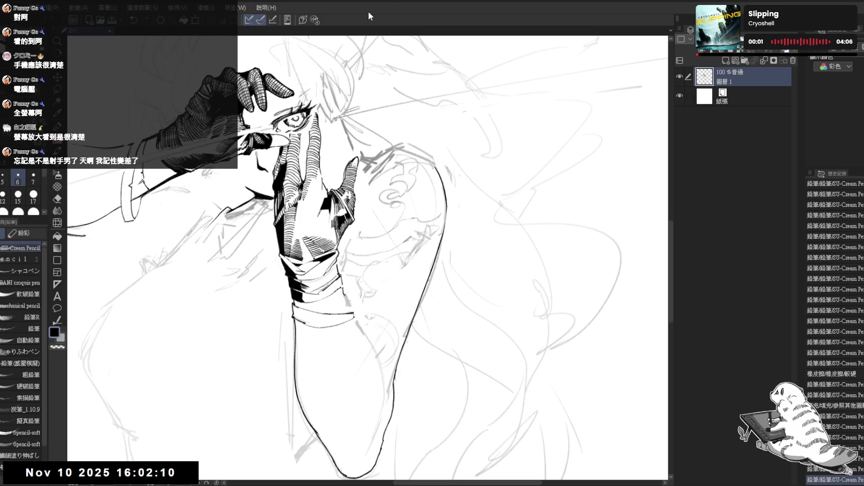
mouse_move(361, 247)
left_mouse_down()
mouse_move(365, 254)
mouse_move(410, 234)
left_mouse_up()
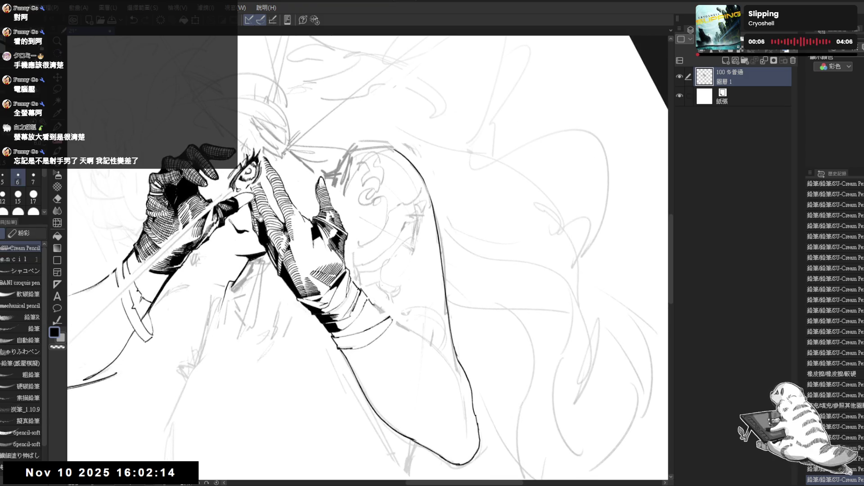
Erase two stray marks near the gloved hands with the hard eraser
key("e")
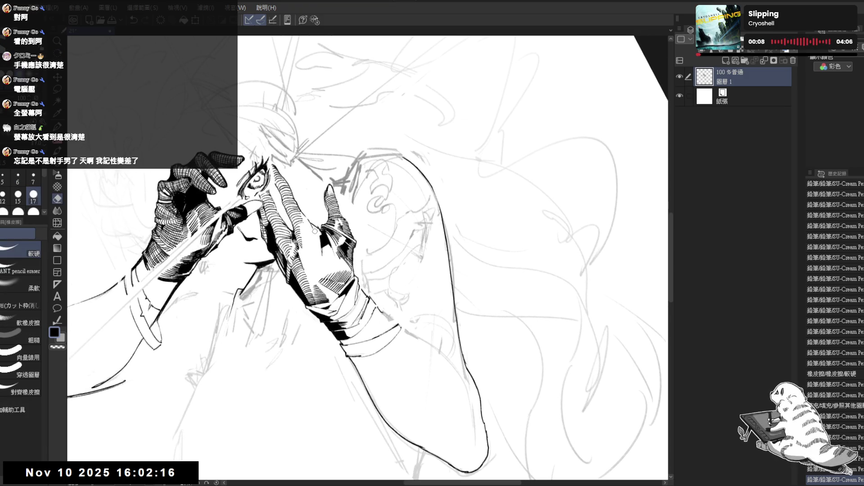
left_click(309, 226)
key("p")
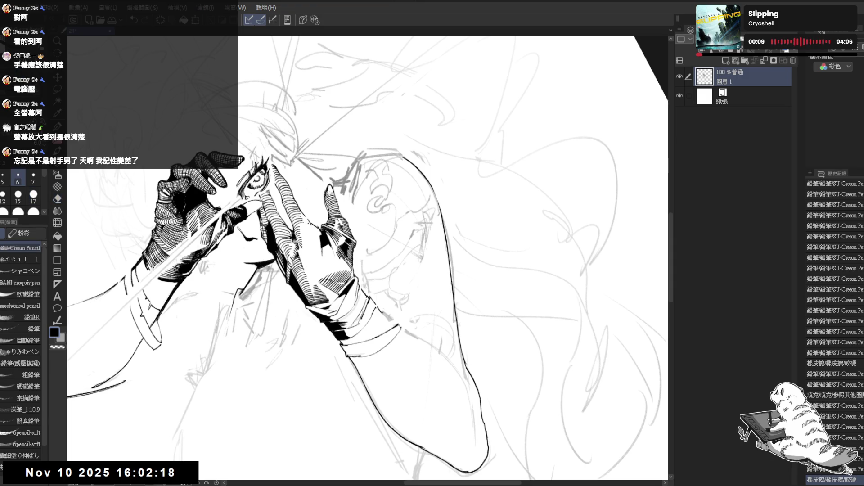
key("e")
left_click(318, 227)
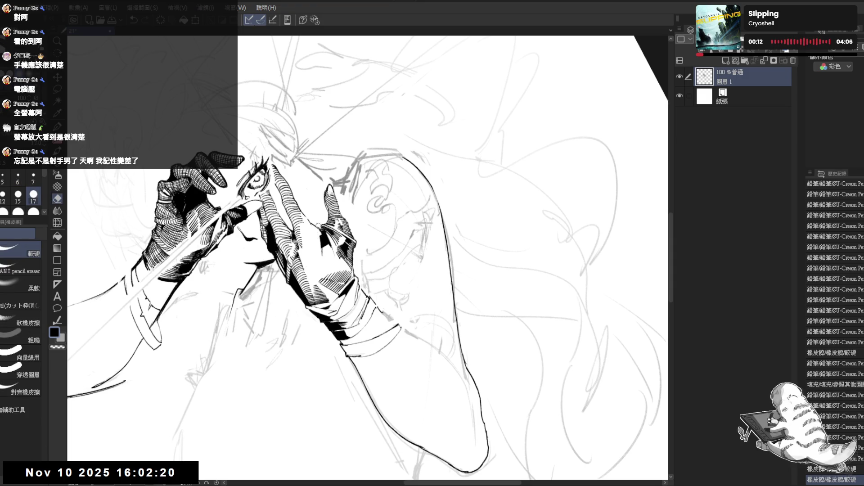
key("space")
mouse_move(318, 226)
left_mouse_down()
mouse_move(351, 238)
mouse_move(360, 166)
mouse_move(352, 192)
left_mouse_up()
Draw a band line and short strokes on the hand covering the eye, then reset the rotation
mouse_move(331, 386)
left_mouse_down()
mouse_move(288, 405)
mouse_move(313, 269)
mouse_move(255, 267)
mouse_move(288, 315)
mouse_move(340, 307)
mouse_move(333, 278)
left_mouse_up()
left_click_drag(320, 218, 356, 218)
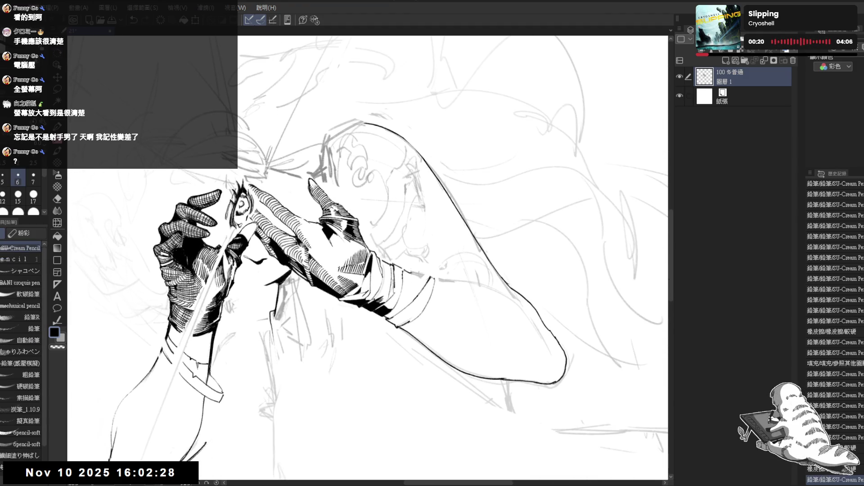
left_click(340, 267)
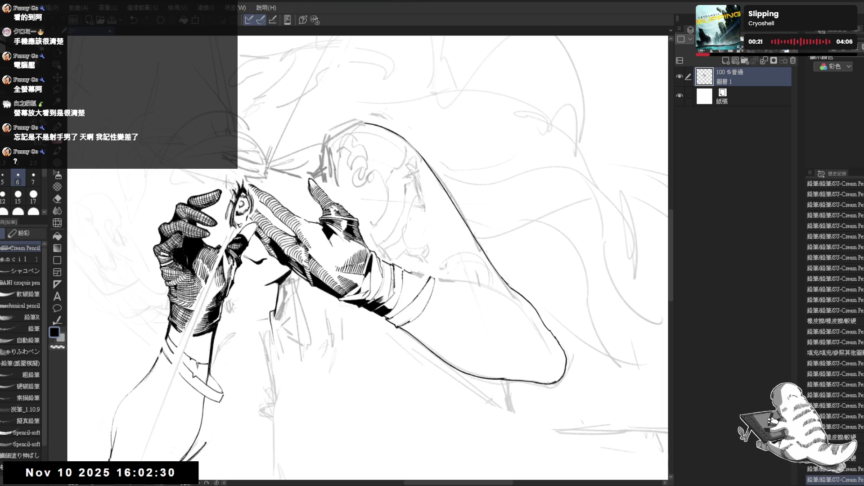
left_click(339, 267)
left_click(339, 268)
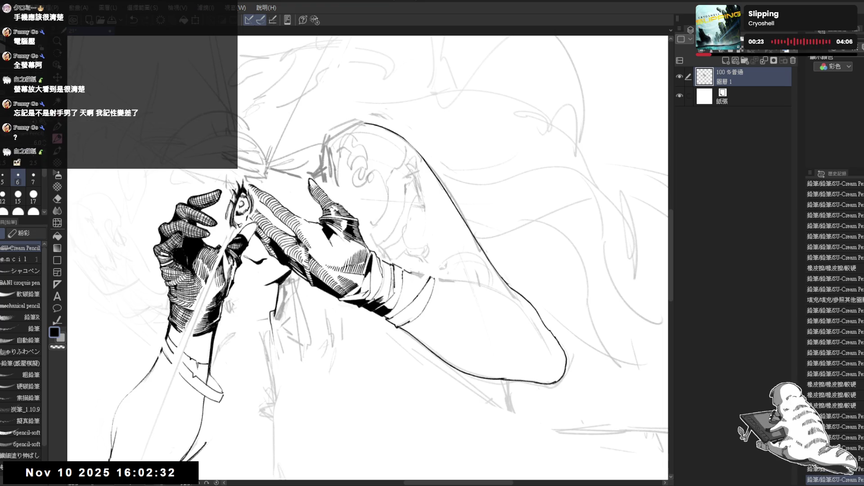
key("ctrl+at")
Erase the stray mark on the back of the hand covering the eye
key("h")
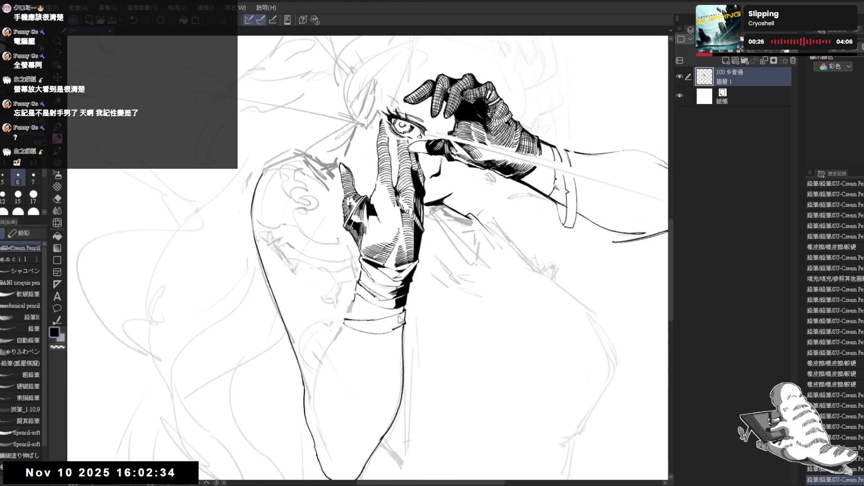
key("h")
mouse_move(345, 221)
left_mouse_down()
mouse_move(336, 231)
mouse_move(339, 272)
mouse_move(323, 288)
left_mouse_up()
left_click(318, 219)
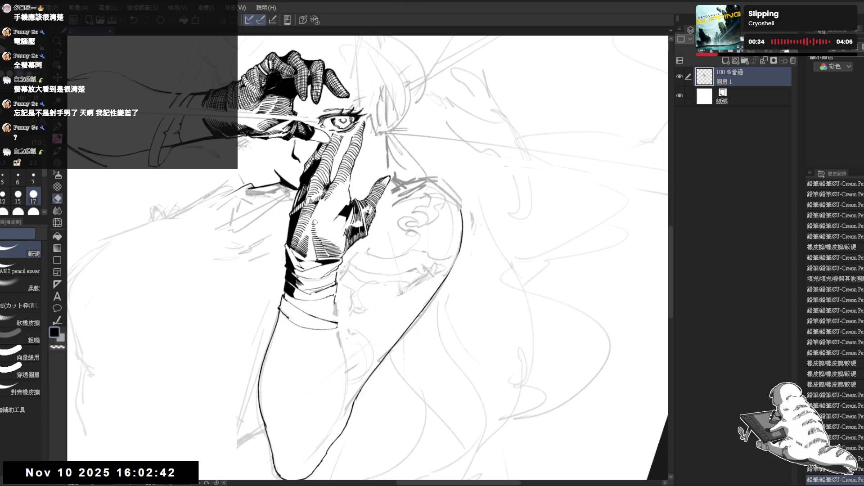
mouse_move(335, 333)
left_mouse_down()
mouse_move(339, 321)
mouse_move(311, 288)
mouse_move(342, 253)
left_mouse_up()
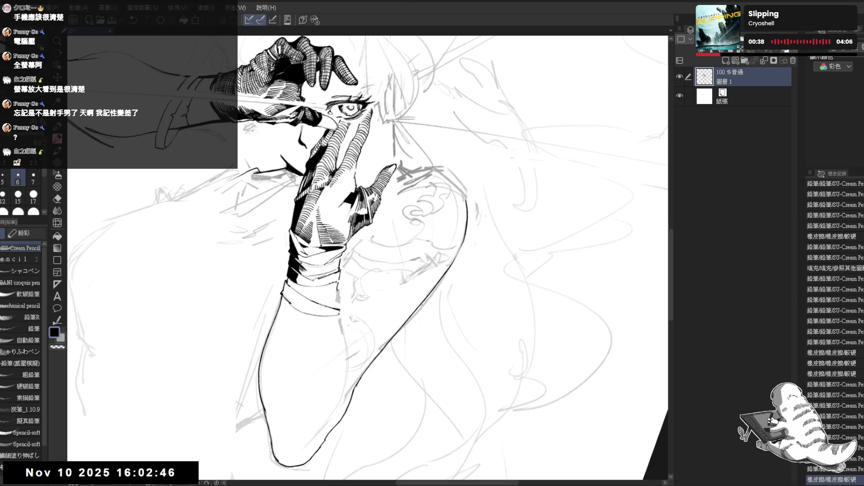
Test a thin pencil stroke across the hand and a small dark mark, undoing the mark
key("ctrl+z")
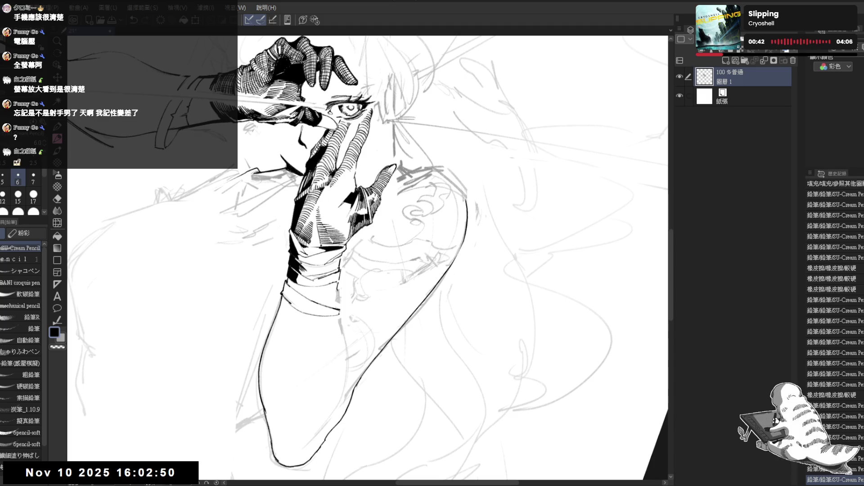
left_click_drag(311, 247, 409, 215)
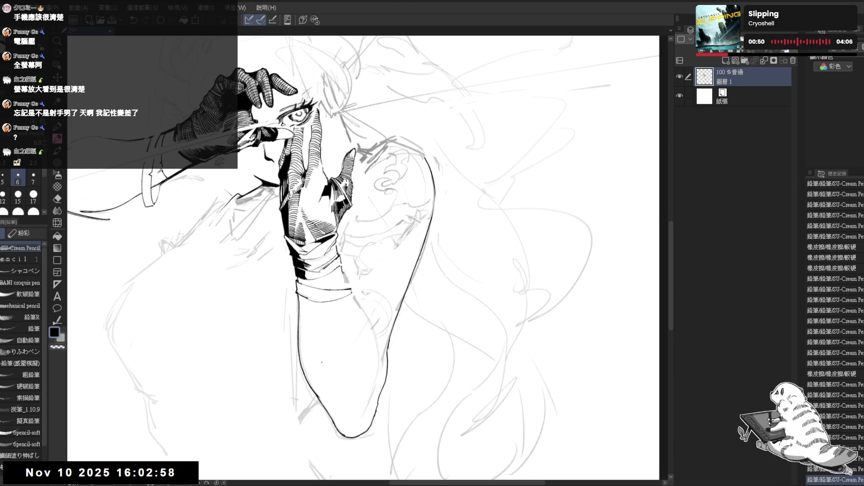
key("r")
left_click_drag(321, 362, 303, 313)
key("p")
left_click_drag(298, 245, 308, 251)
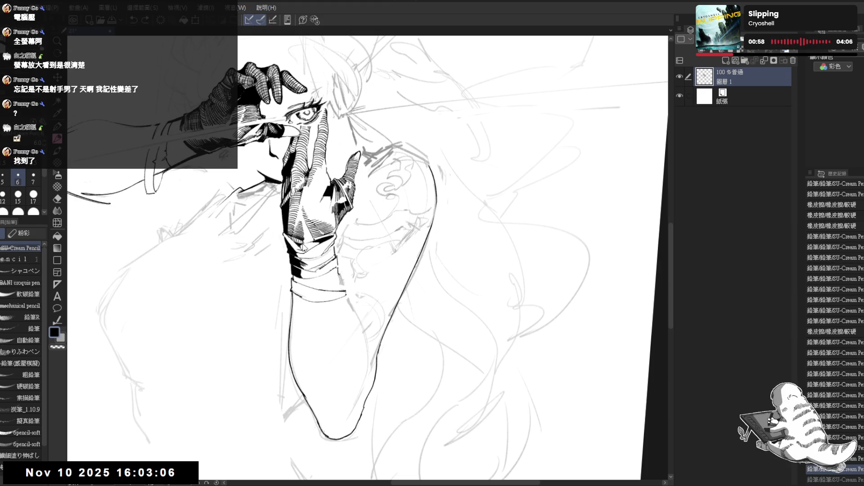
key("ctrl+z")
Step back and forth through the history with Undo/Redo, then straighten the canvas upright
left_click_drag(495, 225, 484, 252)
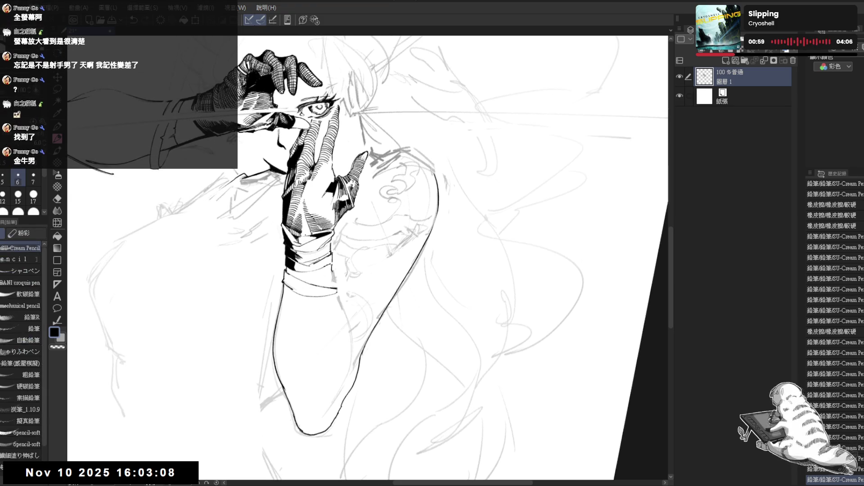
key("ctrl+z")
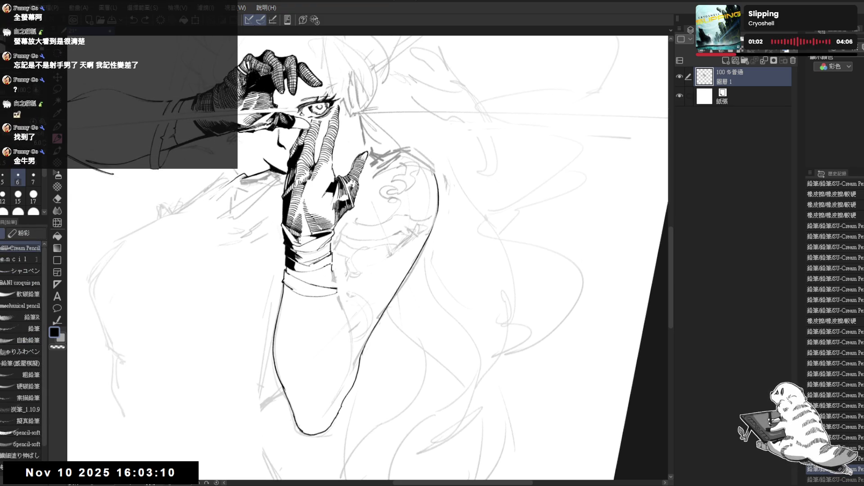
key("ctrl+z")
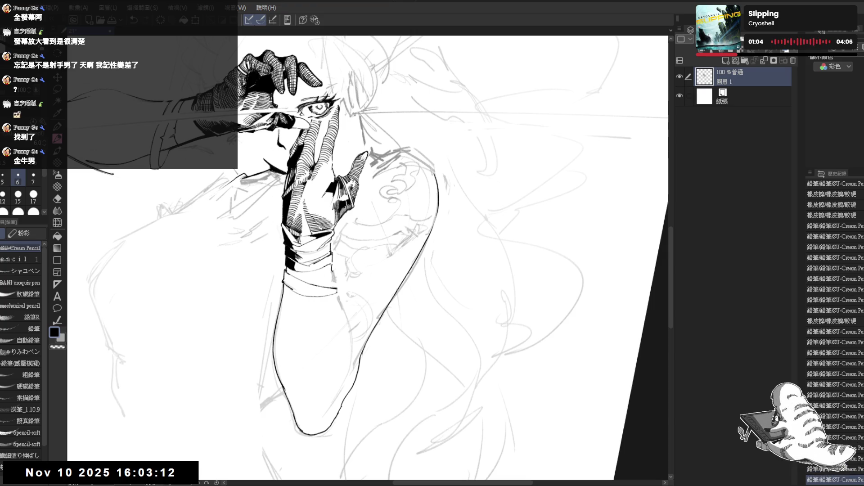
key("ctrl+y")
key("ctrl+y")
key("ctrl+y")
key("ctrl+y")
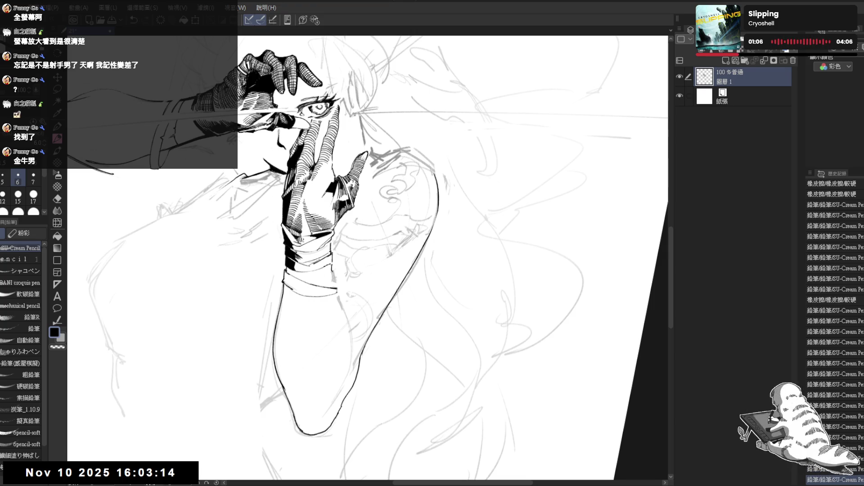
key("ctrl+y")
key("ctrl+y")
key("ctrl+y")
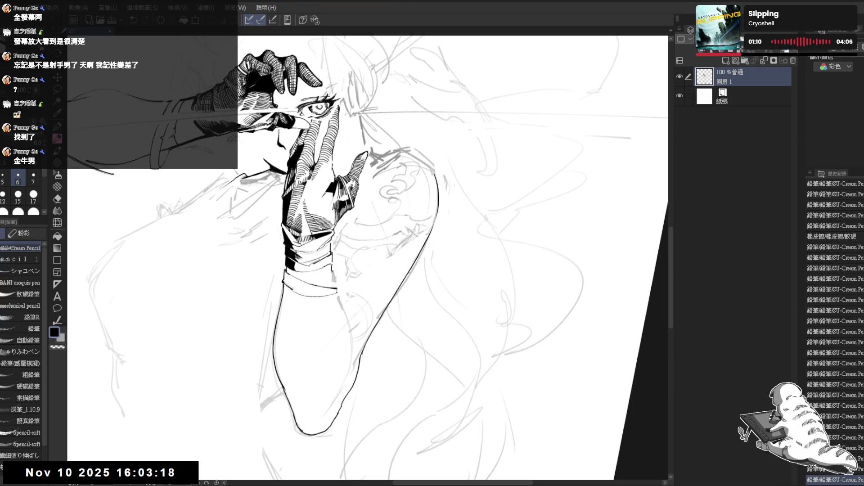
key("ctrl+y")
key("ctrl+at")
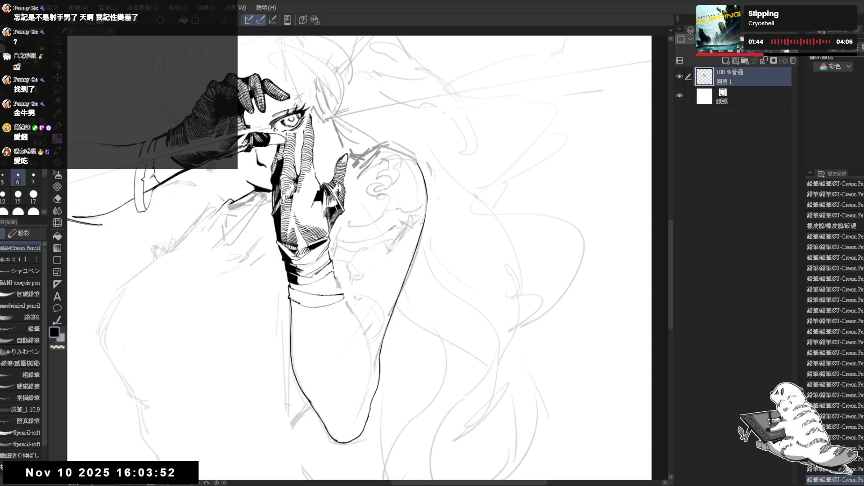
Keep inking dark hatching on the upper glove and forearm, shifting the view slightly down
left_click_drag(356, 161, 352, 173)
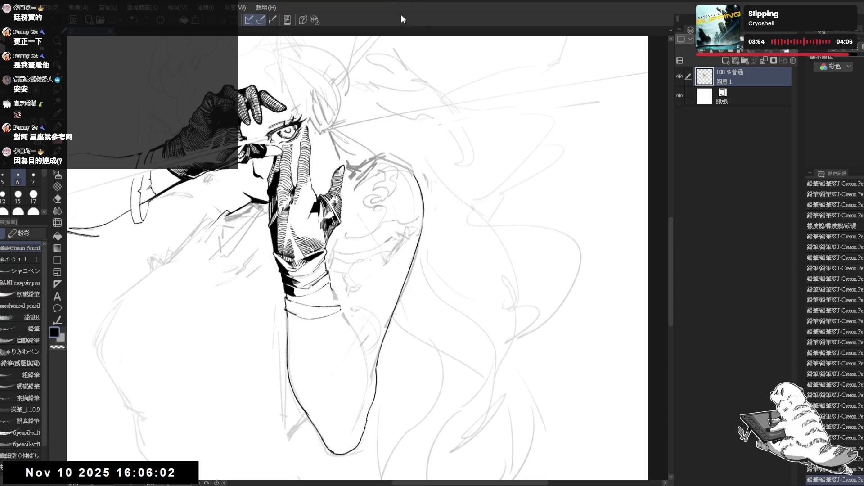
Angle the view toward the raised arm and fill a small gap on the glove with black
left_click_drag(326, 328, 350, 311)
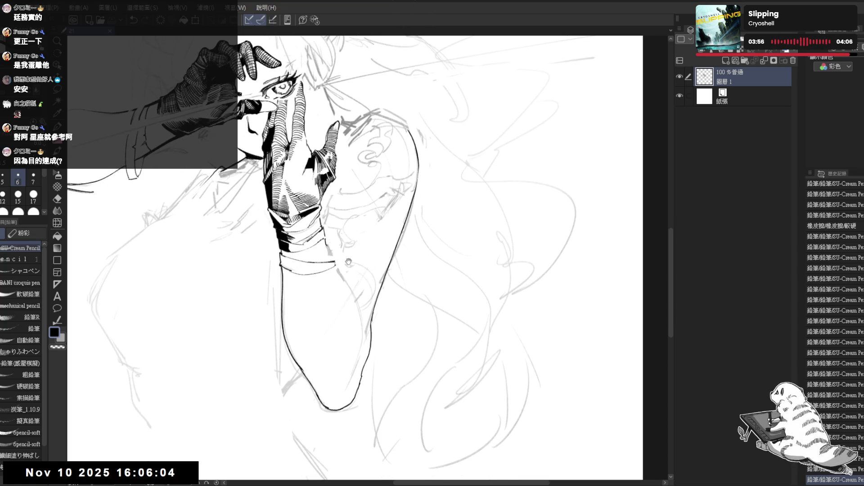
mouse_move(349, 262)
left_mouse_down()
mouse_move(354, 274)
mouse_move(243, 316)
mouse_move(337, 285)
mouse_move(291, 231)
mouse_move(342, 252)
mouse_move(358, 236)
mouse_move(332, 231)
left_mouse_up()
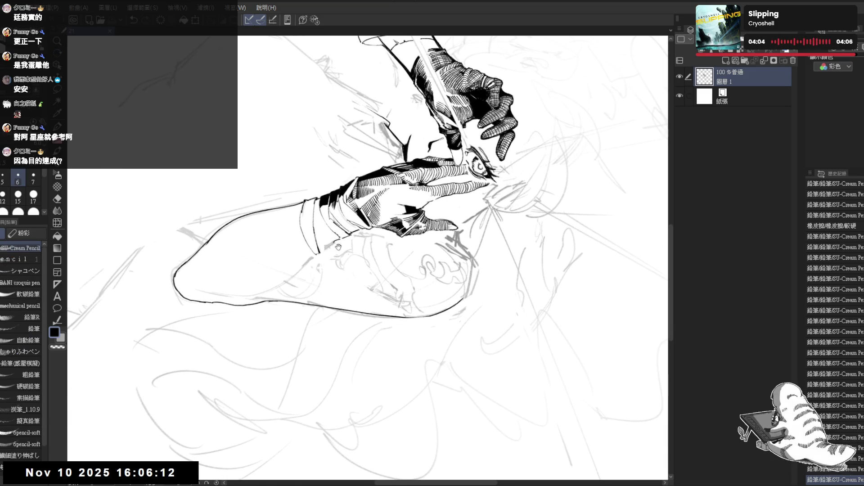
mouse_move(338, 247)
left_mouse_down()
mouse_move(308, 247)
mouse_move(406, 331)
mouse_move(379, 362)
left_mouse_up()
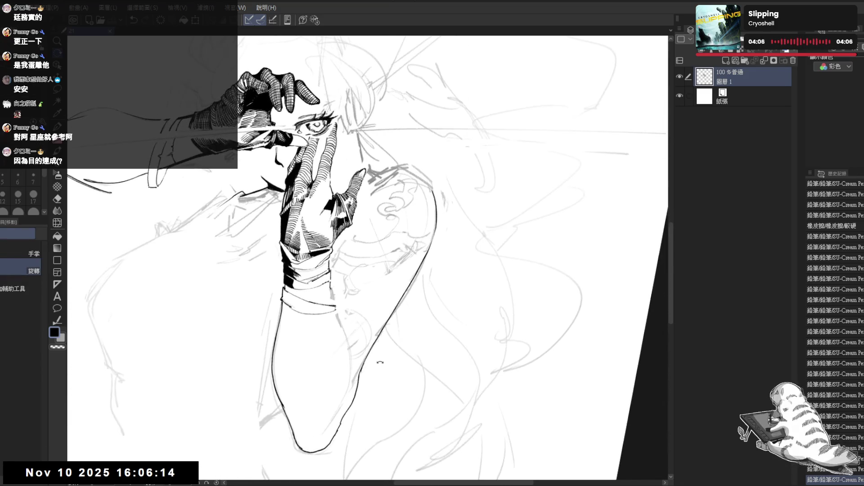
key("p")
key("ctrl+@")
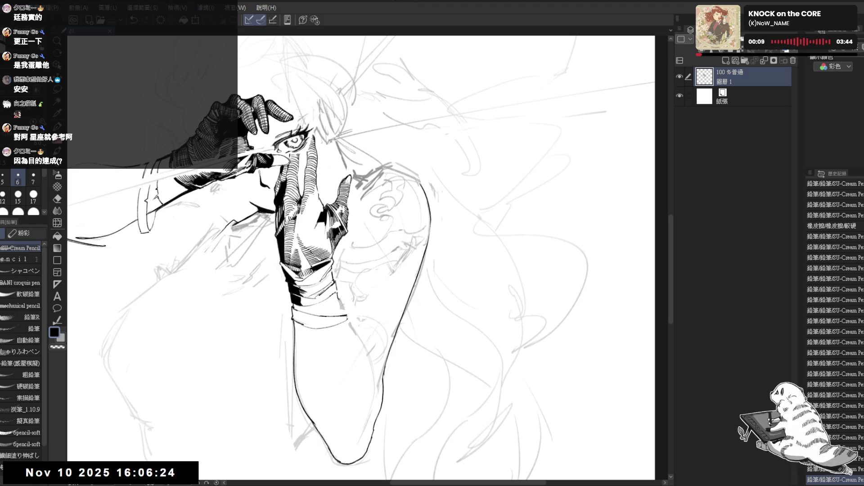
key("r")
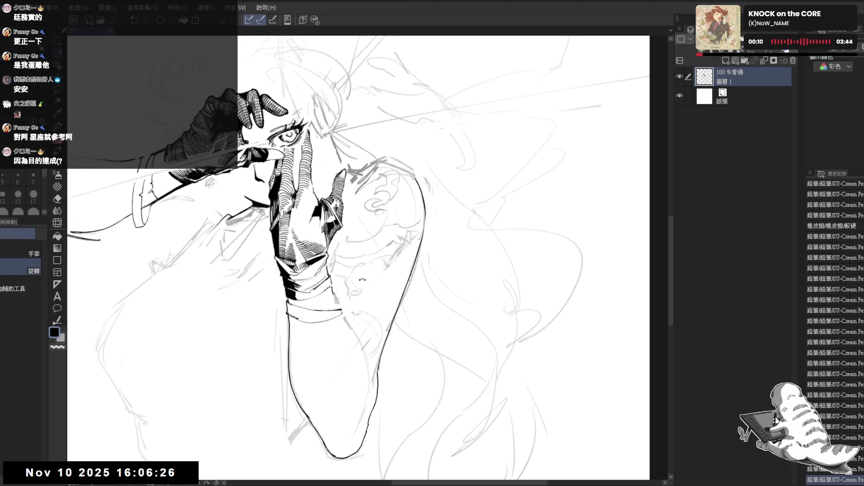
mouse_move(362, 280)
left_mouse_down()
mouse_move(352, 283)
mouse_move(337, 189)
mouse_move(350, 174)
left_mouse_up()
key("e")
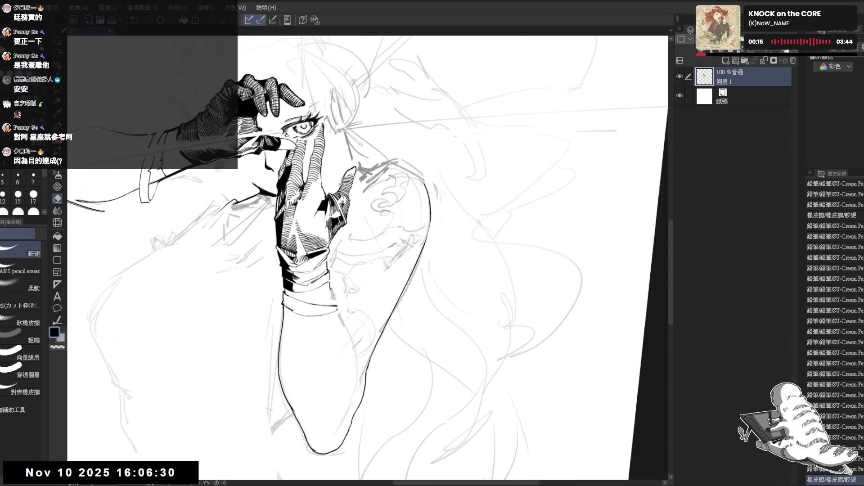
key("p")
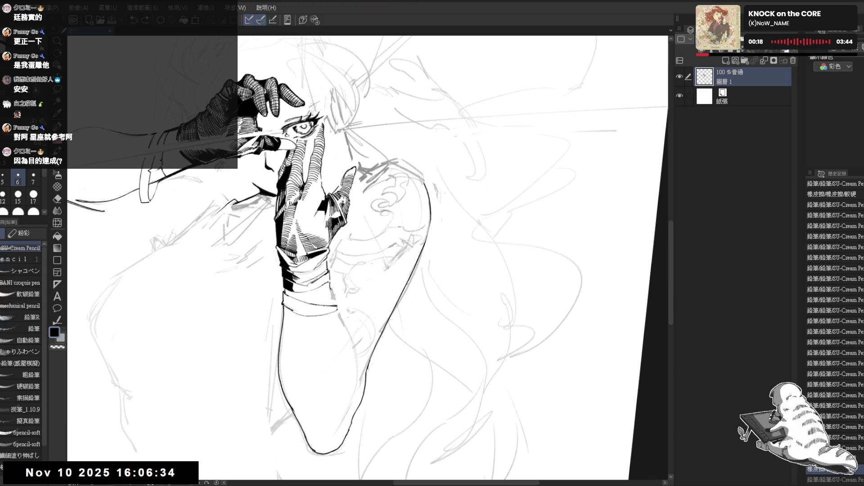
key("g")
left_click(325, 201)
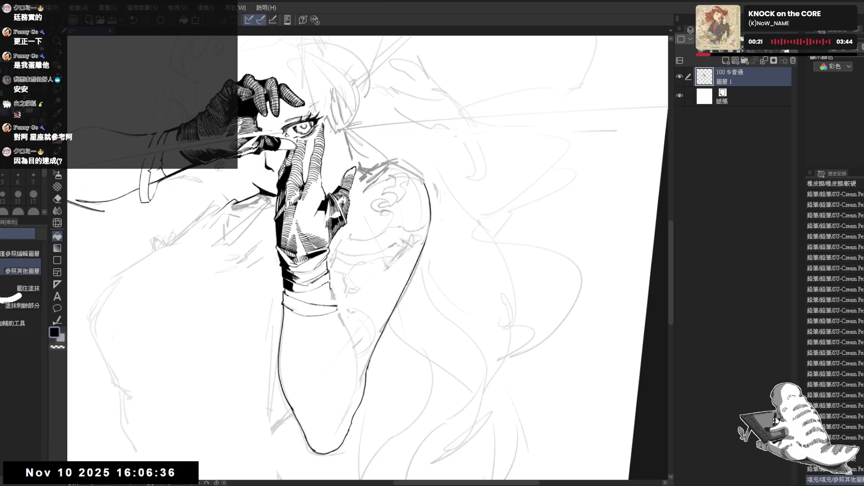
key("p")
Add a short pencil stroke to the glove and erase part of the dark hand shading
key("h")
left_click_drag(368, 365, 399, 332)
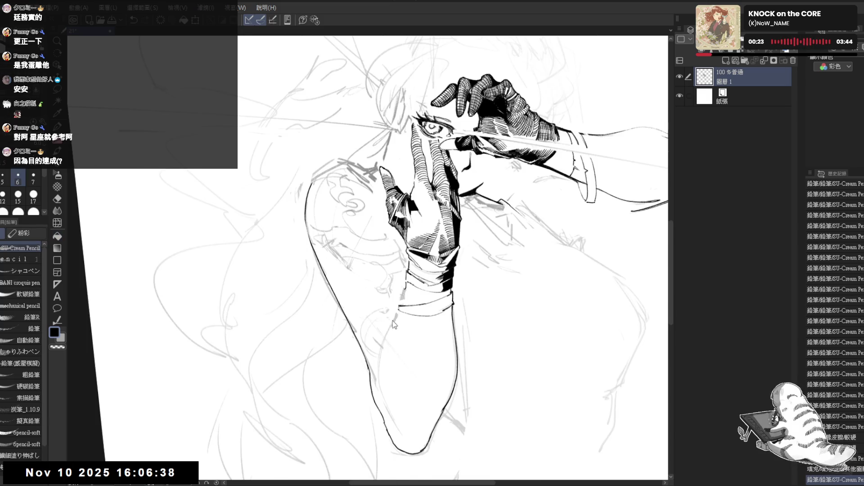
key("h")
left_click_drag(357, 197, 346, 200)
key("h")
key("h")
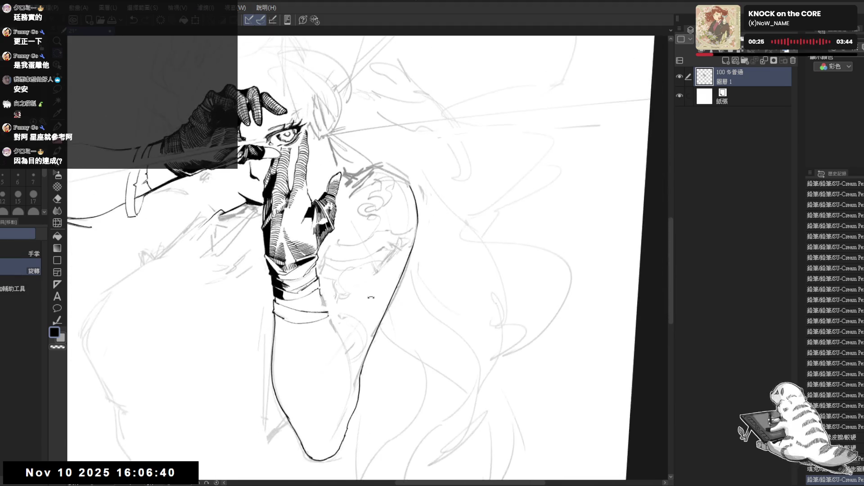
key("e")
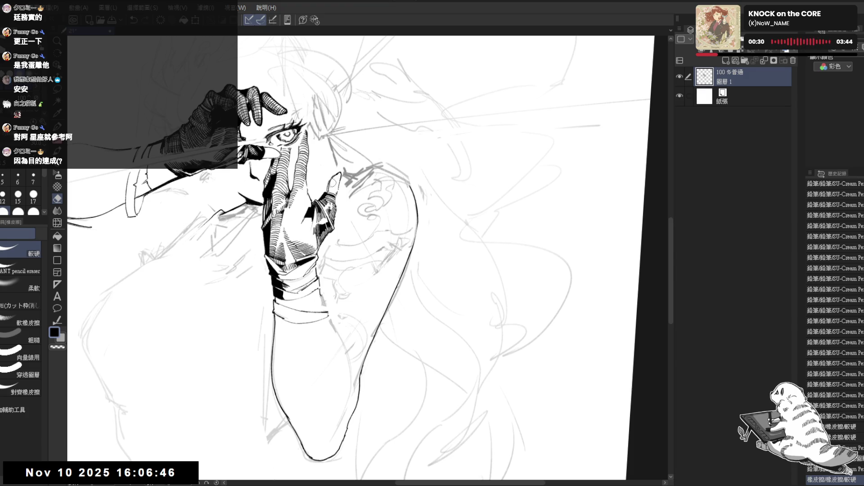
left_click_drag(330, 186, 330, 187)
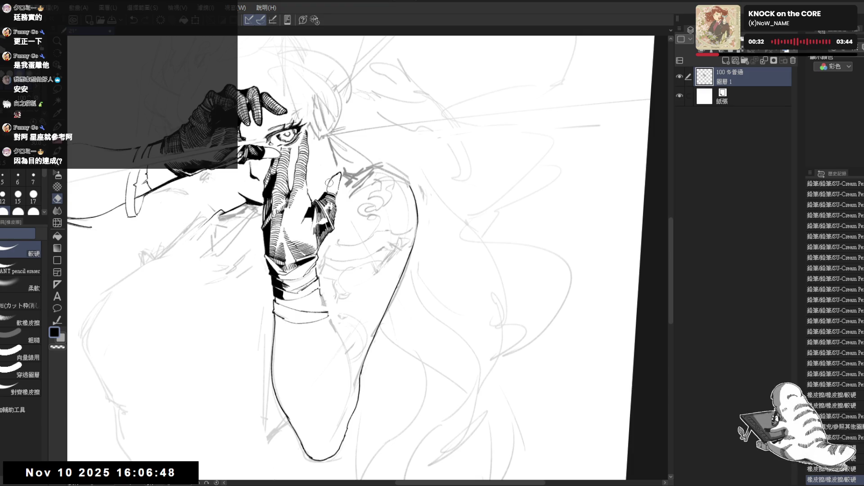
key("p")
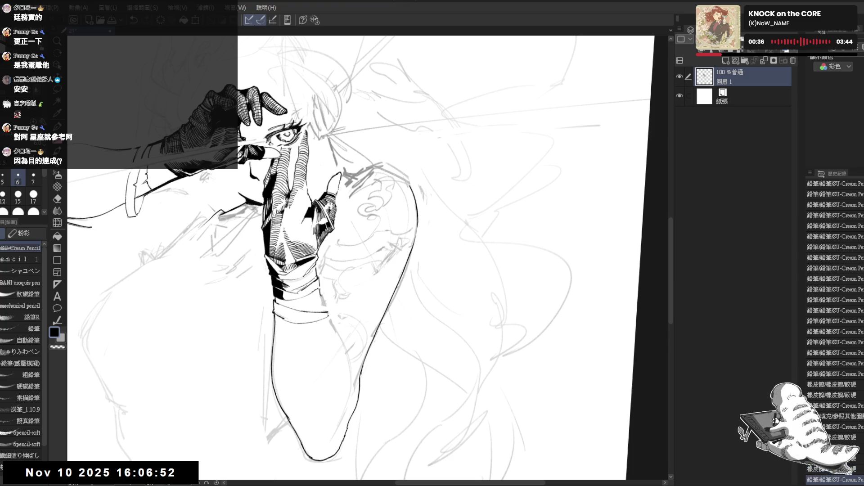
Mirror the view to check the glove, touch up its shading, and reset the view rotation
key("h")
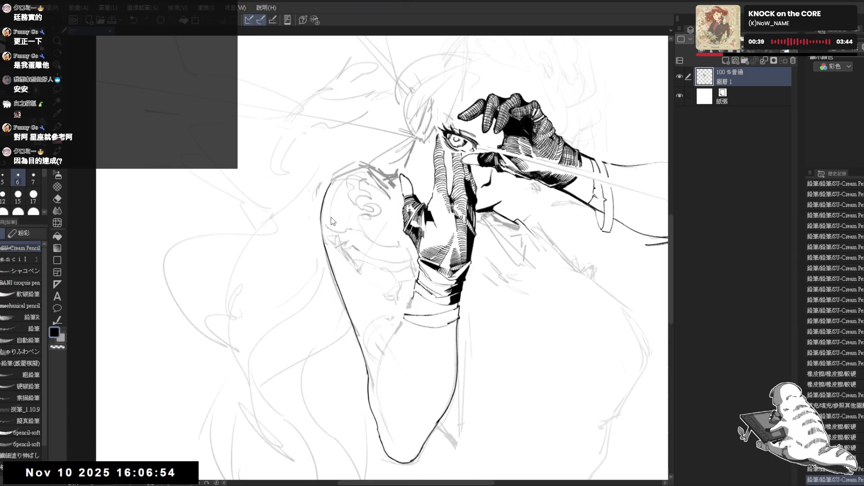
key("h")
scroll(293, 221, "down", 1)
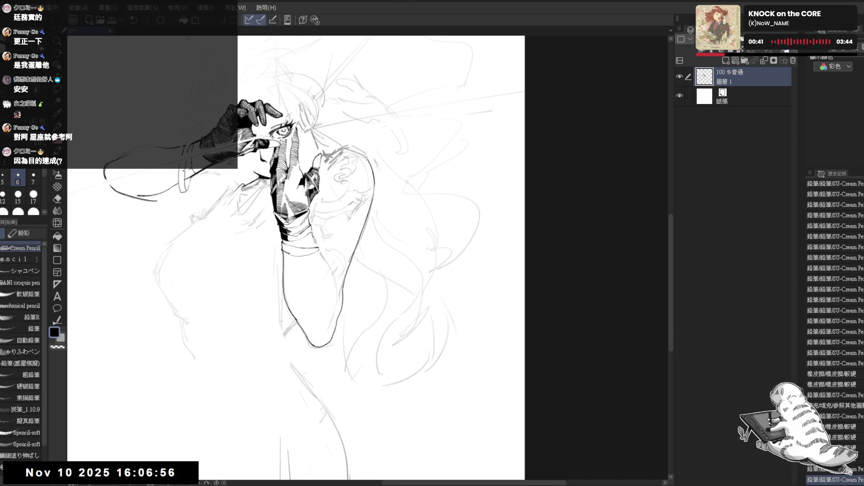
scroll(300, 223, "up", 1)
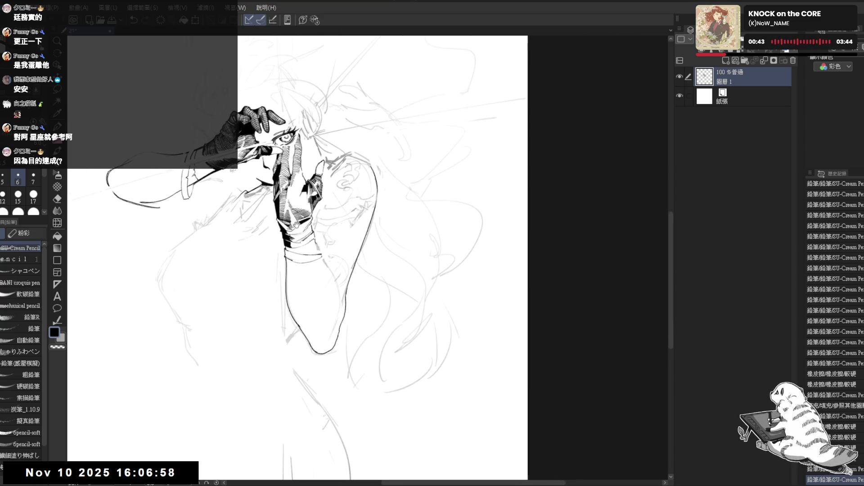
left_click_drag(302, 239, 316, 245)
key("e")
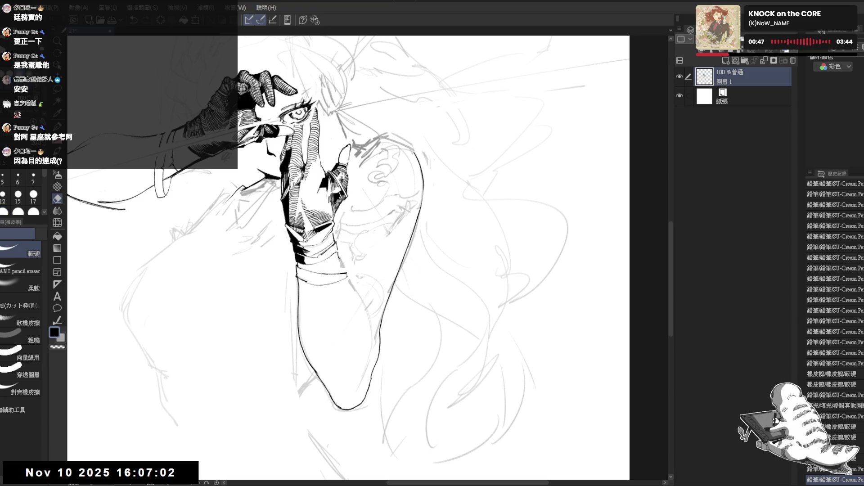
key("p")
left_click_drag(305, 239, 288, 261)
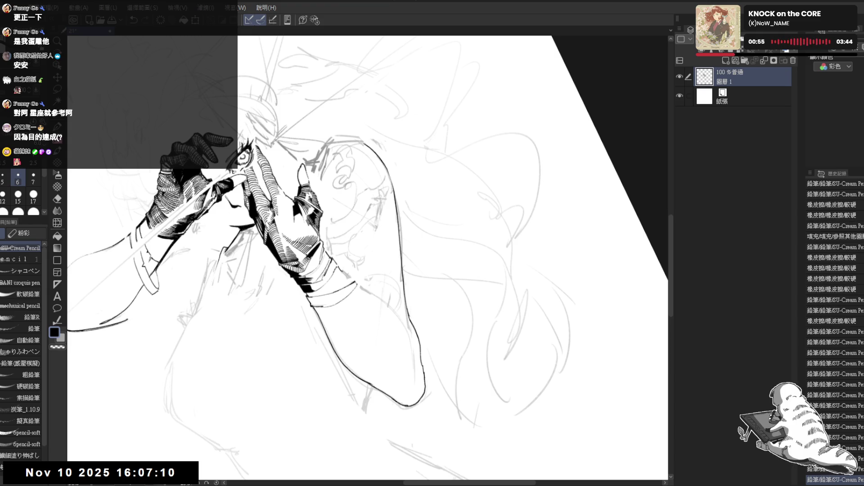
key("ctrl+@")
left_click_drag(371, 213, 367, 188)
scroll(325, 214, "up", 2)
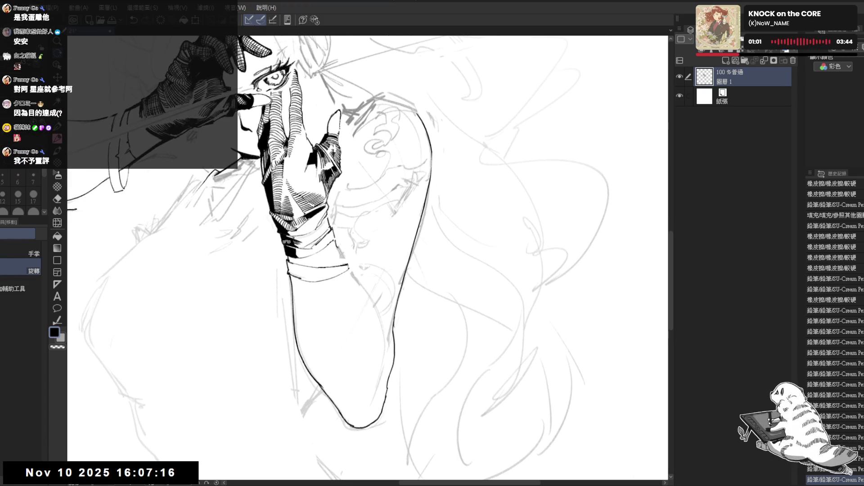
Rotate the view to lay the arm across and erase stray marks along it
key("minus")
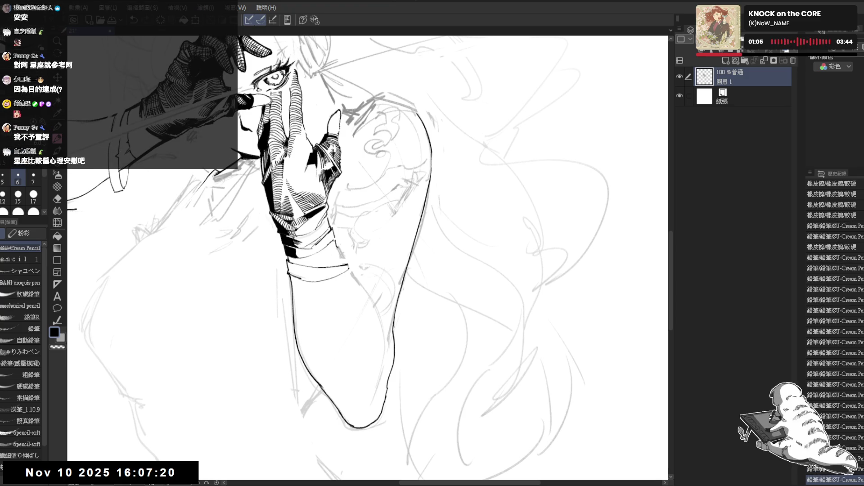
key("shift+space")
left_click_drag(336, 336, 289, 287)
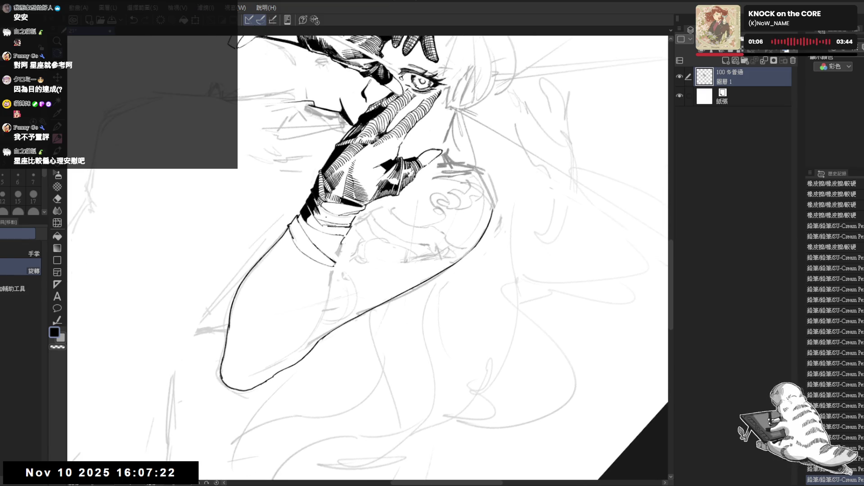
left_click_drag(315, 201, 349, 285)
key("shift+space")
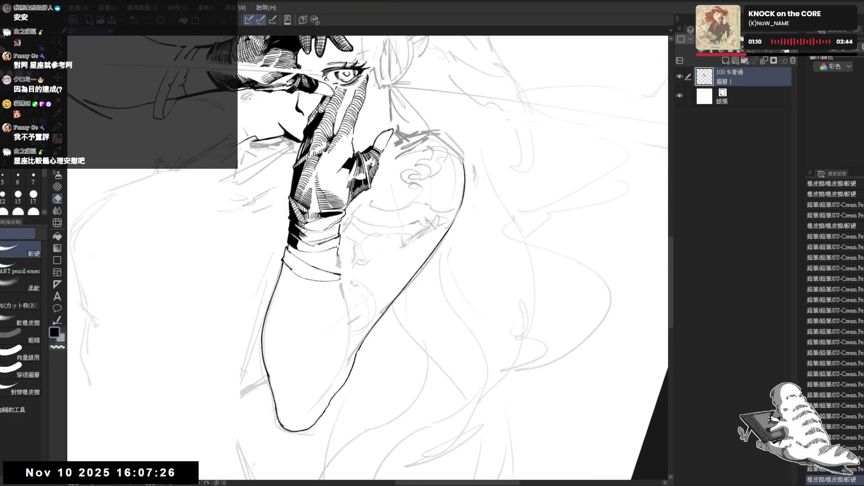
left_click_drag(300, 228, 333, 252)
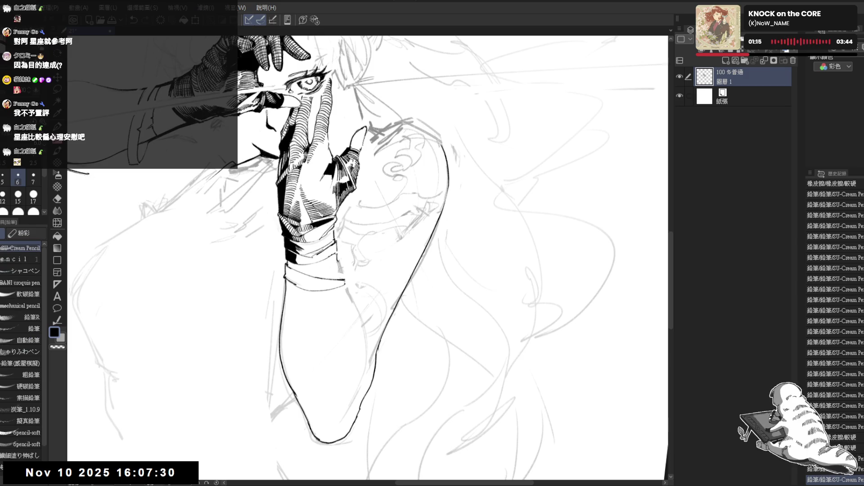
left_click_drag(335, 218, 340, 225)
key("ctrl+z")
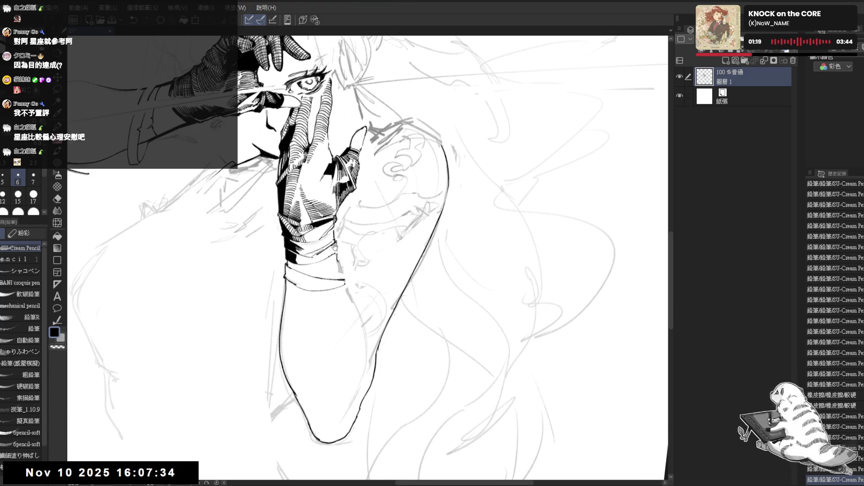
Try small strokes in the wrist hatching, undoing each one
left_click_drag(335, 246, 336, 289)
key("r")
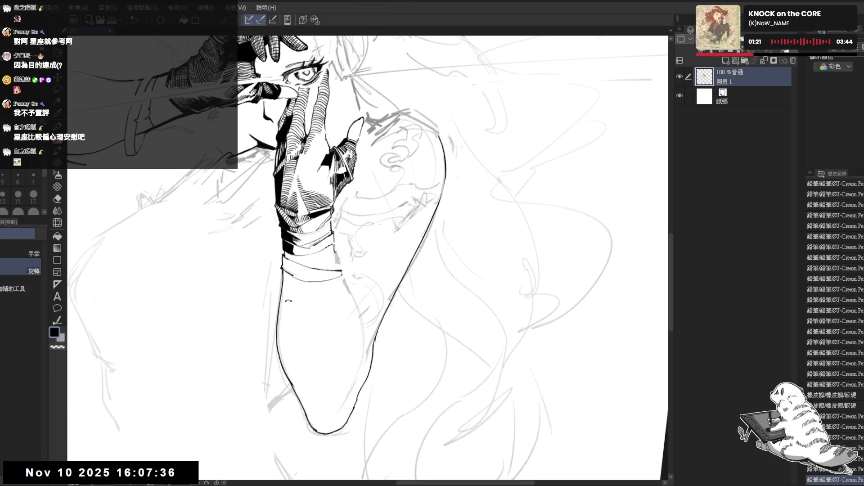
key("p")
left_click_drag(307, 205, 315, 219)
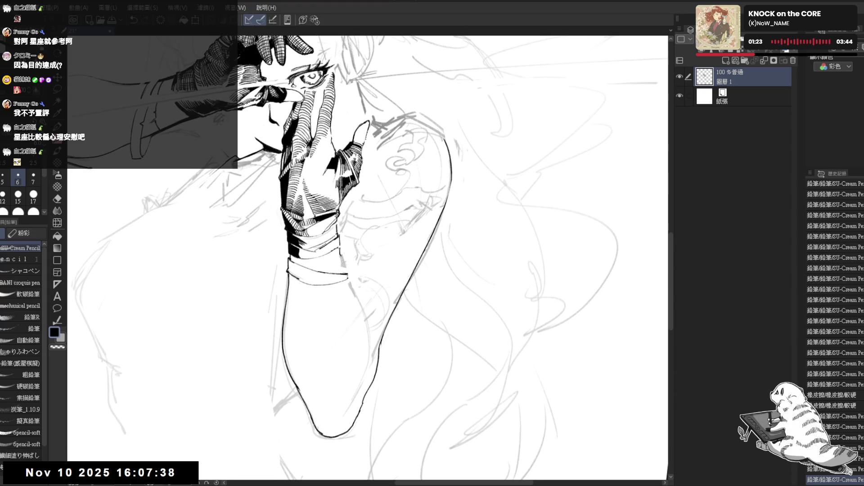
key("ctrl+z")
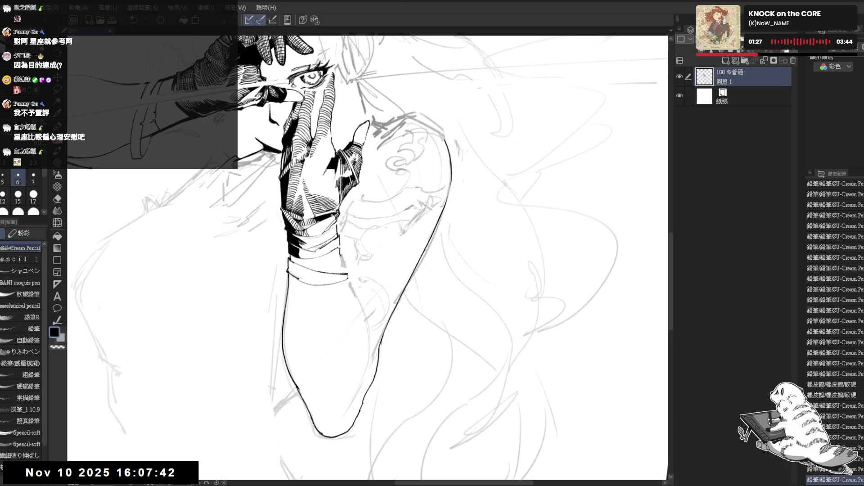
mouse_move(329, 221)
left_mouse_down()
mouse_move(339, 231)
mouse_move(324, 230)
left_mouse_up()
key("ctrl+z")
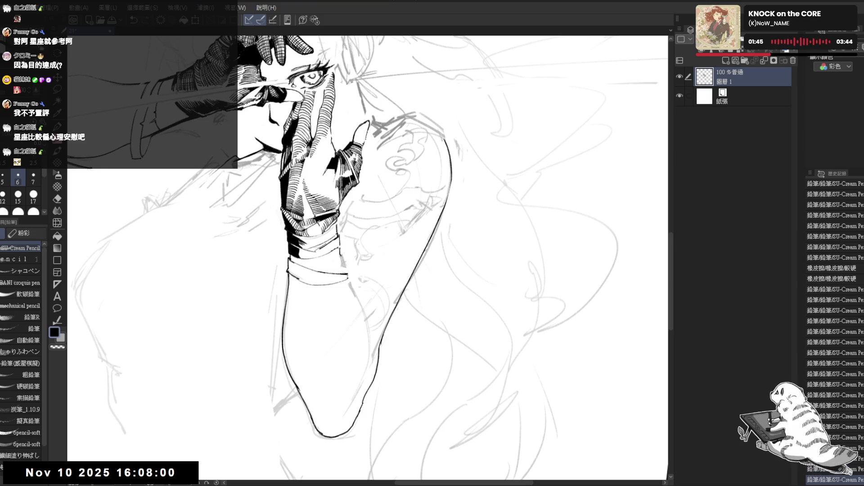
Angle the view about 30° onto the arm and erase a bit of the wrist hatching
key("h")
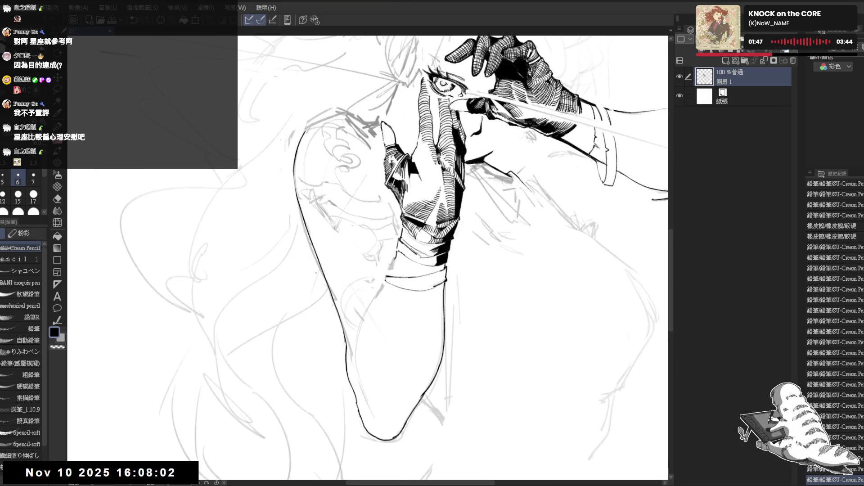
key("h")
left_click_drag(405, 248, 450, 203)
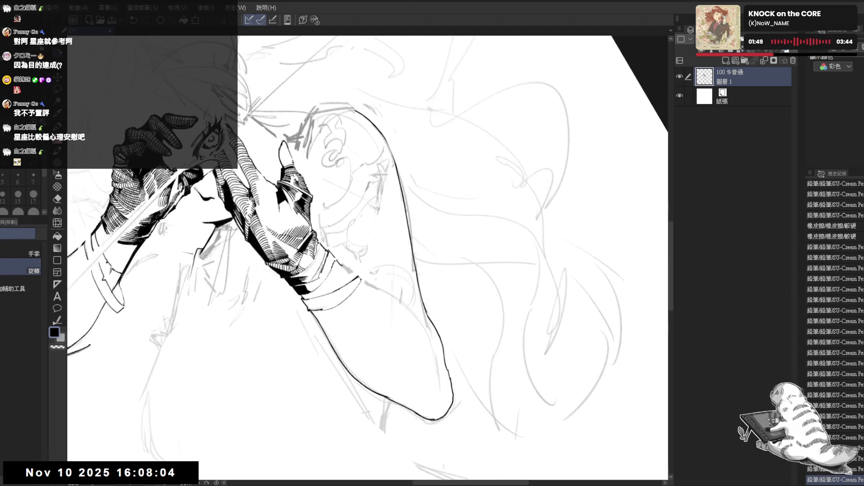
key("p")
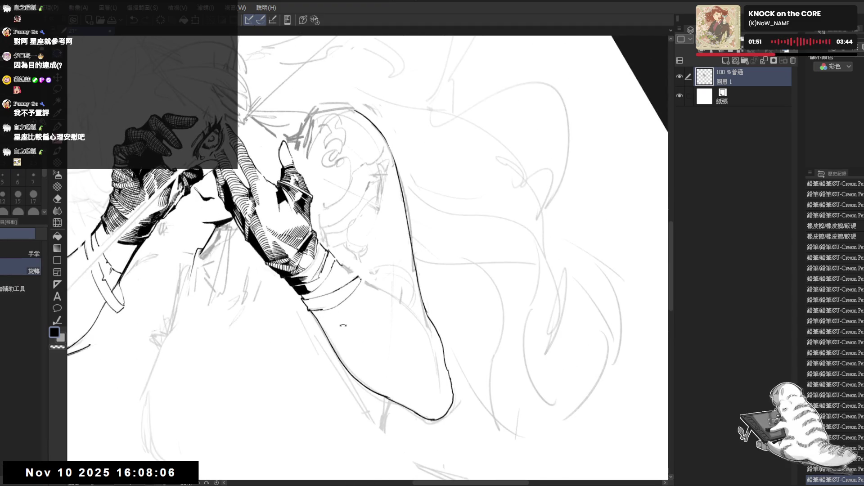
left_click_drag(405, 248, 441, 211)
left_click_drag(323, 225, 329, 234)
left_click_drag(324, 226, 328, 238)
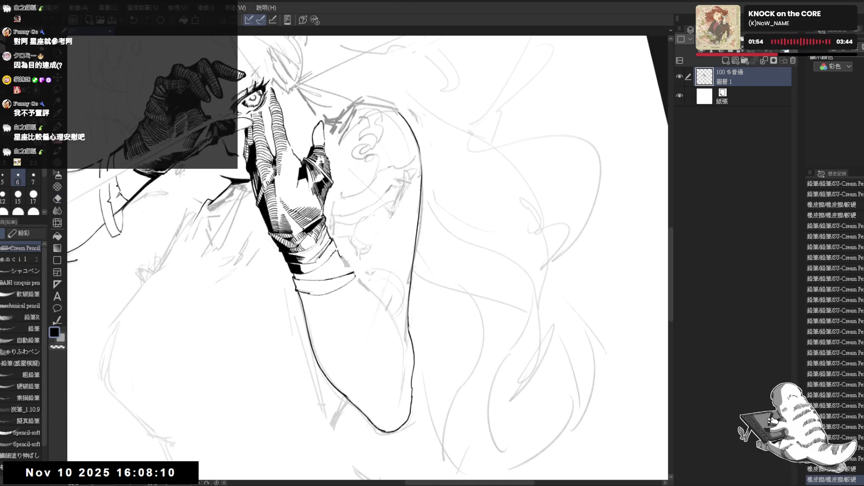
Fill two small gaps in the glove hatching with black
key("g")
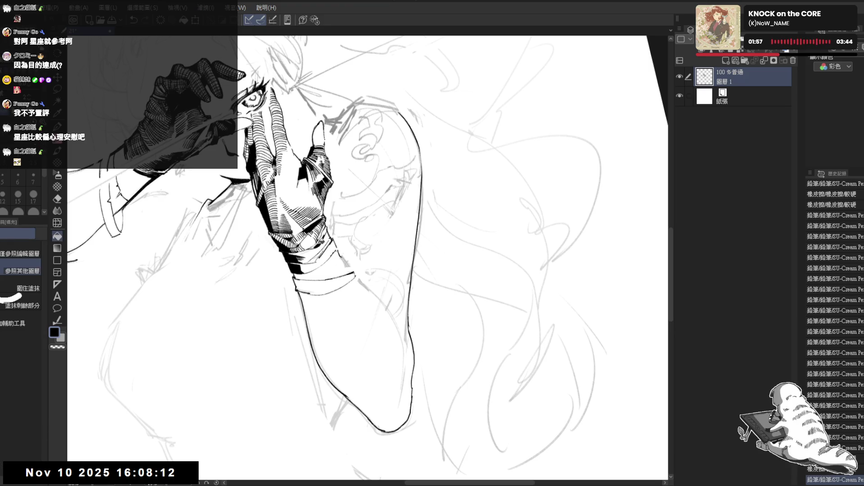
left_click(327, 232)
left_click(326, 234)
key("p")
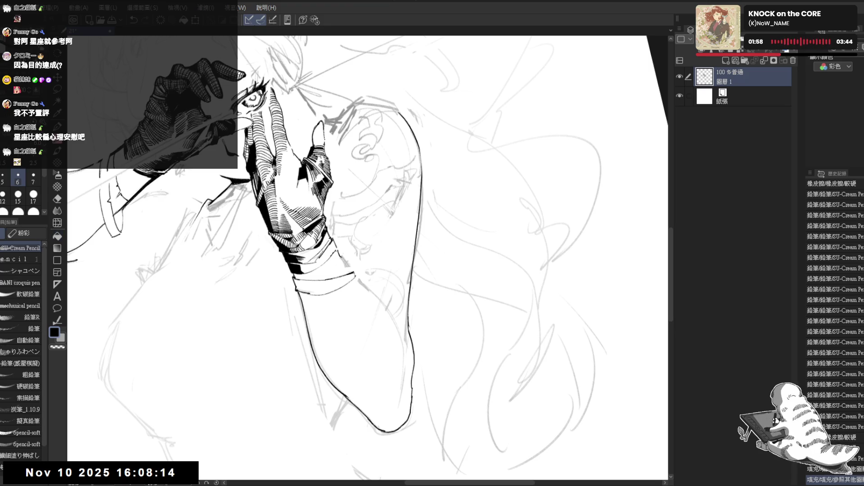
Redraw the raised forearm's outline with the forearm turned vertical, then mirror to check it
key("asciicircum")
key("asciicircum")
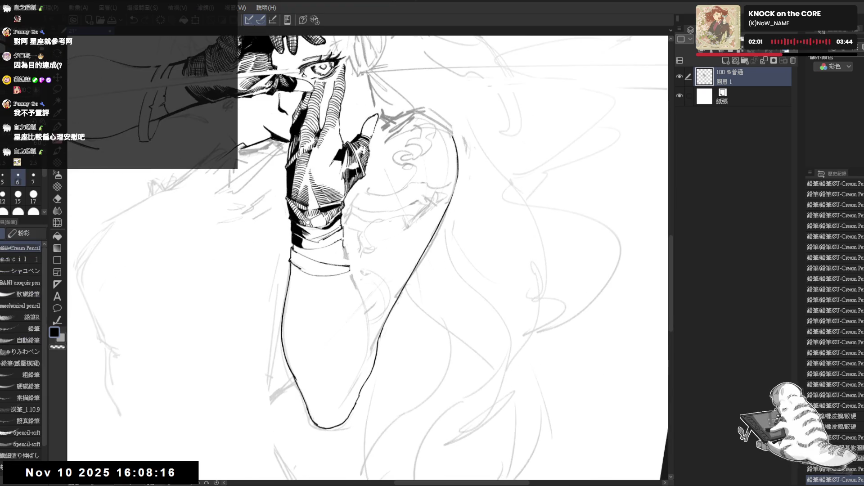
left_click_drag(451, 271, 459, 243)
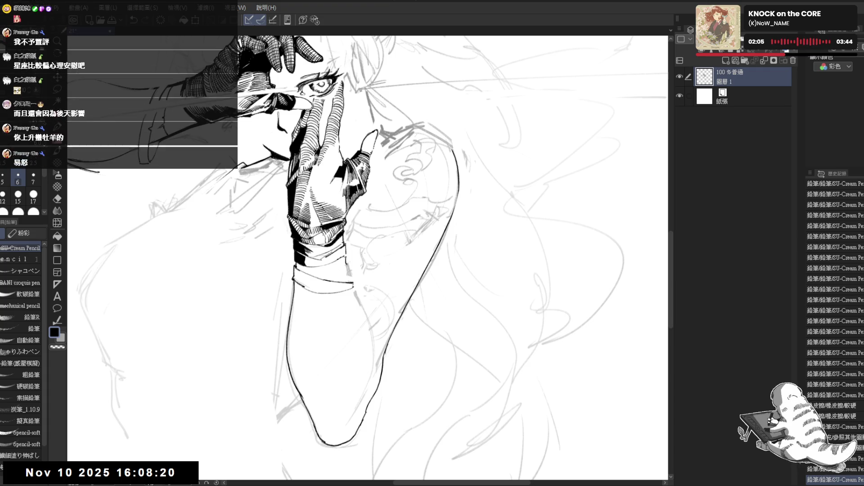
key("ctrl+z")
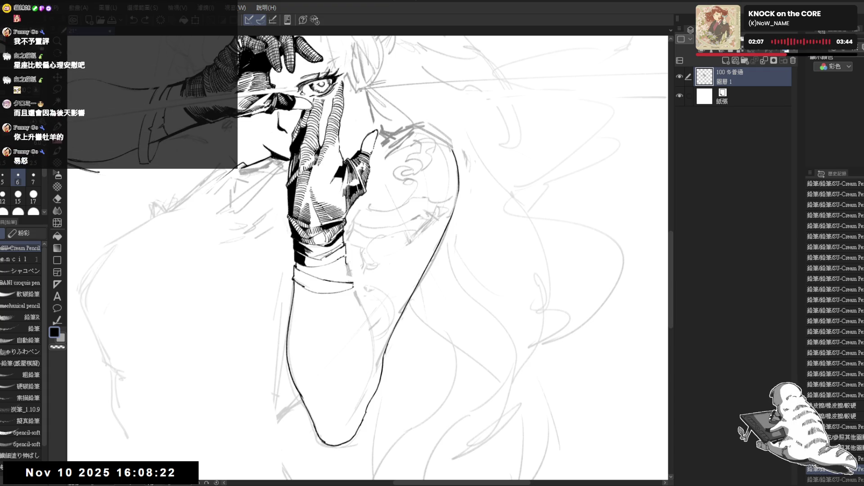
left_click_drag(355, 243, 325, 373)
left_click_drag(450, 270, 459, 243)
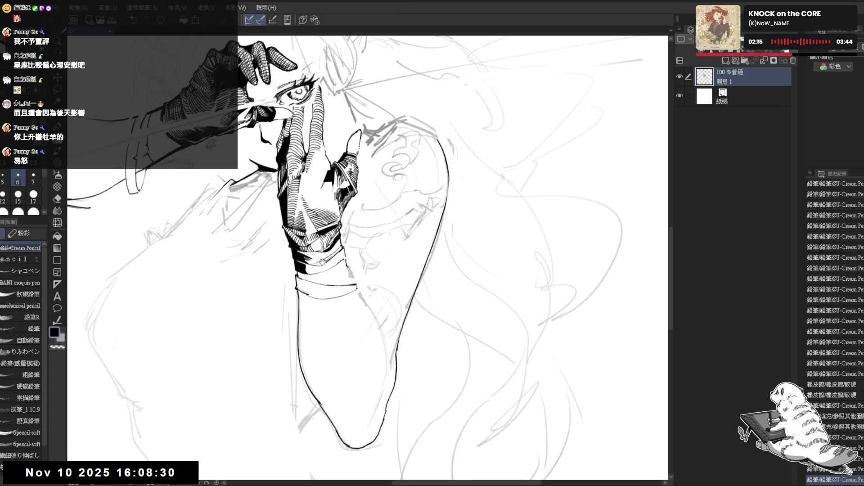
left_click_drag(225, 149, 232, 155)
left_click_drag(207, 103, 216, 113)
left_click_drag(329, 317, 351, 207)
key("p")
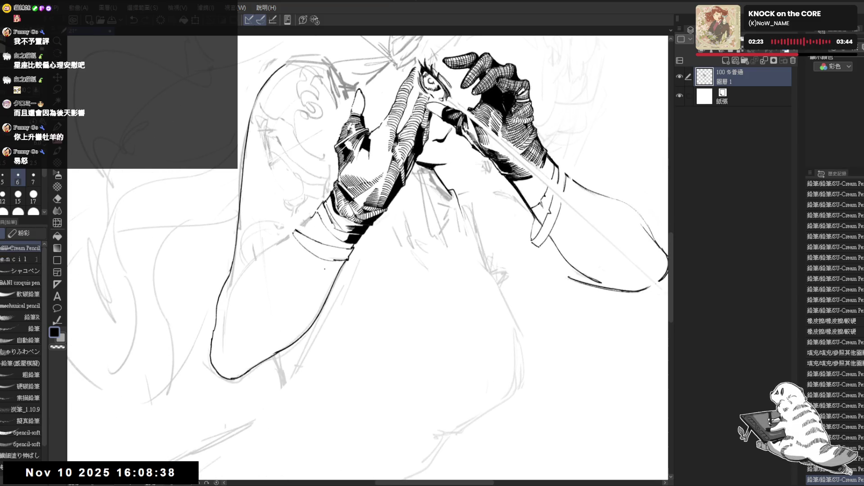
key("h")
key("minus")
key("minus")
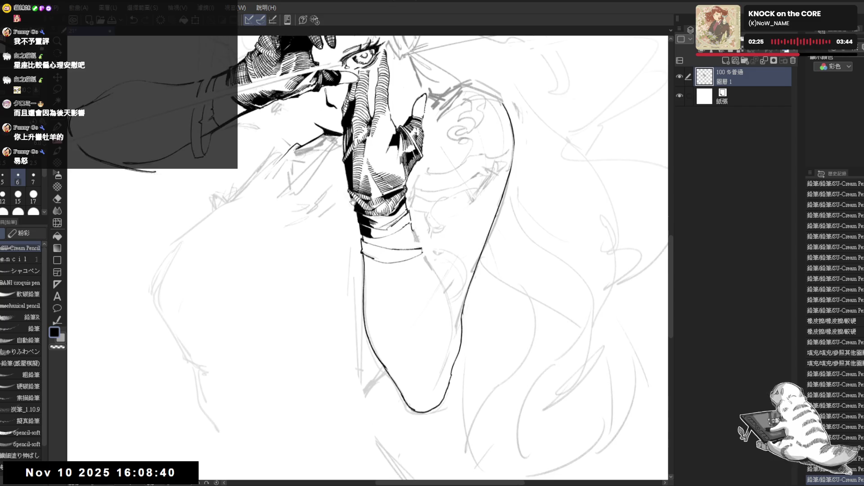
left_click_drag(351, 207, 306, 231)
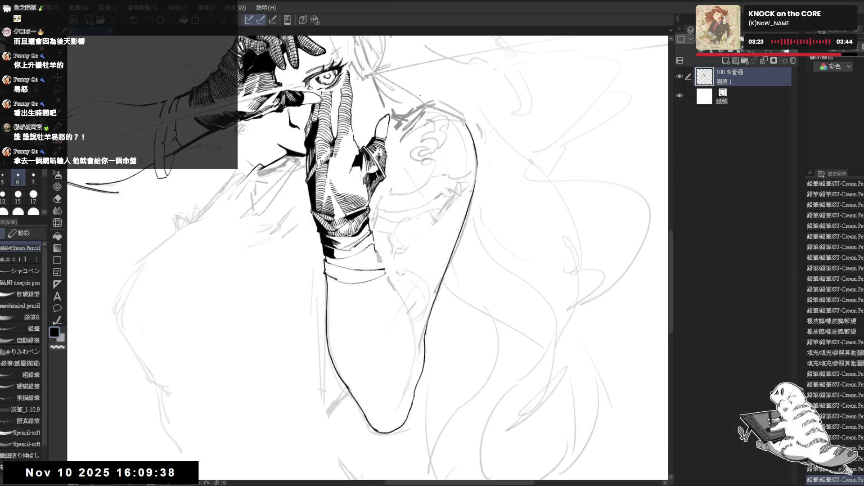
Add a cleaner ink stroke on the forearm and a small mark on the glove, erasing stray lines
left_click_drag(343, 219, 352, 234)
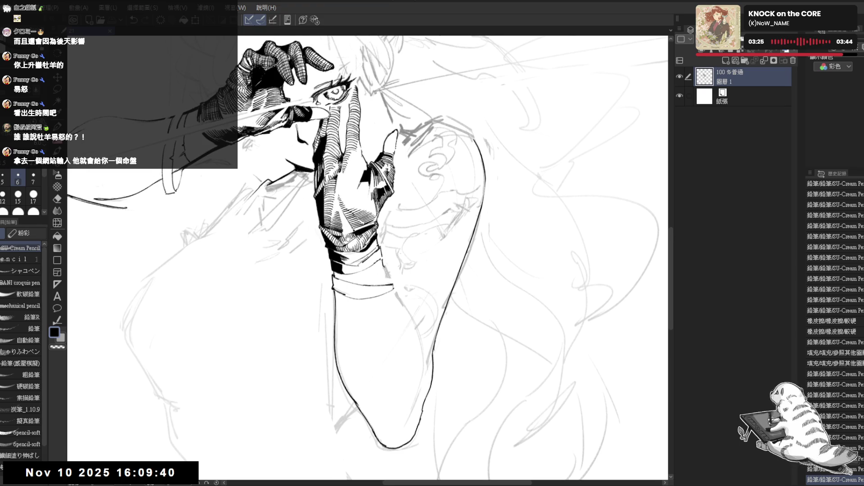
key("e")
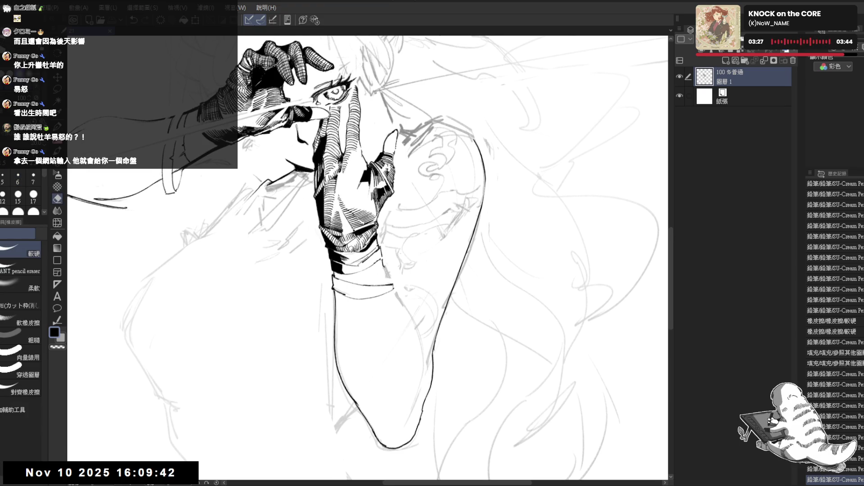
key("p")
left_click_drag(352, 216, 364, 212)
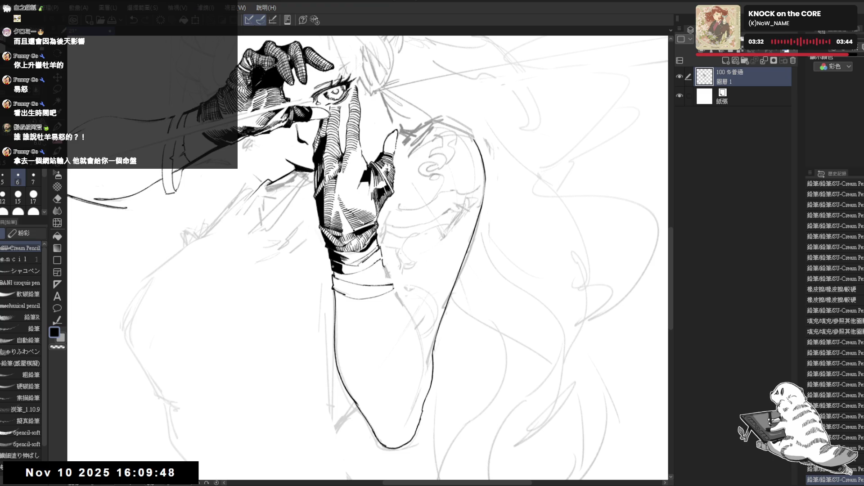
mouse_move(379, 185)
left_mouse_down()
mouse_move(387, 252)
mouse_move(405, 279)
mouse_move(360, 221)
mouse_move(374, 206)
left_mouse_up()
key("e")
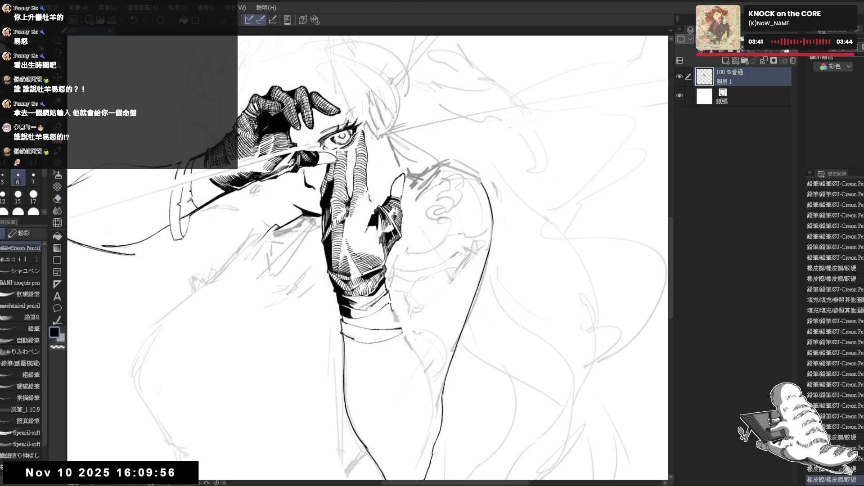
key("r")
left_click_drag(370, 205, 364, 212)
key("p")
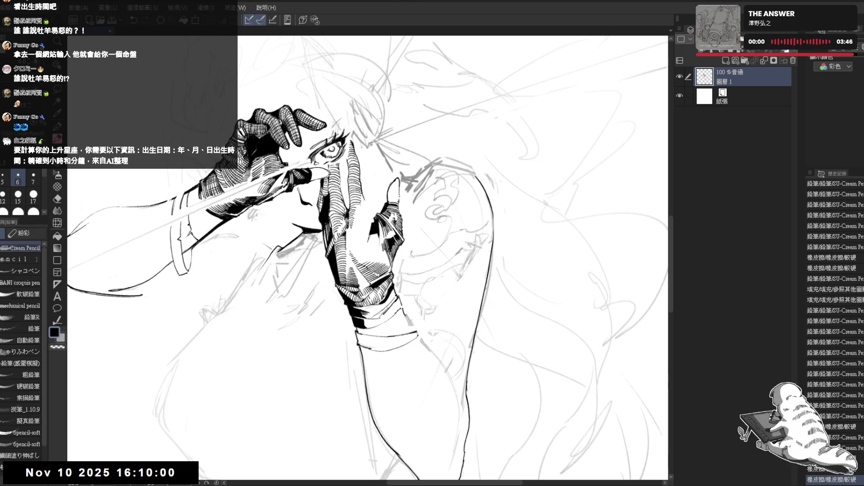
left_click(364, 210)
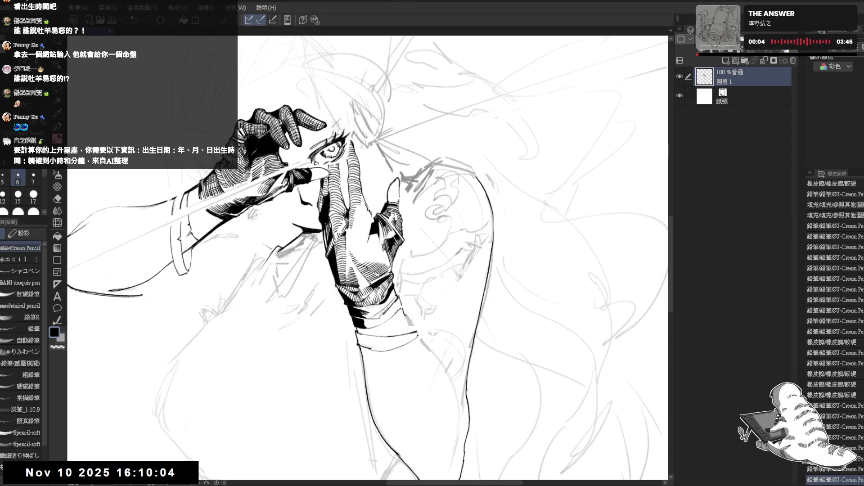
scroll(360, 257, "down", 2)
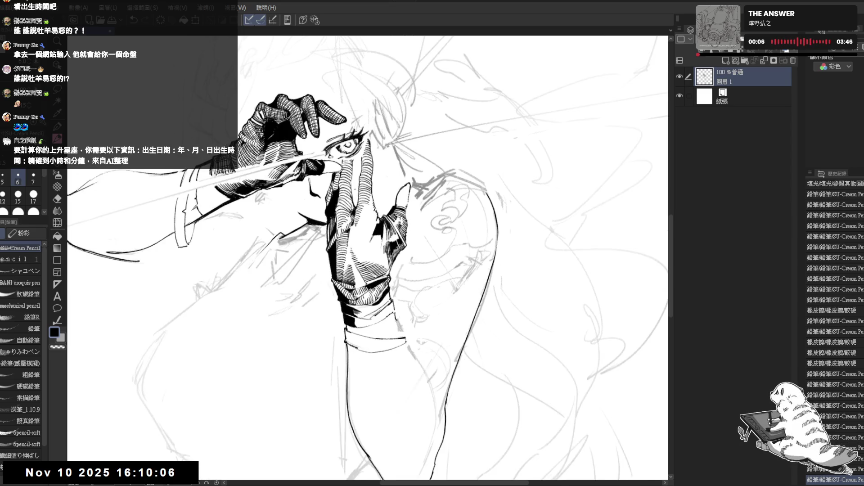
Mirror to check proportions, zoom onto the raised arm, and erase stray lines below the glove cuff
key("h")
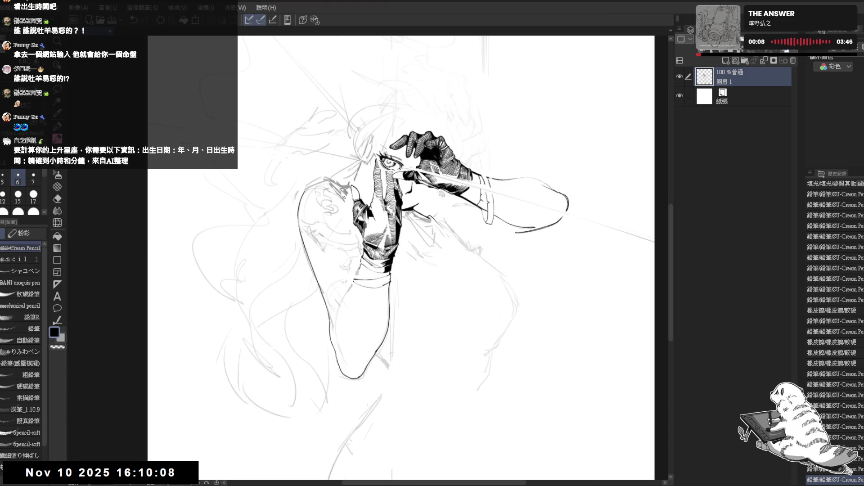
key("h")
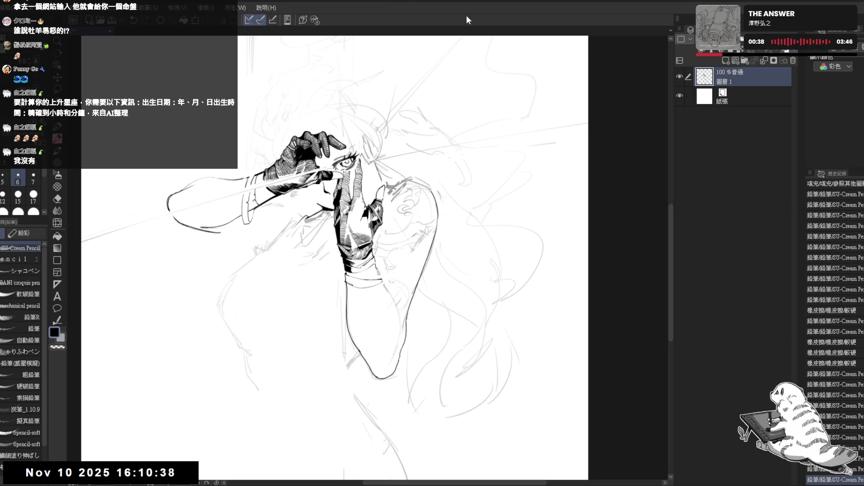
scroll(396, 324, "up", 1)
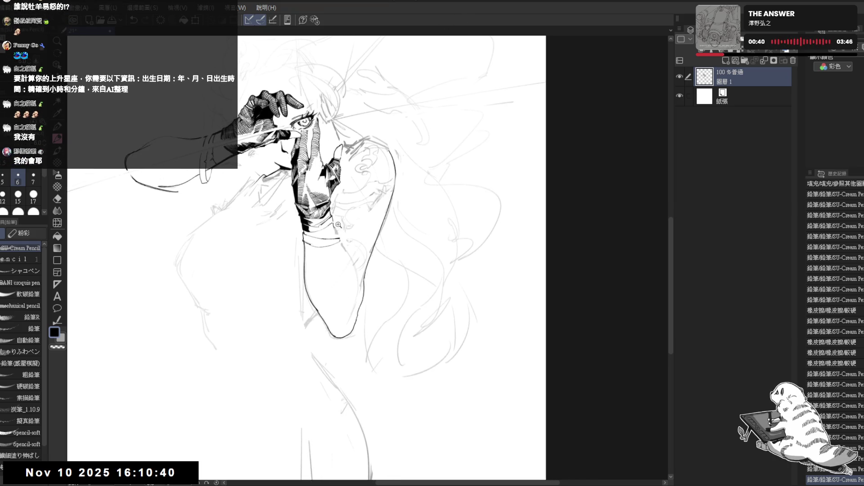
scroll(342, 229, "up", 1)
mouse_move(331, 218)
left_mouse_down()
mouse_move(347, 236)
mouse_move(321, 264)
mouse_move(320, 357)
mouse_move(342, 257)
mouse_move(367, 277)
left_mouse_up()
key("r")
key("e")
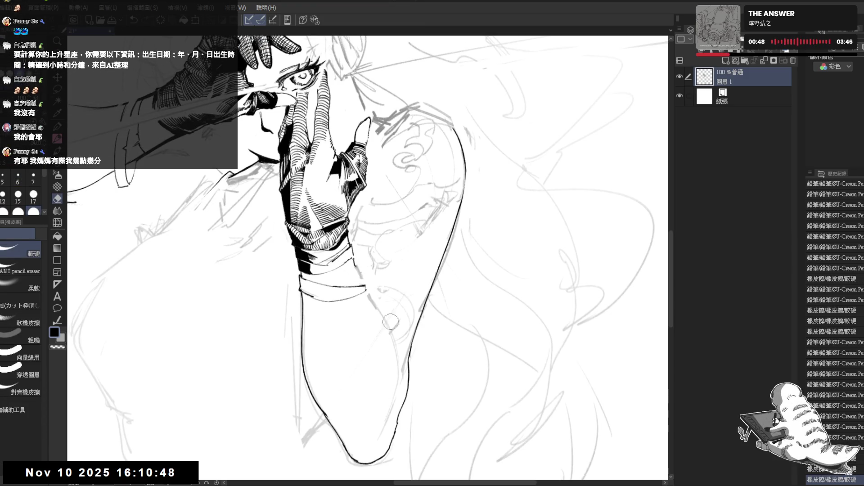
key("p")
left_click_drag(363, 310, 367, 318)
scroll(342, 270, "down", 1)
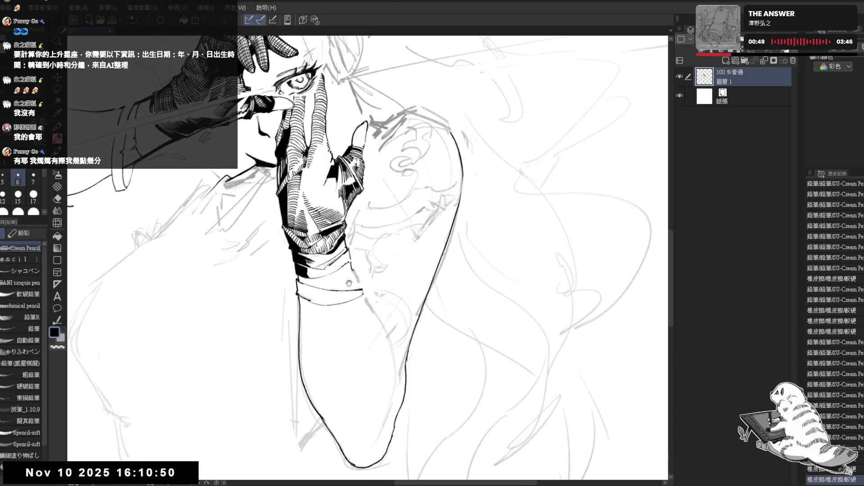
scroll(349, 283, "down", 1)
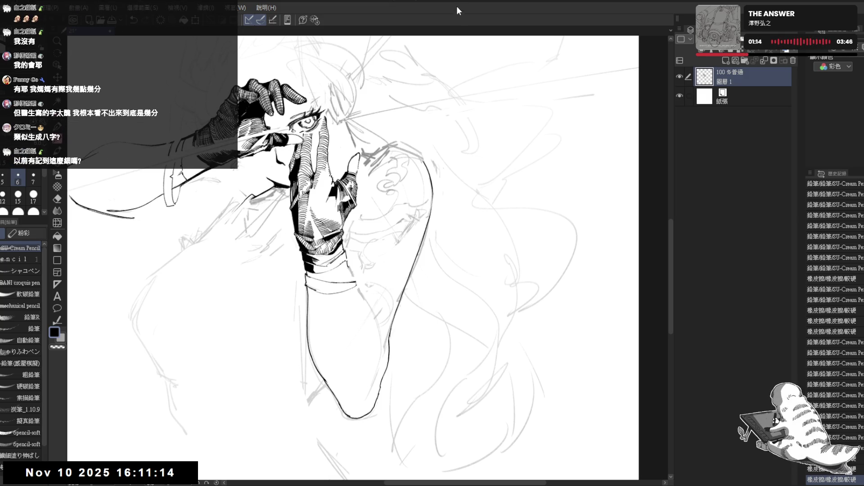
left_click_drag(360, 270, 342, 234)
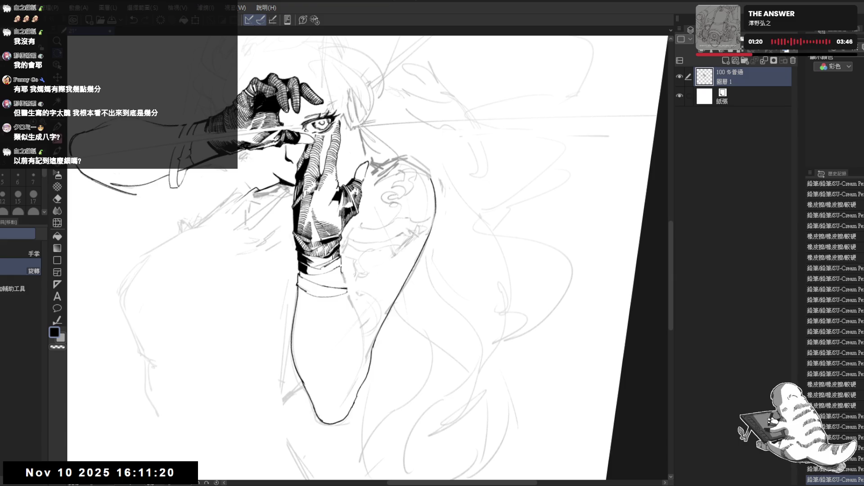
Return the view upright, then try a pencil stroke on the arm and undo the unwanted strokes
mouse_move(360, 252)
left_mouse_down()
mouse_move(342, 234)
mouse_move(379, 252)
mouse_move(378, 270)
left_mouse_up()
scroll(315, 256, "up", 3)
key("p")
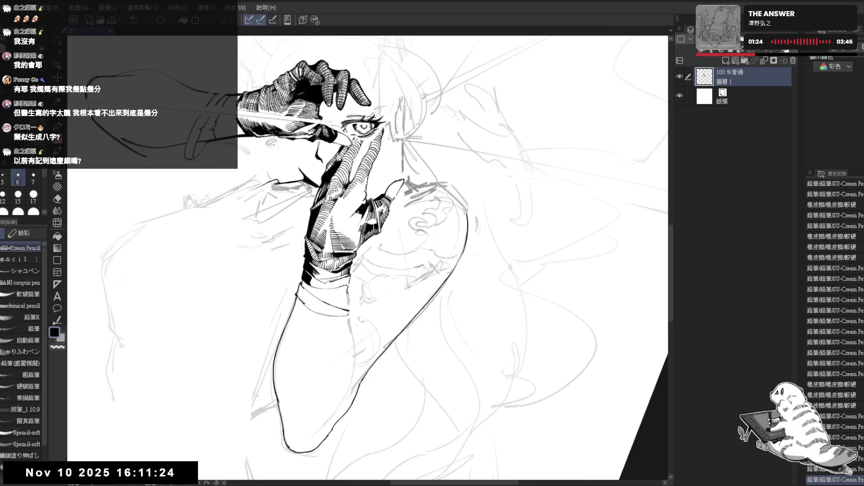
key("ctrl+z")
left_click_drag(355, 214, 362, 216)
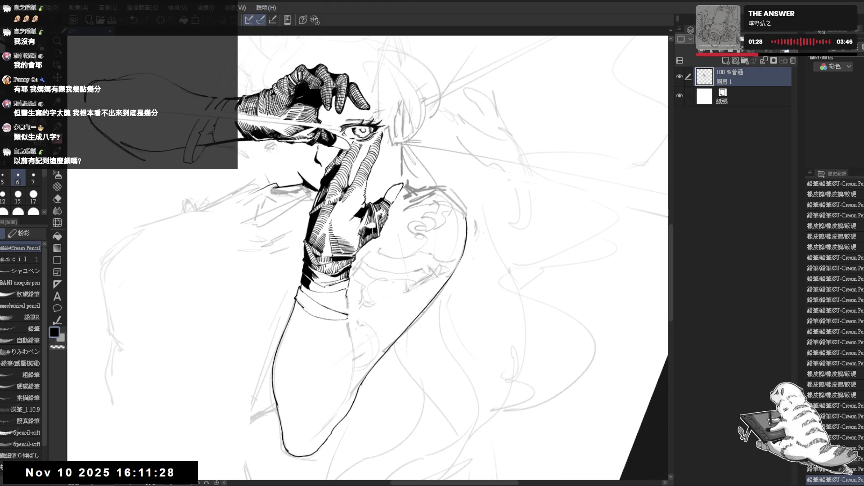
key("ctrl+z")
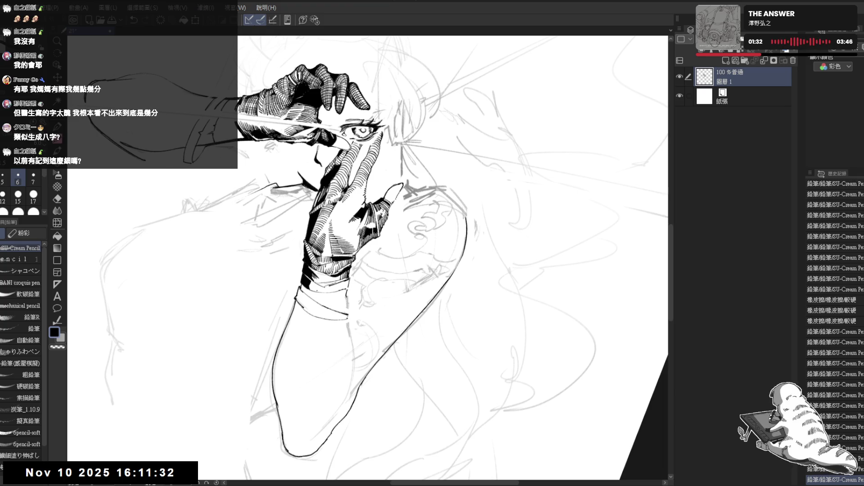
Erase lines with transparent-colour strokes, mirroring the view to check the result
key("minus")
key("h")
key("h")
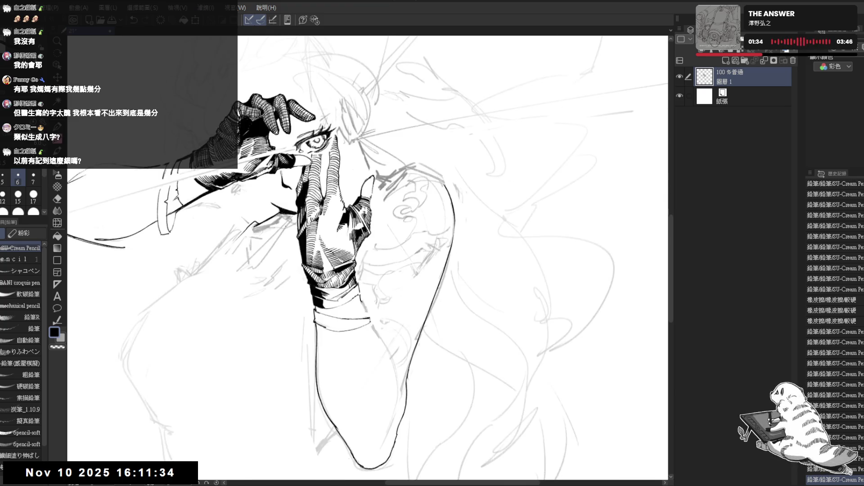
key("c")
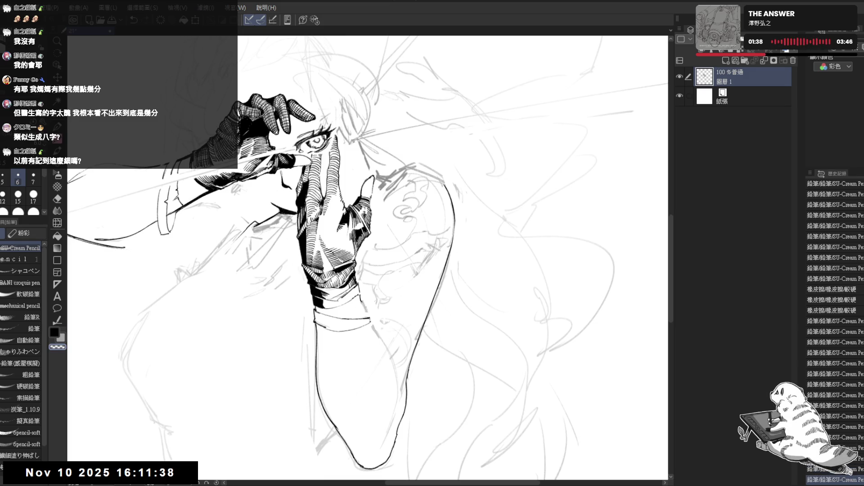
left_click_drag(387, 189, 396, 198)
left_click_drag(387, 189, 397, 198)
key("h")
key("h")
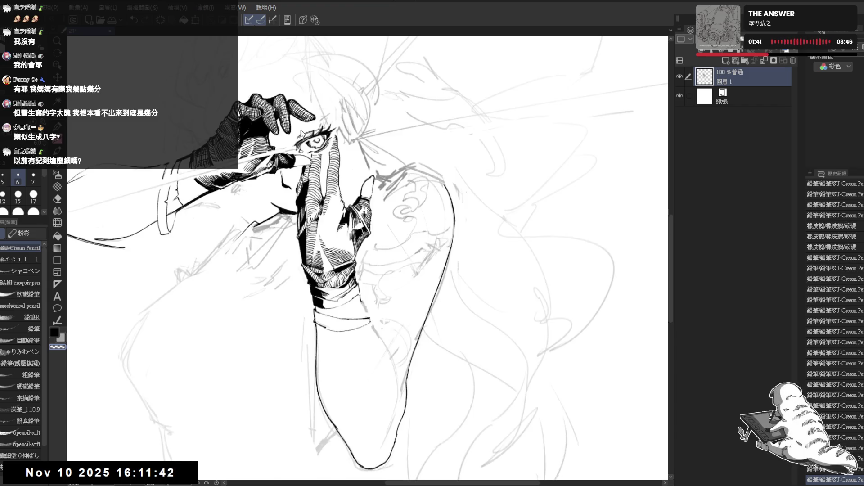
key("^")
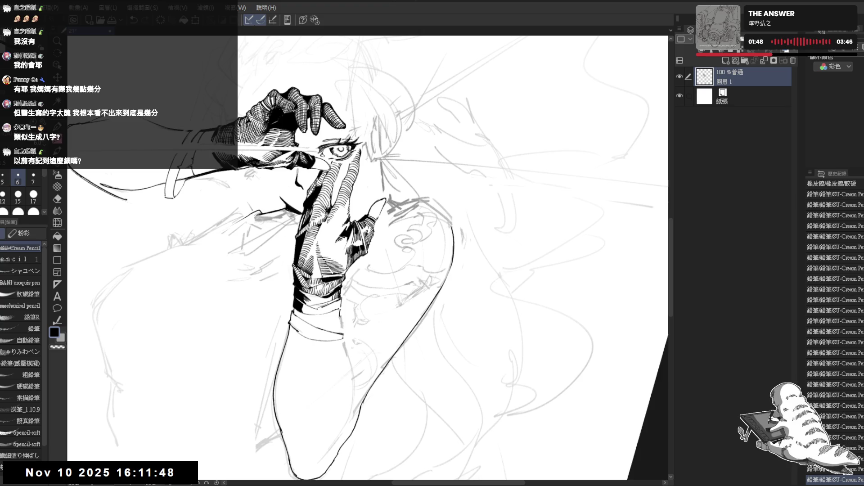
Reset the rotation, zoom out to the whole figure, then zoom in twice on the raised gloved hand
key("minus")
key("minus")
key("minus")
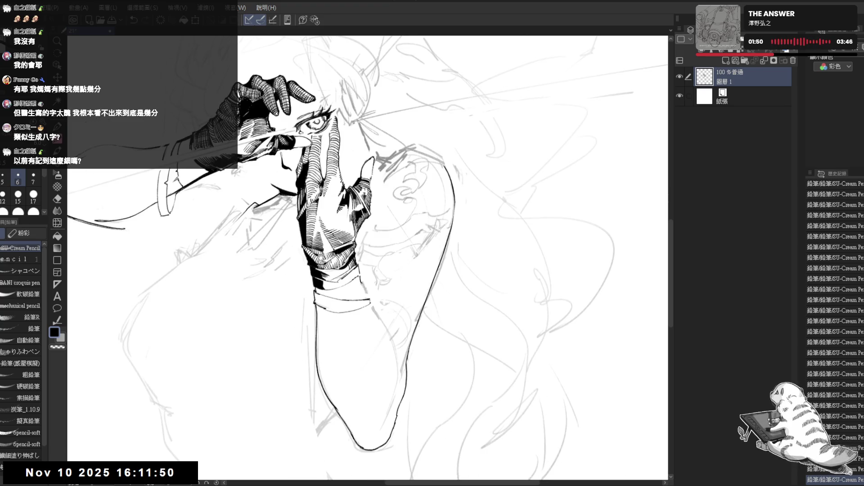
key("ctrl+minus")
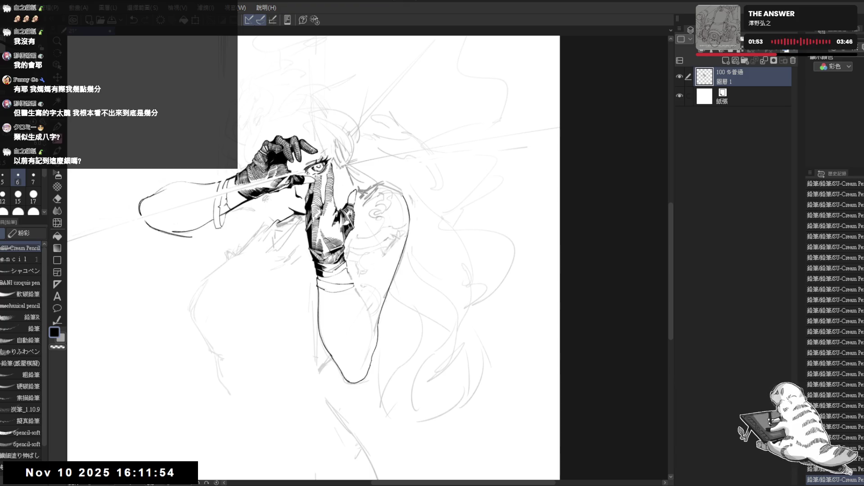
key("ctrl+plus")
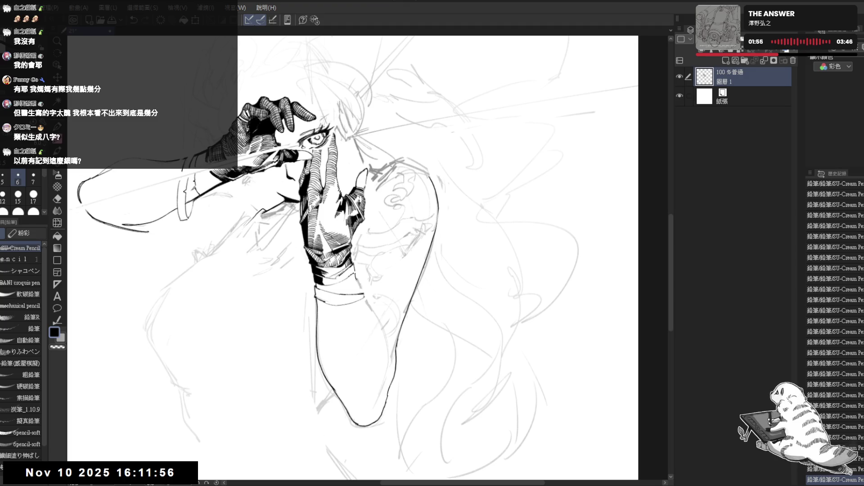
key("ctrl+plus")
key("ctrl+plus")
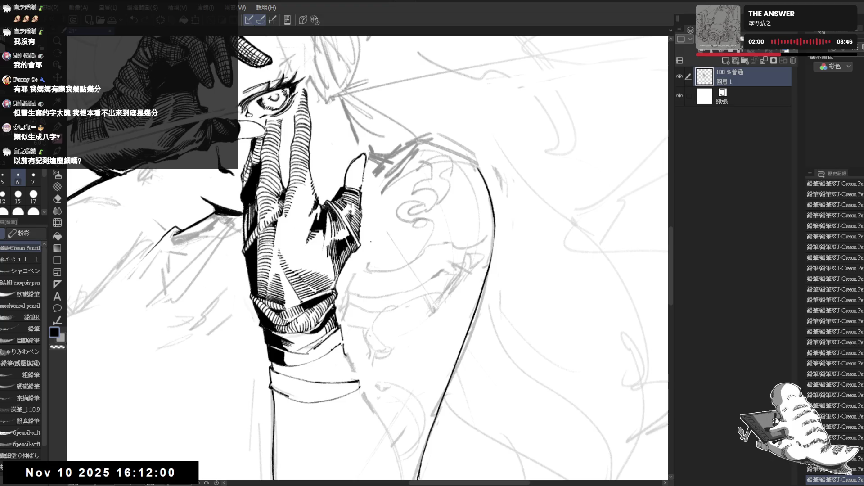
Erase a stray bit and a small speck at the raised fingertip, then zoom out to the whole arm
key("e")
mouse_move(365, 169)
left_mouse_down()
mouse_move(360, 192)
mouse_move(358, 180)
left_mouse_up()
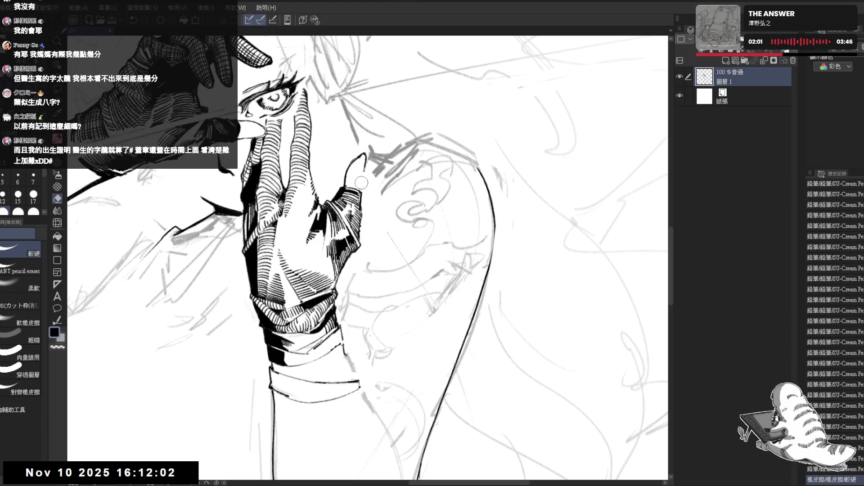
key("p")
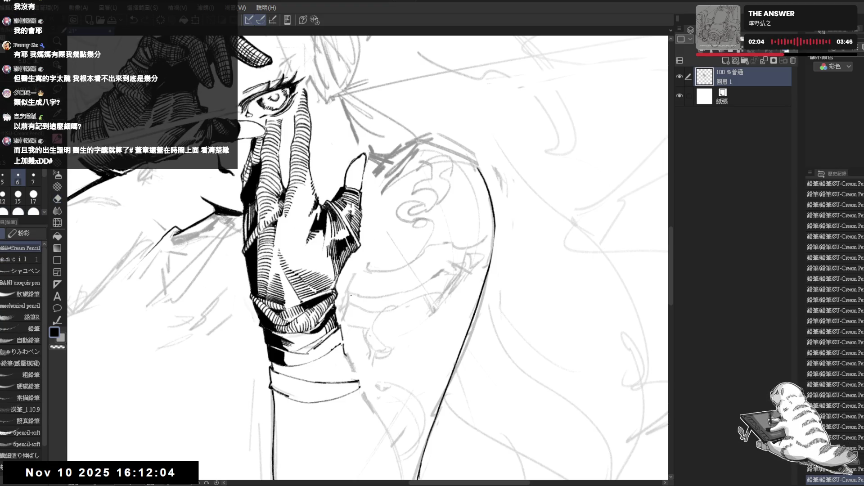
left_click_drag(342, 177, 344, 187)
left_click_drag(341, 247, 344, 238)
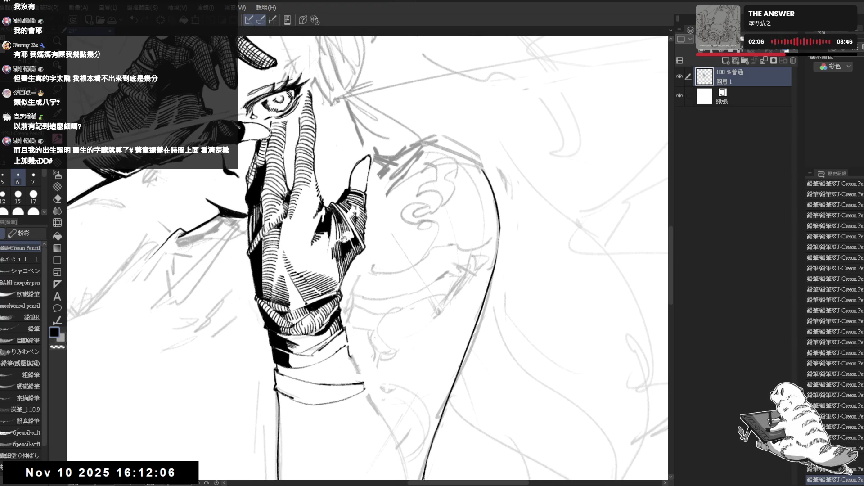
left_click_drag(364, 176, 367, 185)
key("e")
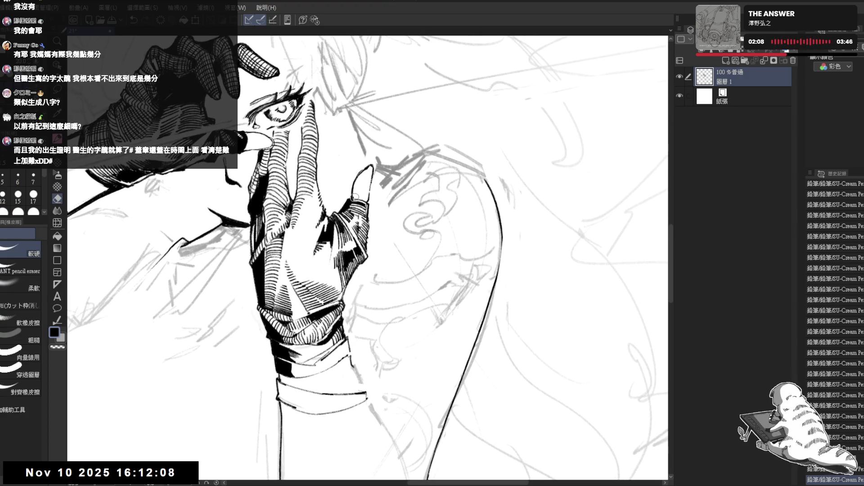
left_click(354, 197)
key("p")
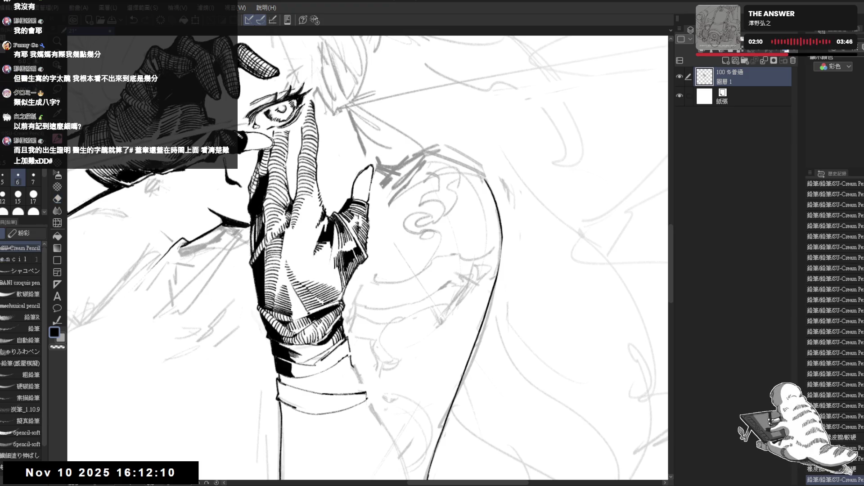
scroll(361, 138, "down", 3)
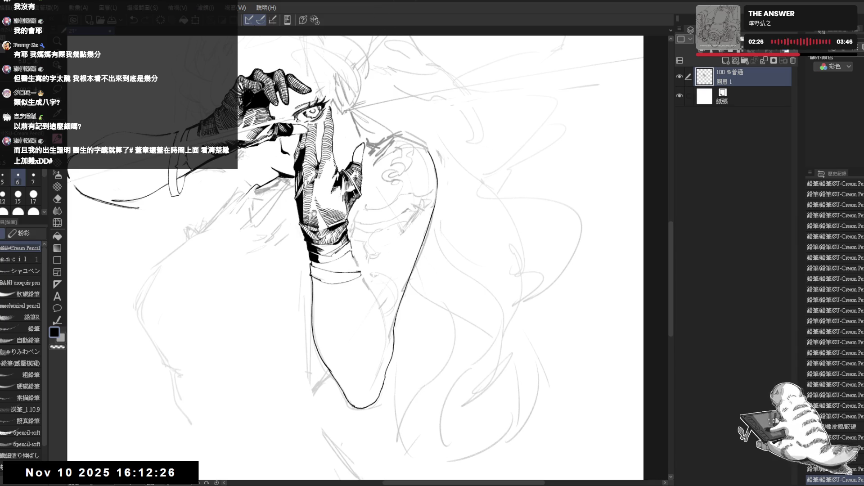
Rotate the view so the arm stands upright and erase a stray line along it
mouse_move(314, 213)
left_mouse_down()
mouse_move(323, 189)
mouse_move(332, 209)
mouse_move(340, 208)
mouse_move(329, 228)
mouse_move(351, 248)
mouse_move(342, 241)
mouse_move(333, 315)
mouse_move(346, 361)
left_mouse_up()
key("e")
key("p")
key("r")
key("p")
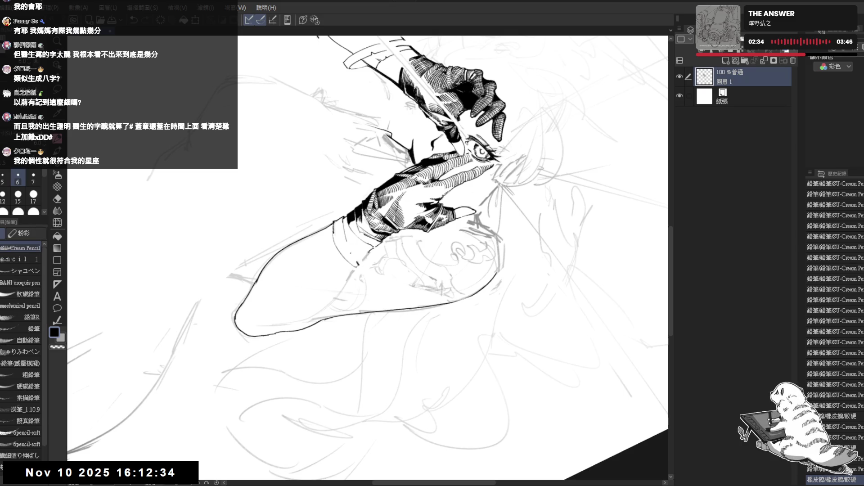
mouse_move(350, 246)
left_mouse_down()
mouse_move(393, 343)
mouse_move(351, 296)
left_mouse_up()
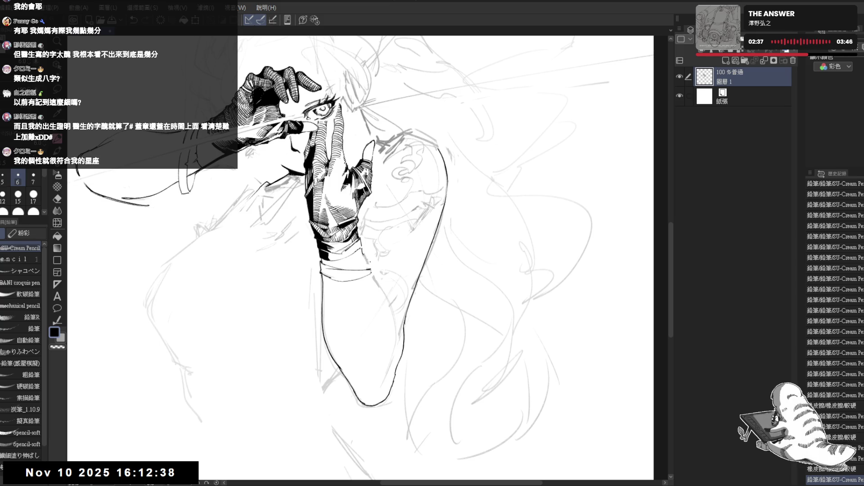
key("e")
key("p")
key("e")
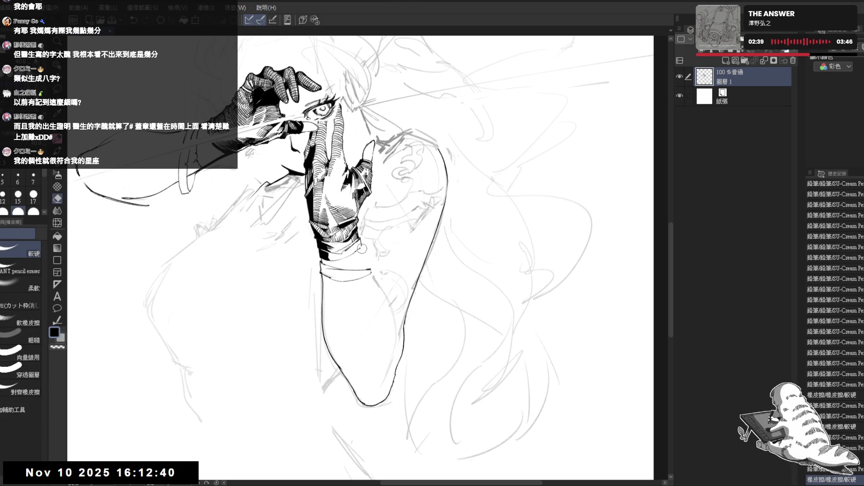
key("p")
mouse_move(362, 254)
left_mouse_down()
mouse_move(357, 247)
mouse_move(364, 260)
left_mouse_up()
Check the arm from a tilted, zoomed and mirrored view, then restore it upright
left_click_drag(403, 351, 394, 332)
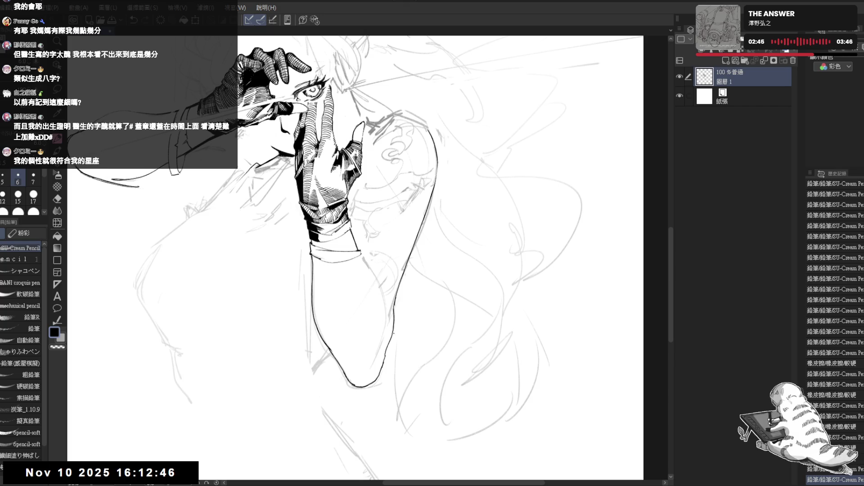
scroll(396, 333, "down", 2)
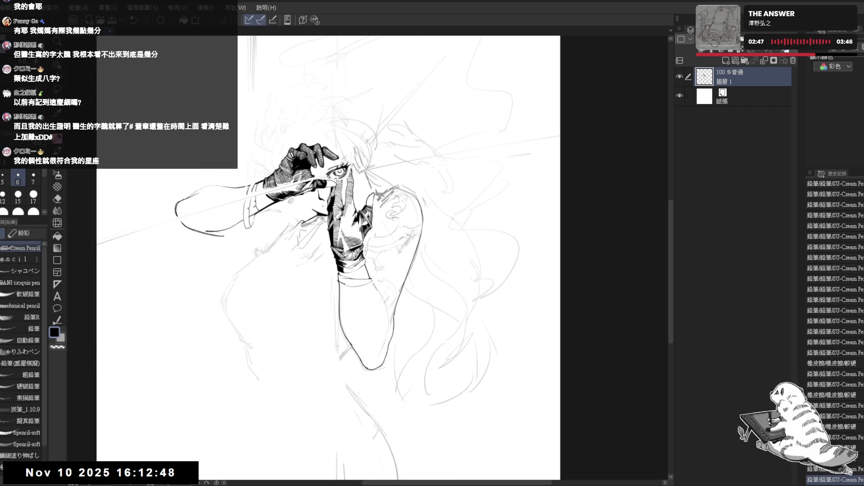
left_click_drag(383, 316, 358, 304)
mouse_move(336, 249)
left_mouse_down()
mouse_move(315, 270)
mouse_move(342, 266)
left_mouse_up()
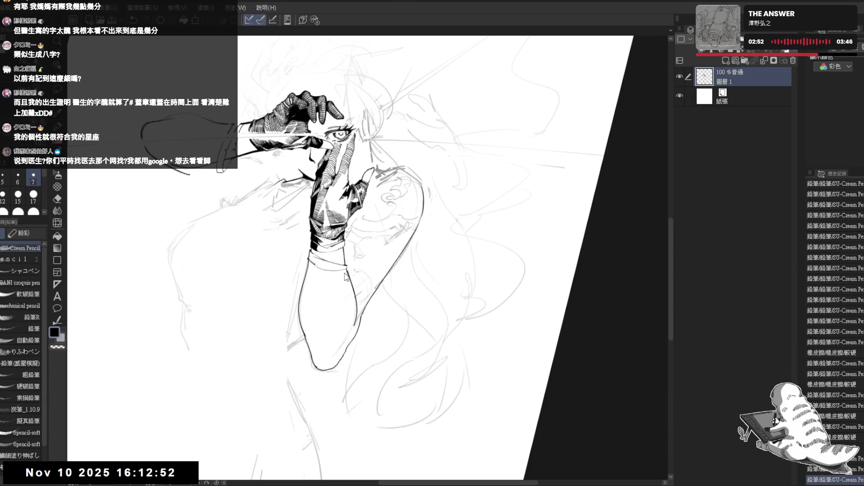
left_click_drag(351, 270, 354, 324)
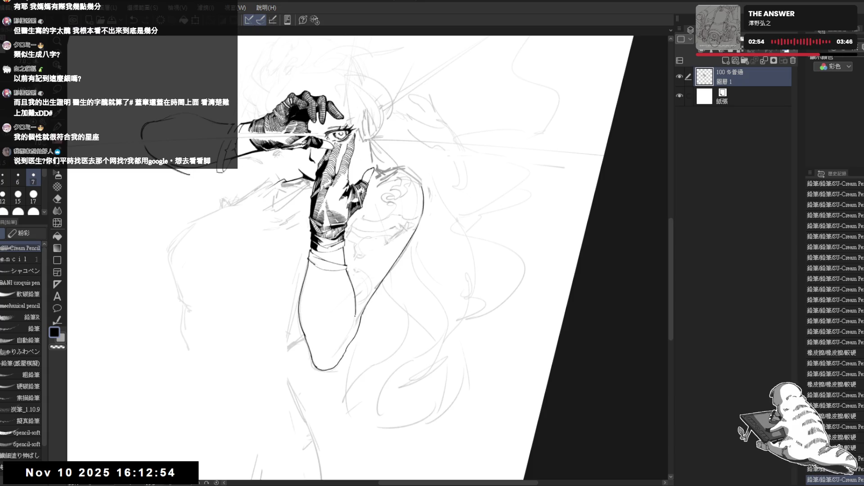
key("r")
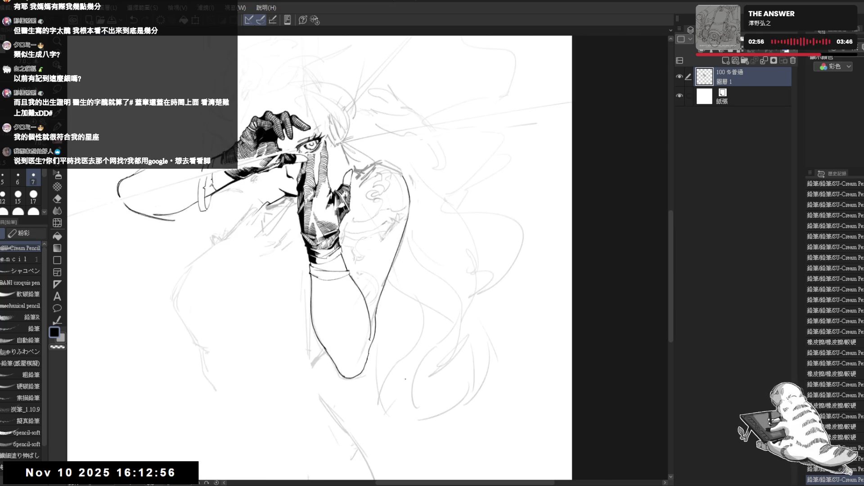
key("h")
key("h")
left_click_drag(383, 334, 332, 285)
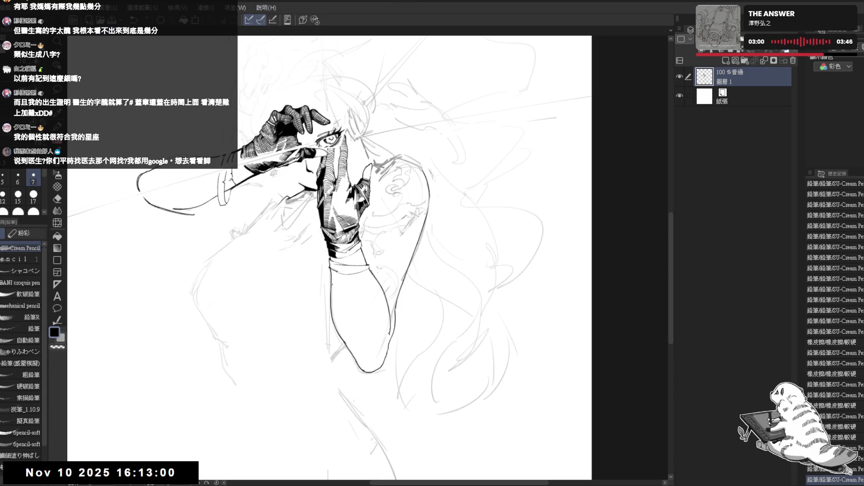
Erase the small stray strokes near the raised hand
left_click_drag(383, 186, 398, 198)
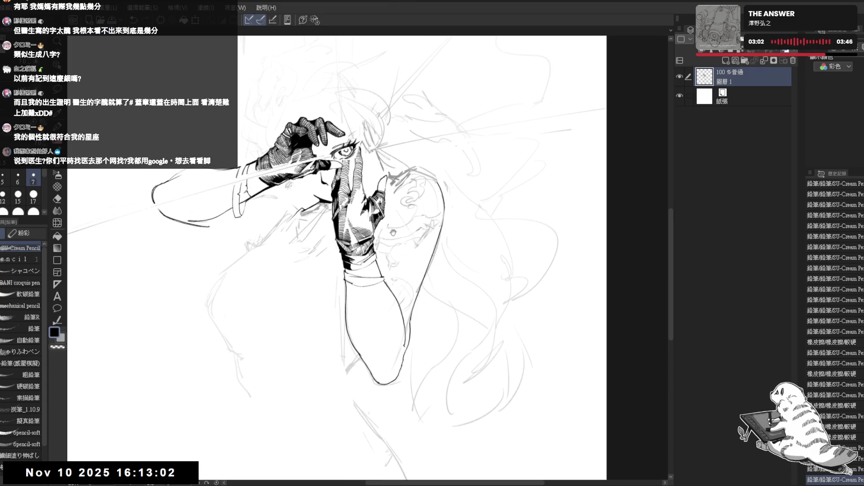
scroll(315, 161, "up", 1)
scroll(314, 161, "down", 1)
scroll(314, 161, "up", 3)
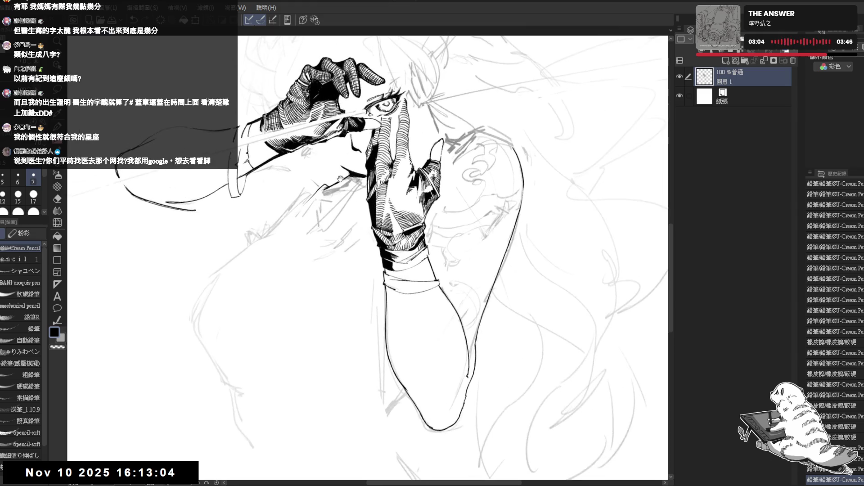
key("e")
mouse_move(366, 193)
left_mouse_down()
mouse_move(341, 184)
mouse_move(350, 207)
mouse_move(303, 162)
left_mouse_up()
key("e")
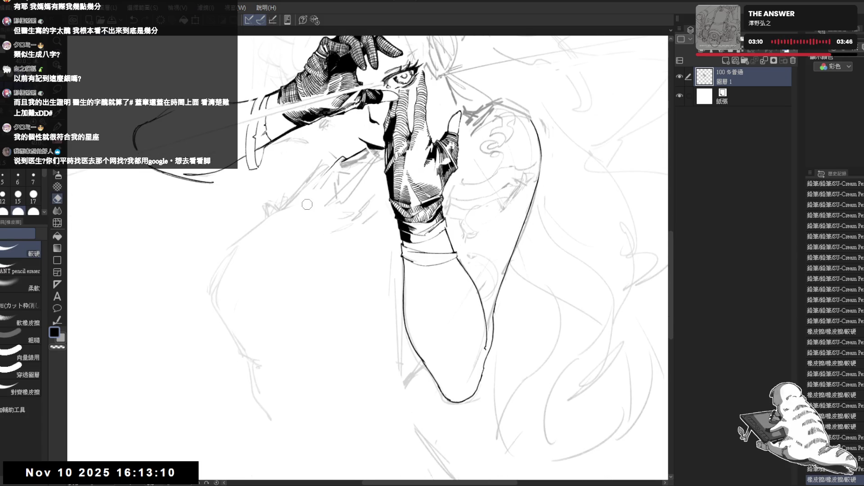
key("h")
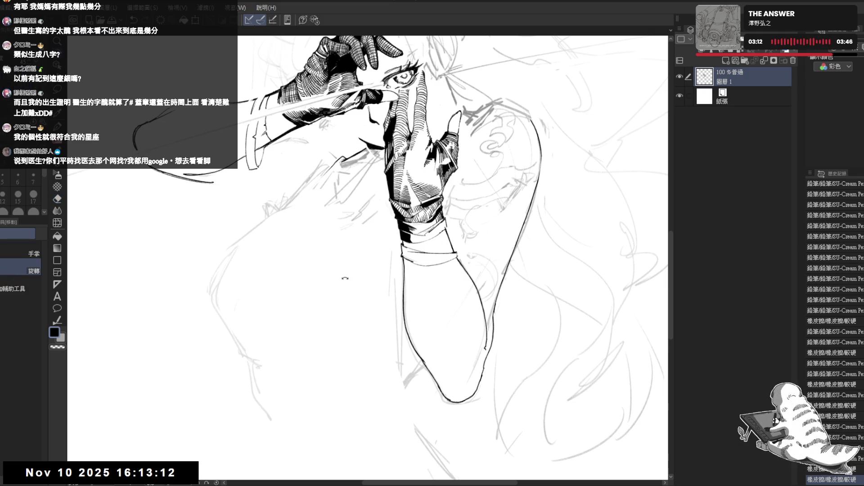
left_click_drag(361, 228, 349, 226)
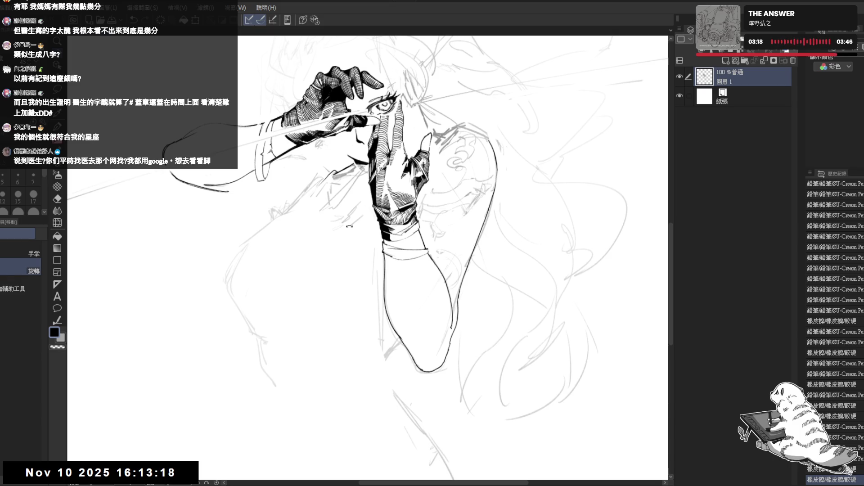
scroll(349, 227, "down", 2)
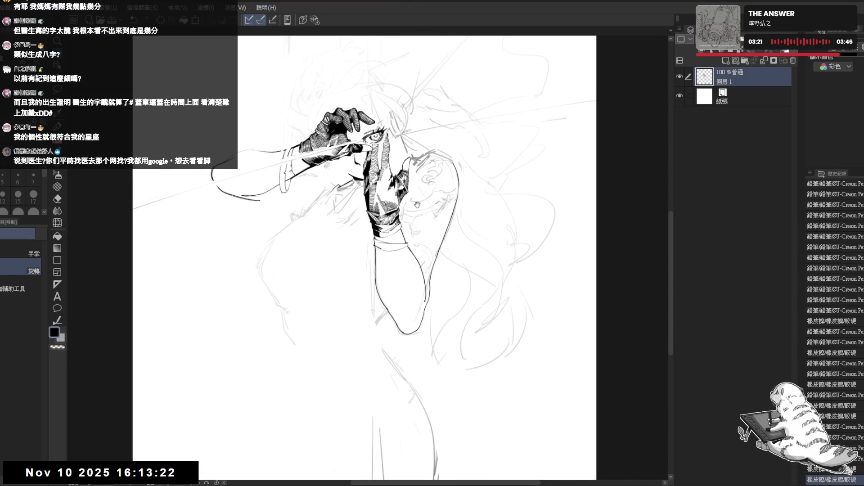
scroll(361, 179, "up", 3)
left_click_drag(359, 178, 340, 187)
mouse_move(397, 158)
left_mouse_down()
mouse_move(378, 178)
mouse_move(369, 168)
left_mouse_up()
Undo one small stroke and erase stray sketch lines near the head
key("e")
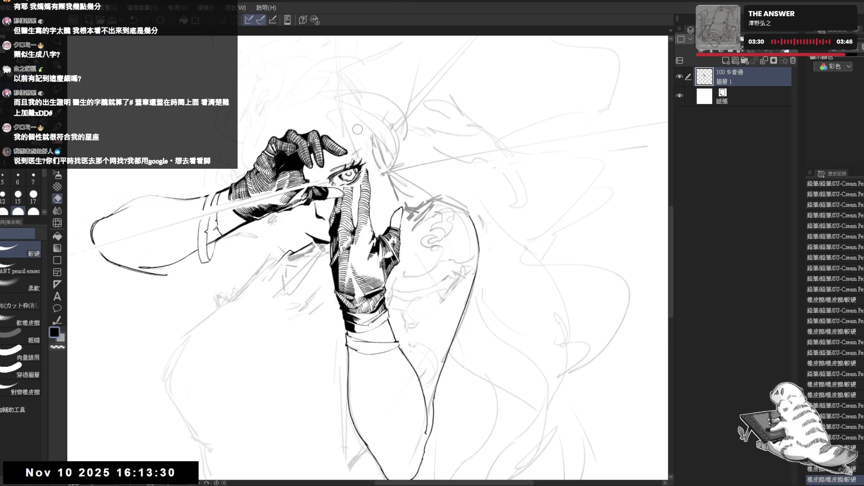
left_click_drag(358, 130, 369, 150)
mouse_move(425, 253)
left_mouse_down()
mouse_move(391, 264)
mouse_move(355, 218)
mouse_move(272, 271)
mouse_move(293, 217)
mouse_move(346, 192)
left_mouse_up()
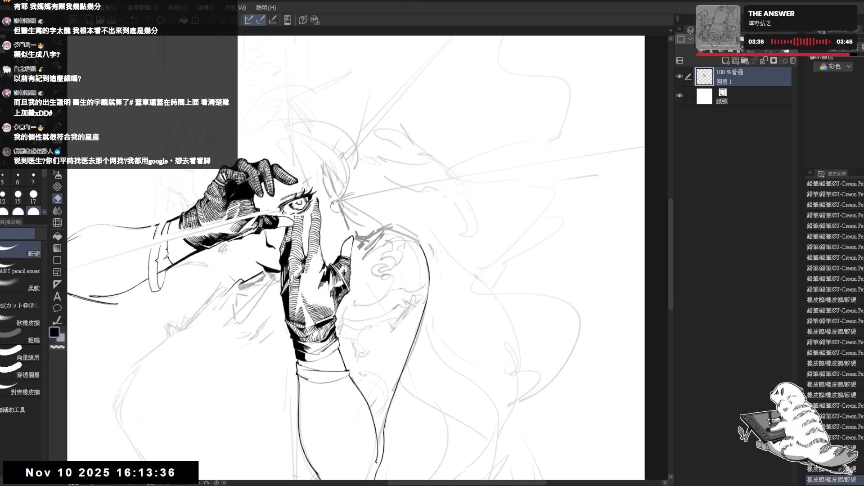
left_click_drag(326, 233, 328, 214)
scroll(293, 203, "down", 2)
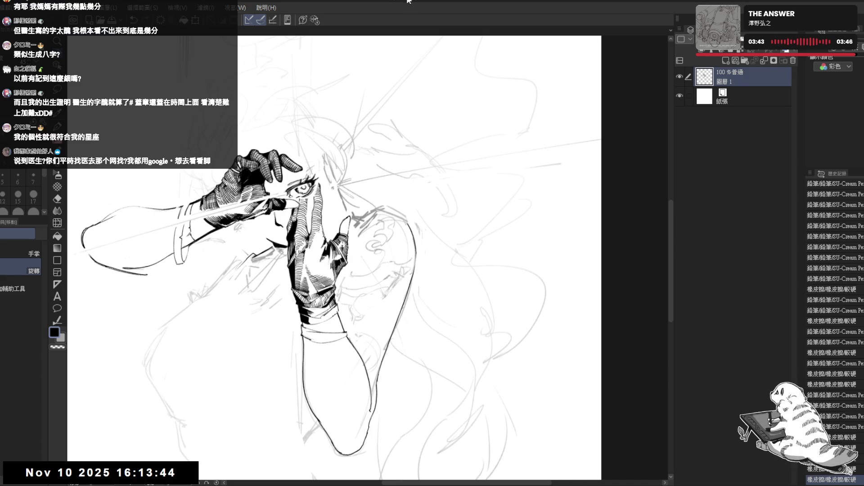
left_click_drag(285, 313, 301, 299)
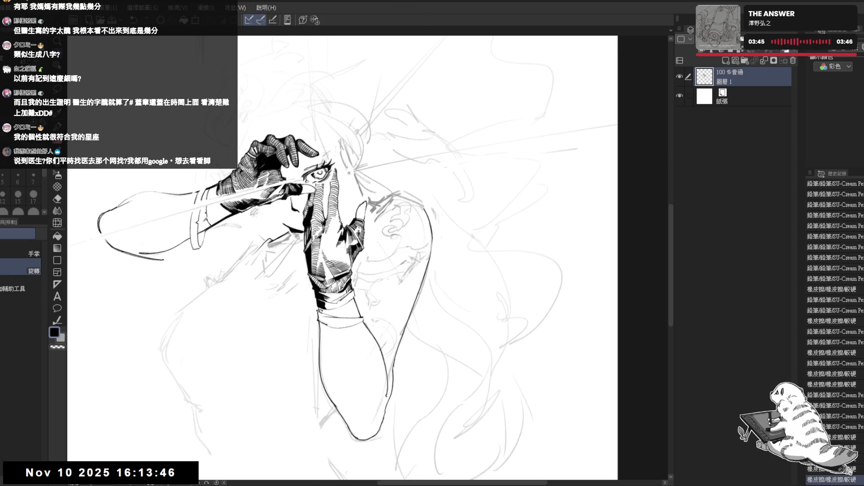
left_click_drag(360, 155, 357, 166)
key("e")
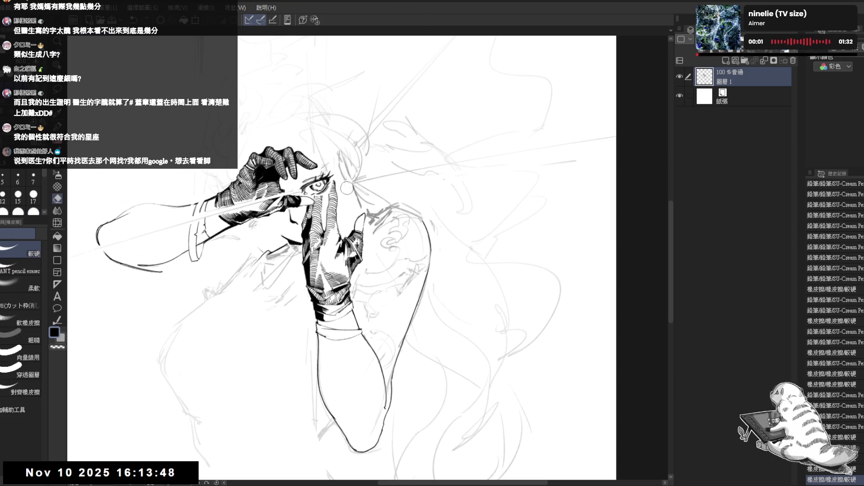
key("p")
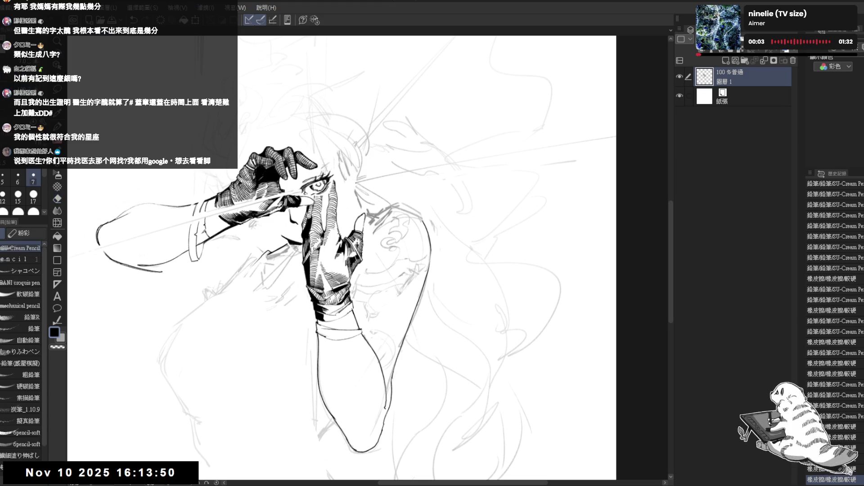
key("ctrl+z")
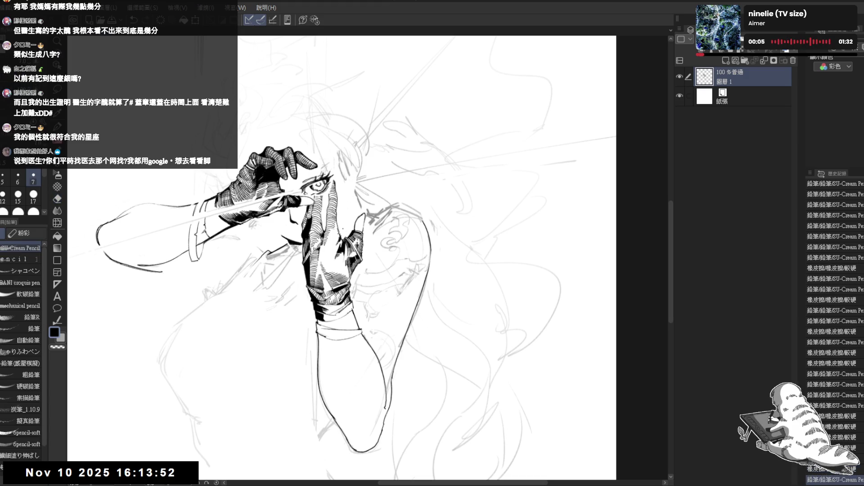
key("e")
left_click_drag(358, 174, 347, 204)
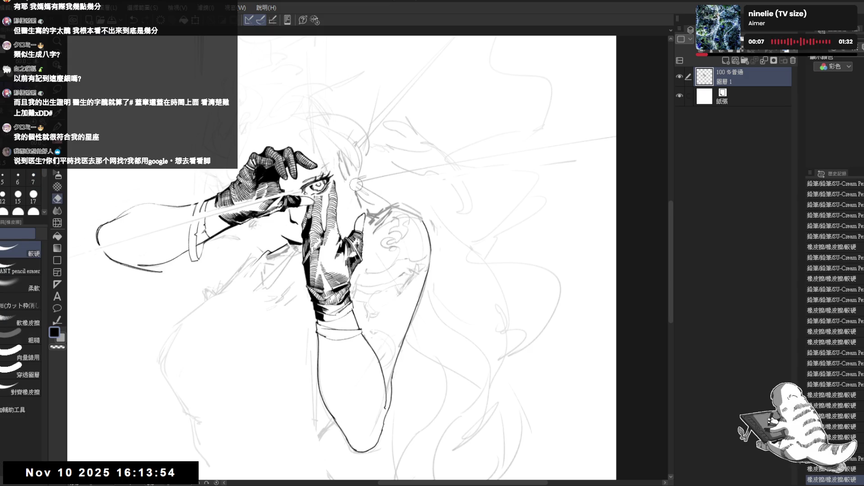
Erase stray marks around the chin and add a small pencil mark there
key("p")
key("h")
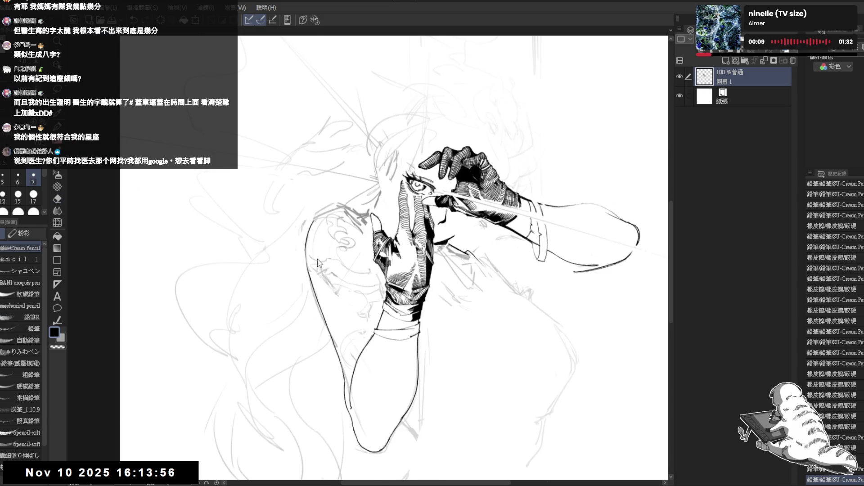
key("h")
left_click_drag(359, 218, 355, 206)
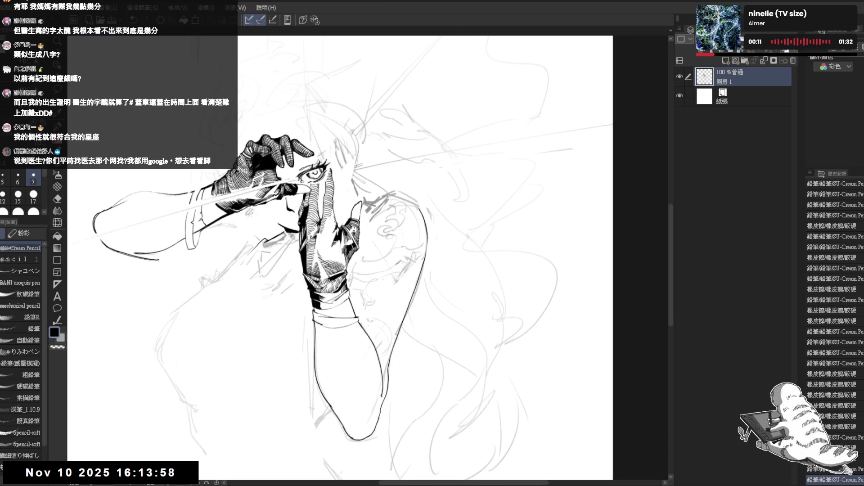
left_click(290, 203)
key("minus")
key("e")
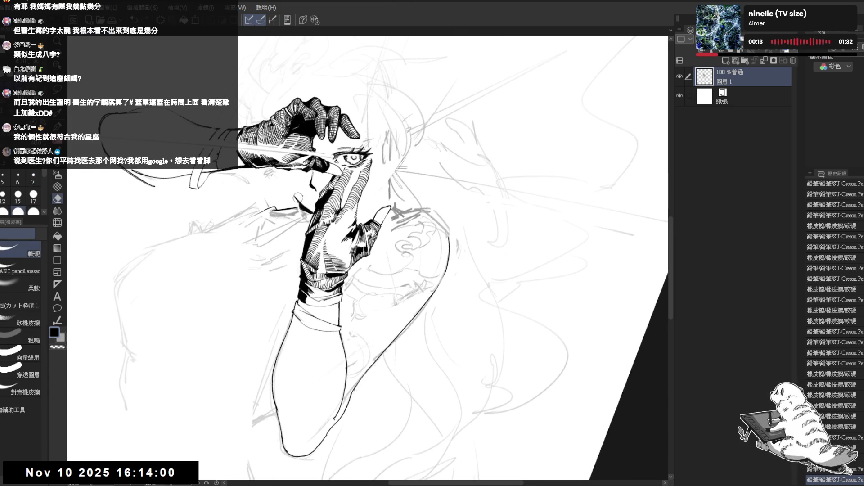
left_click(301, 198)
left_click_drag(301, 199, 312, 213)
key("p")
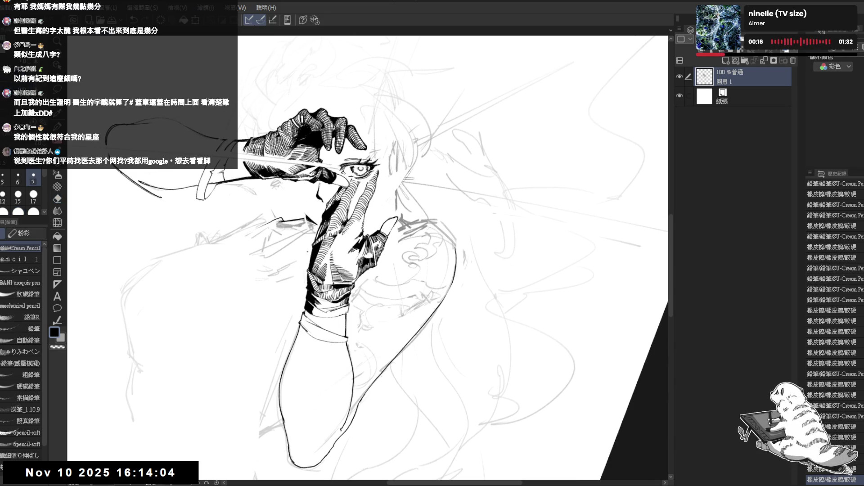
left_click_drag(292, 198, 306, 212)
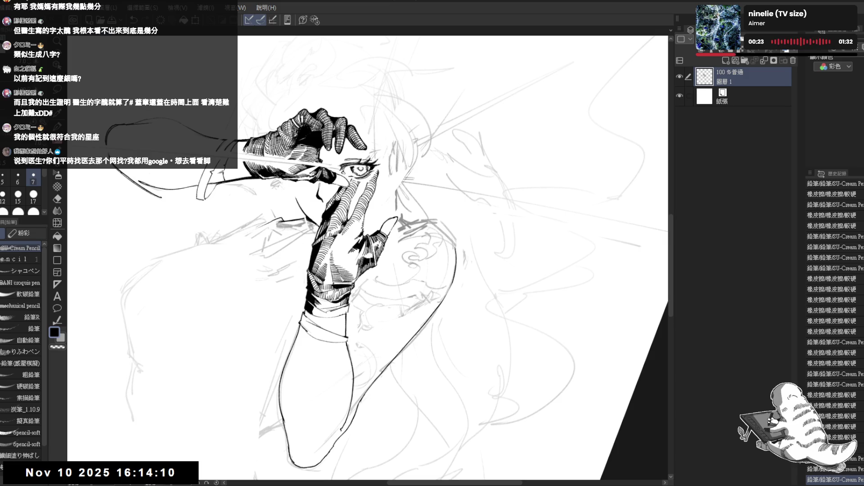
After a mirrored check, erase more small stray marks near the chin and face
key("h")
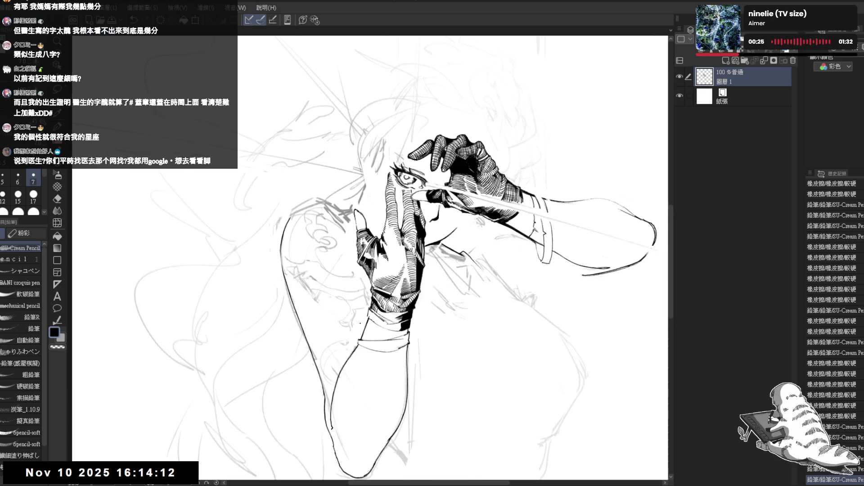
key("h")
key("h")
key("h")
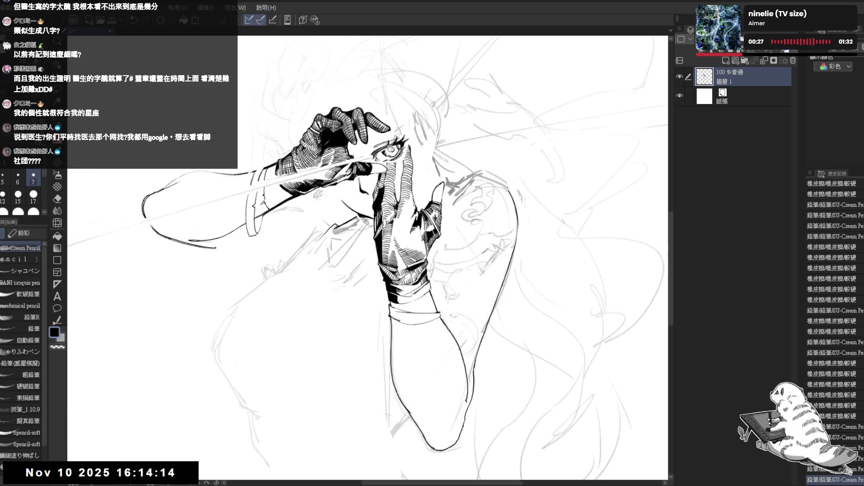
mouse_move(369, 261)
left_mouse_down()
mouse_move(336, 285)
mouse_move(353, 259)
mouse_move(351, 266)
left_mouse_up()
key("e")
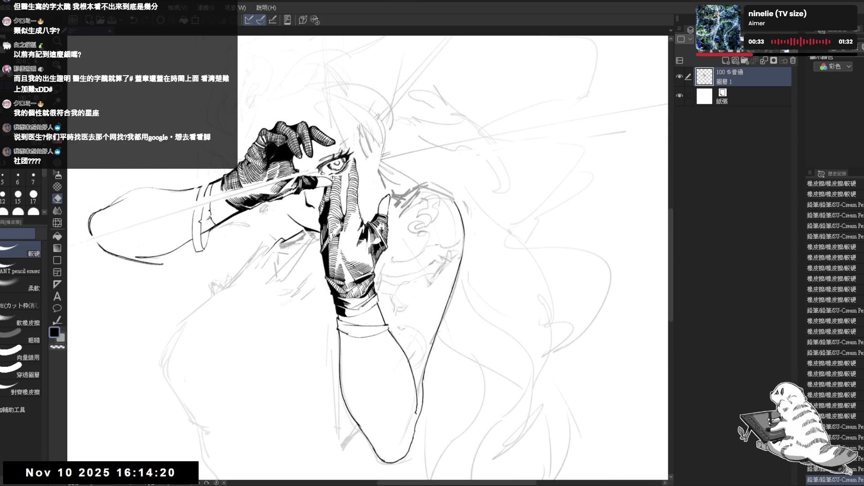
left_click_drag(446, 259, 455, 266)
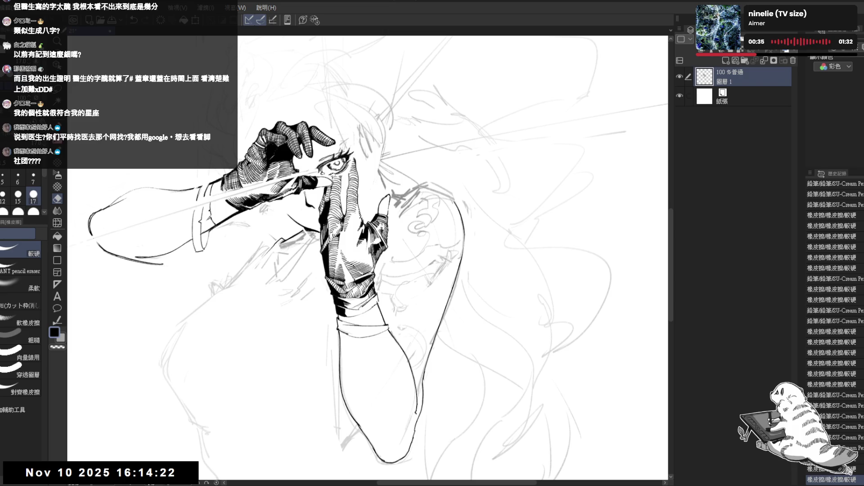
left_click_drag(366, 331, 372, 336)
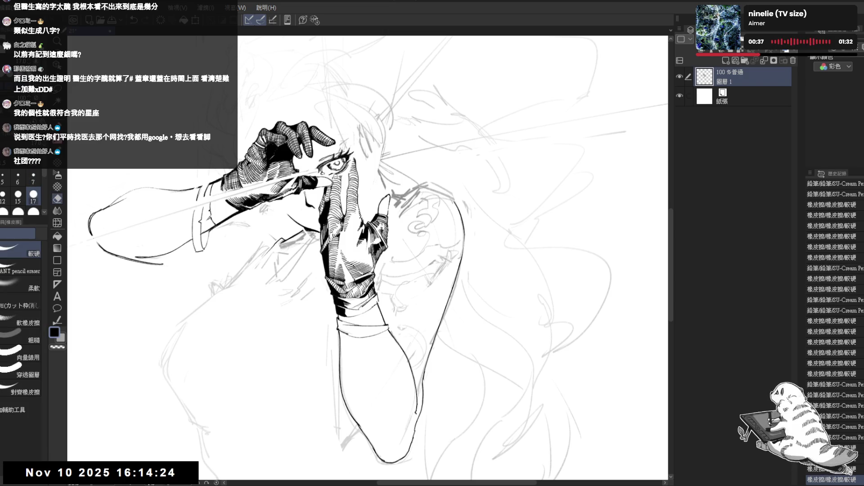
left_click_drag(329, 176, 336, 182)
Erase a tiny stray mark and add a small pencil stroke along the glove
key("p")
left_click_drag(360, 225, 353, 224)
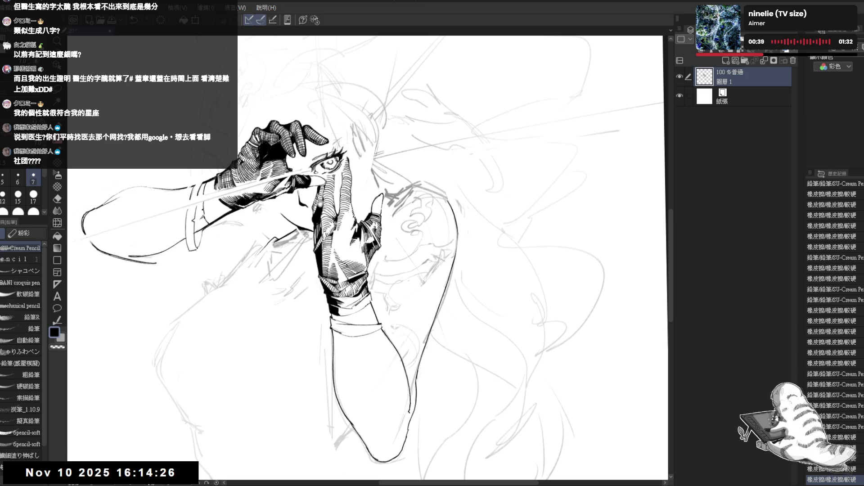
key("e")
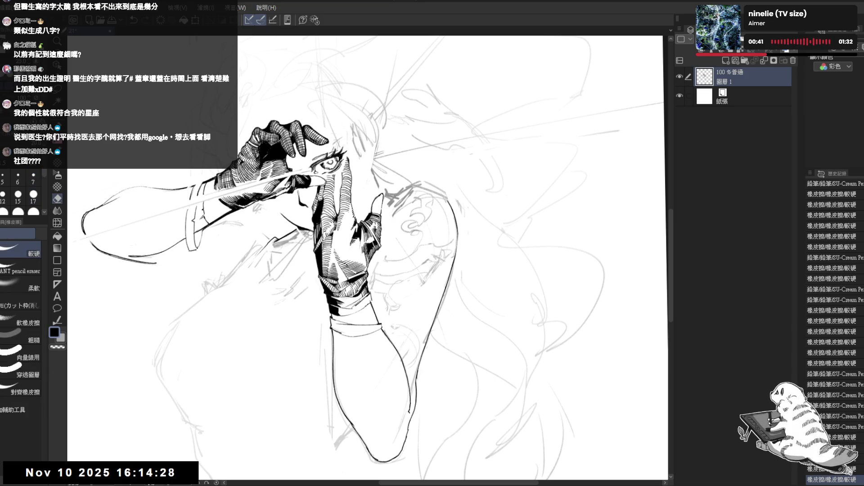
mouse_move(309, 229)
left_mouse_down()
mouse_move(314, 234)
mouse_move(396, 198)
left_mouse_up()
key("p")
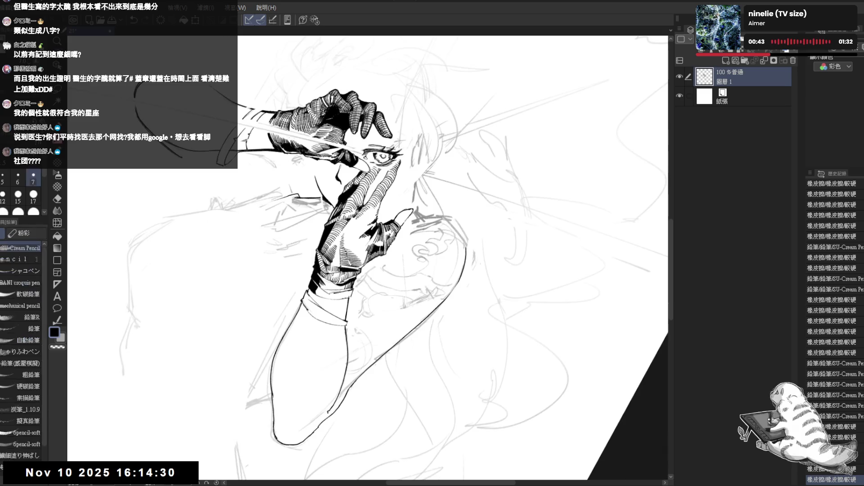
left_click_drag(331, 204, 337, 214)
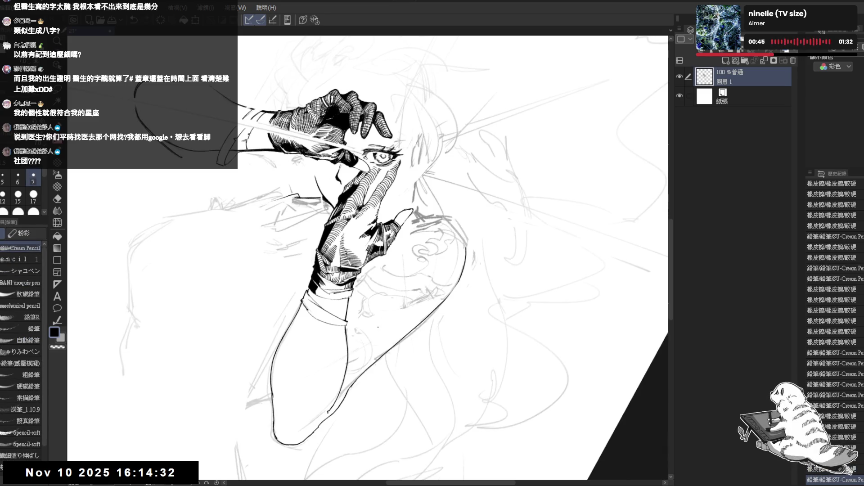
Rotate, pan and mirror the view, then zoom in on the hands and eye
key("-")
key("-")
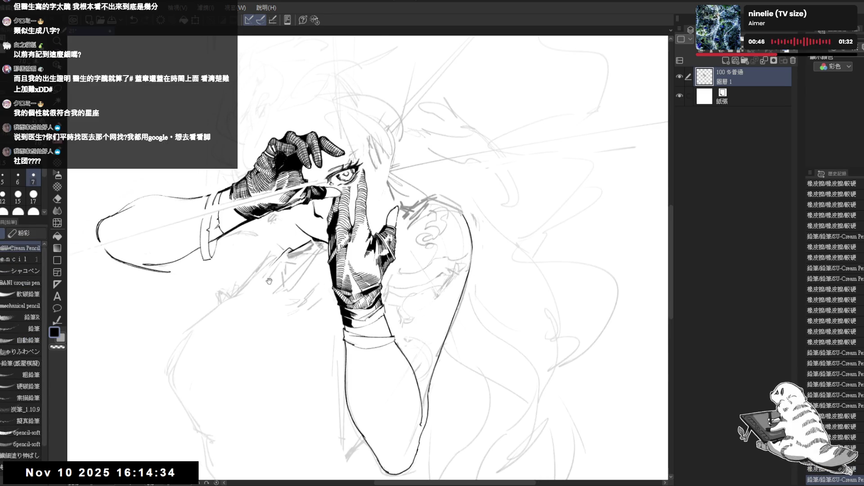
left_click_drag(269, 281, 282, 225)
scroll(283, 225, "down", 2)
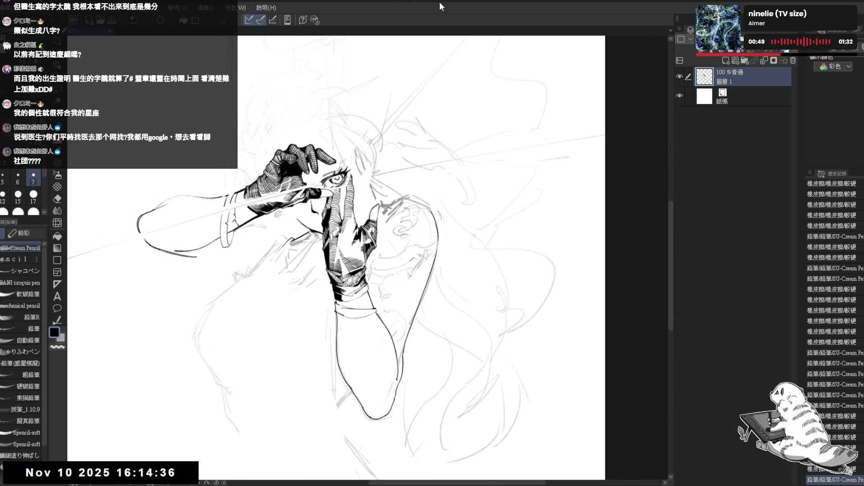
left_click_drag(297, 305, 298, 290)
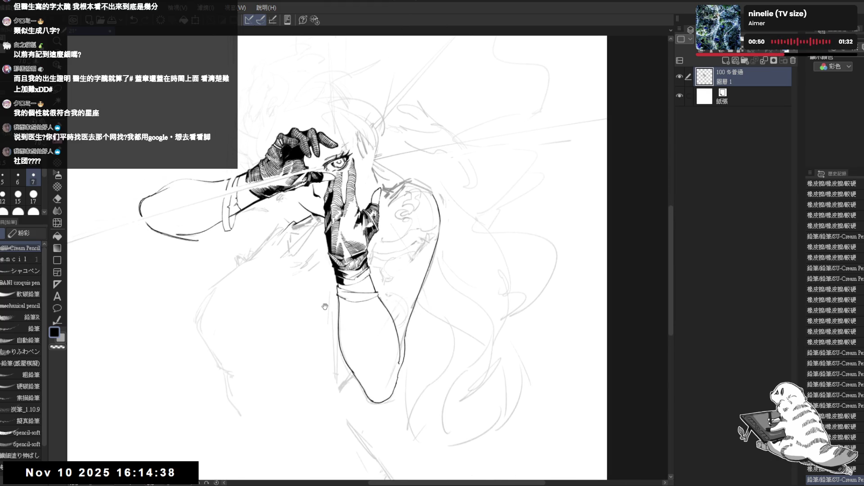
scroll(351, 223, "up", 2)
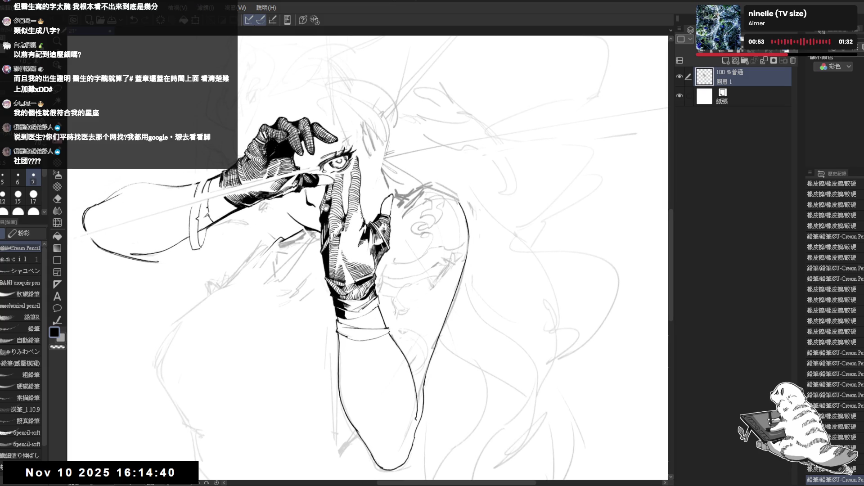
left_click_drag(331, 210, 337, 235)
key("r")
left_click_drag(286, 246, 273, 363)
key("ctrl+at")
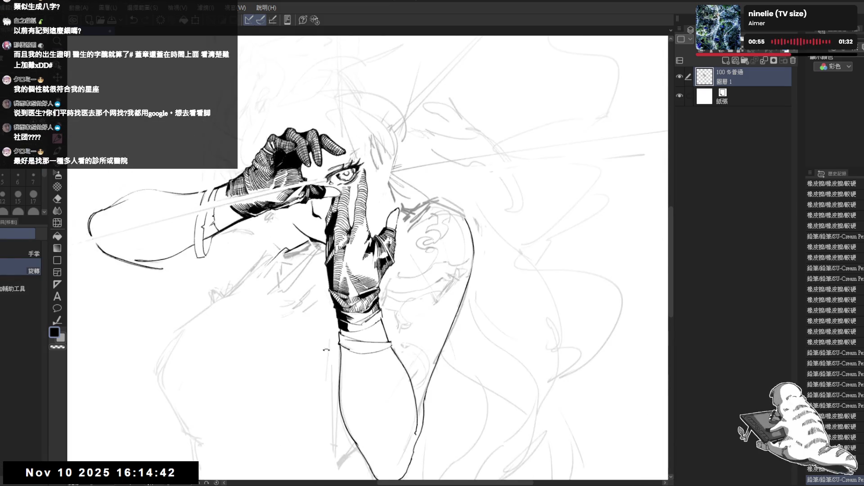
key("p")
key("h")
mouse_move(417, 215)
left_mouse_down()
mouse_move(382, 193)
mouse_move(333, 182)
left_mouse_up()
Undo two stray strokes near the glove and add a small pencil dot there
scroll(341, 177, "up", 2)
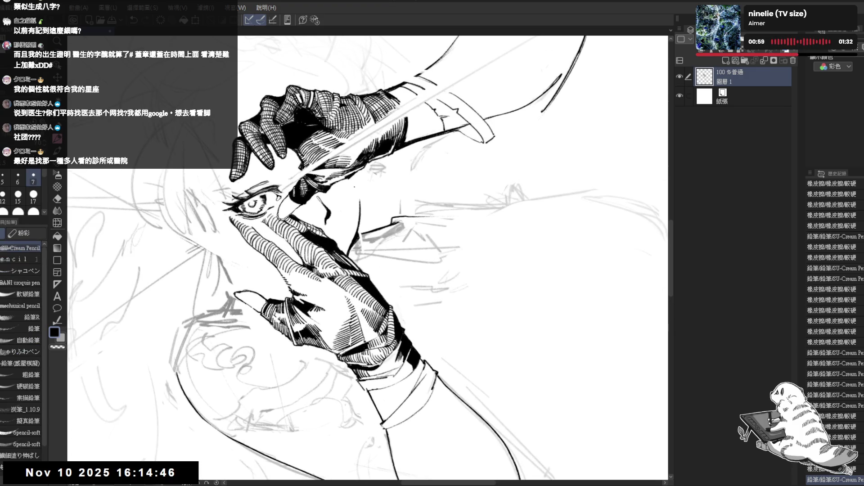
key("ctrl+z")
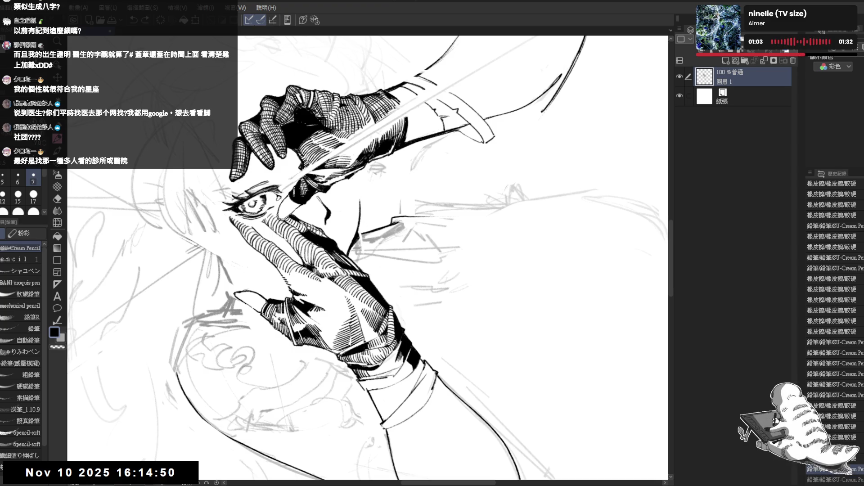
scroll(833, 328, "down", 2)
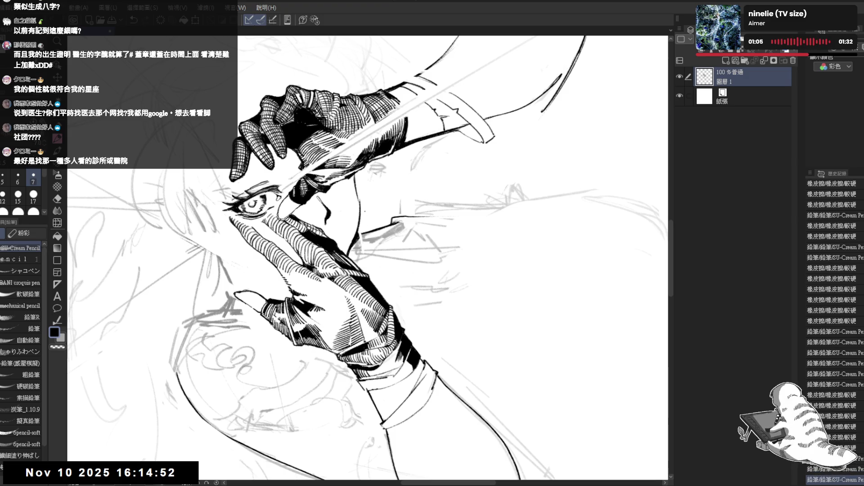
key("ctrl+z")
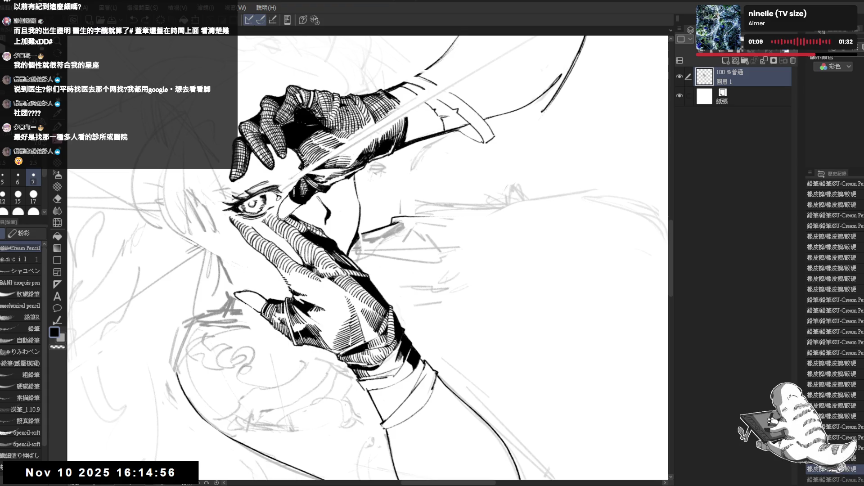
scroll(833, 329, "down", 1)
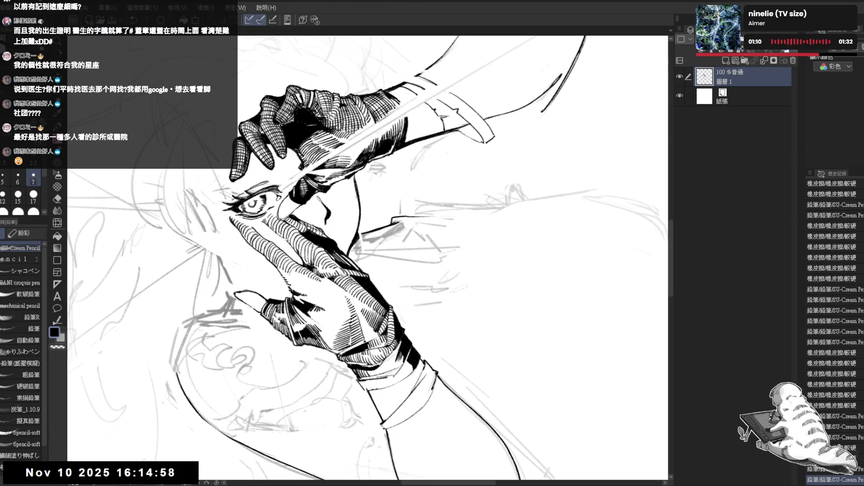
left_click(360, 221)
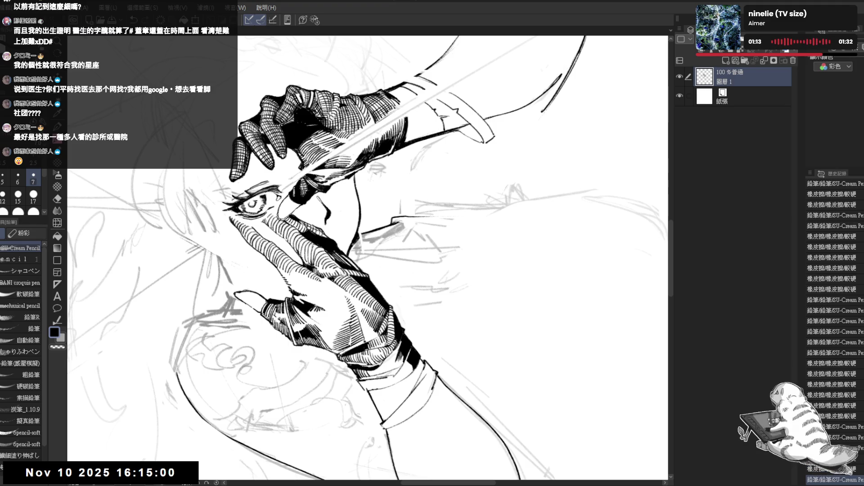
Rotate the view back upright and zoom out to centre the whole figure
key("minus")
key("minus")
key("minus")
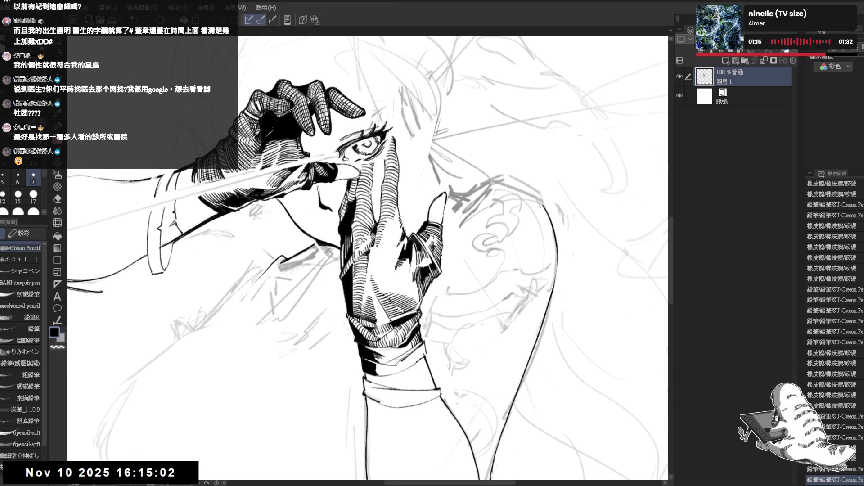
scroll(360, 241, "down", 4)
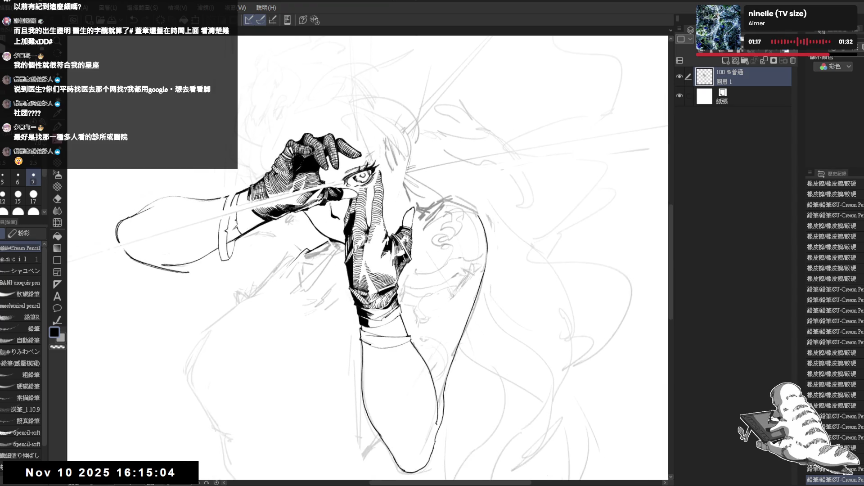
left_click_drag(383, 234, 356, 219)
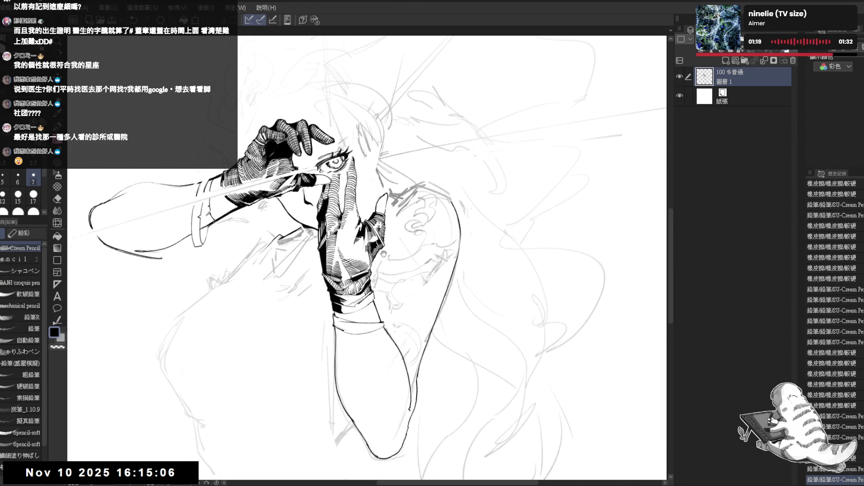
left_click_drag(406, 262, 407, 233)
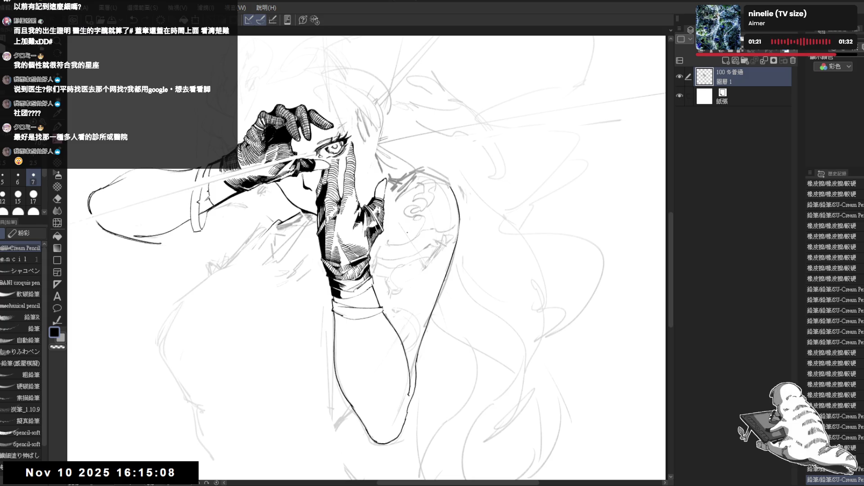
scroll(378, 231, "down", 2)
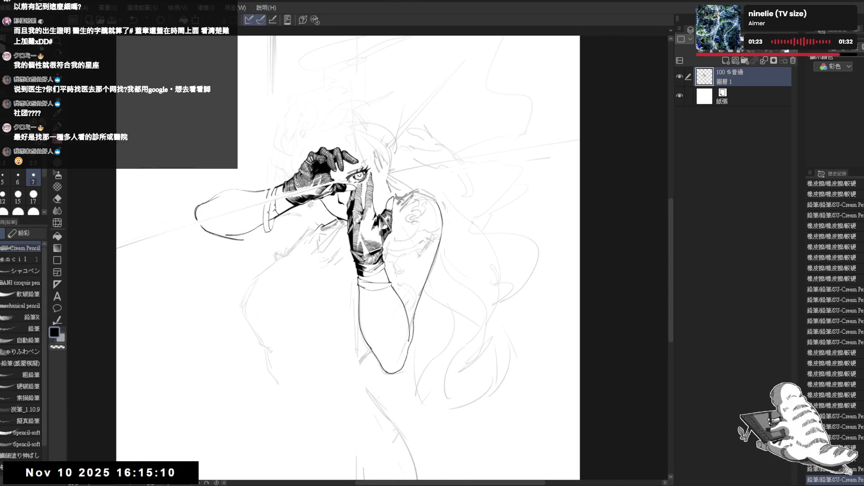
left_click_drag(382, 242, 352, 233)
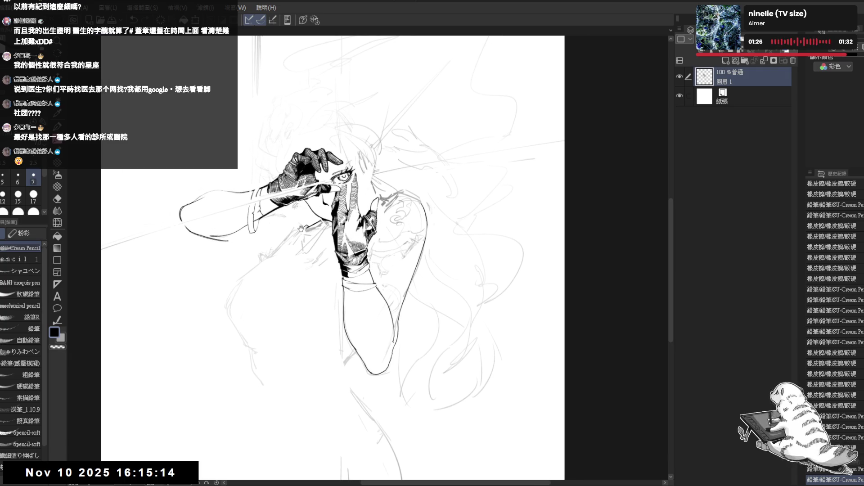
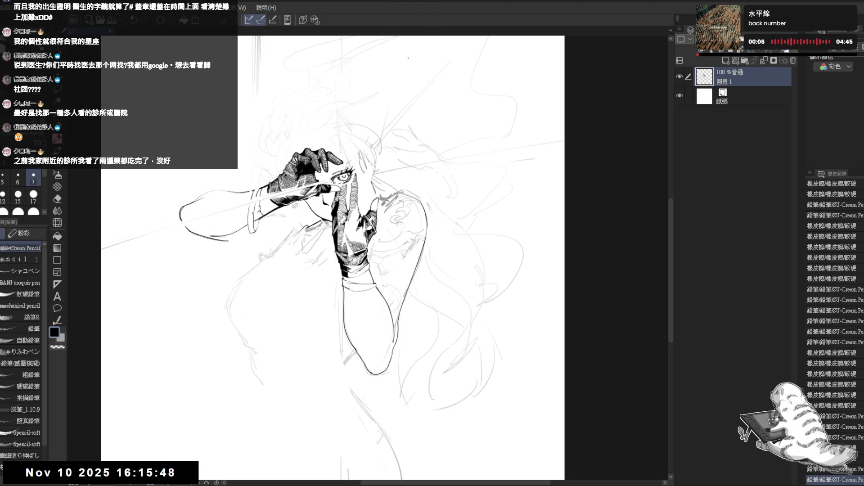
Erase small marks in the hair beside the face
mouse_move(378, 203)
left_mouse_down()
mouse_move(386, 204)
mouse_move(382, 186)
mouse_move(398, 194)
left_mouse_up()
key("e")
key("p")
left_click_drag(424, 264, 413, 260)
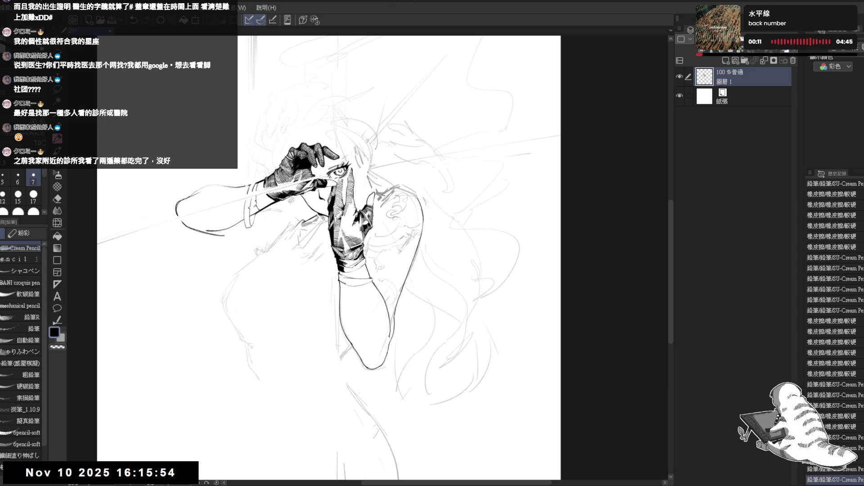
Zoom in and add a short pencil stroke on the glove near the eye
left_click_drag(365, 185, 359, 189)
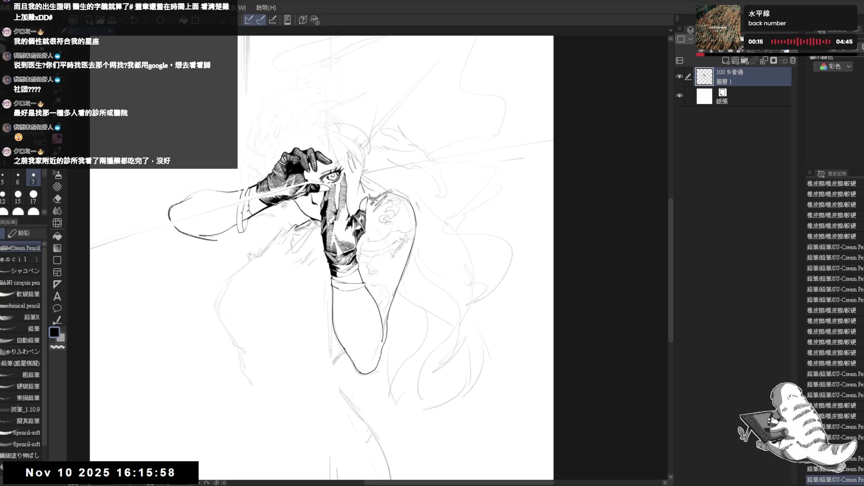
scroll(358, 180, "up", 2)
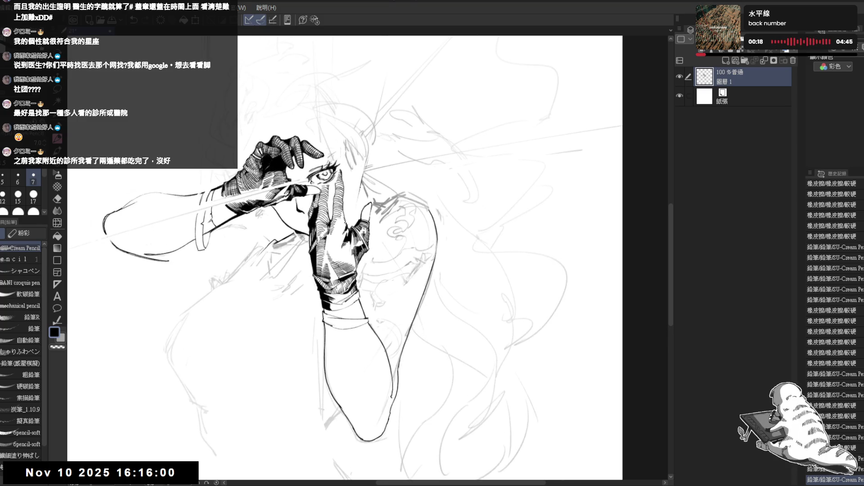
left_click_drag(360, 200, 347, 223)
key("ctrl+z")
left_click_drag(359, 345, 363, 315)
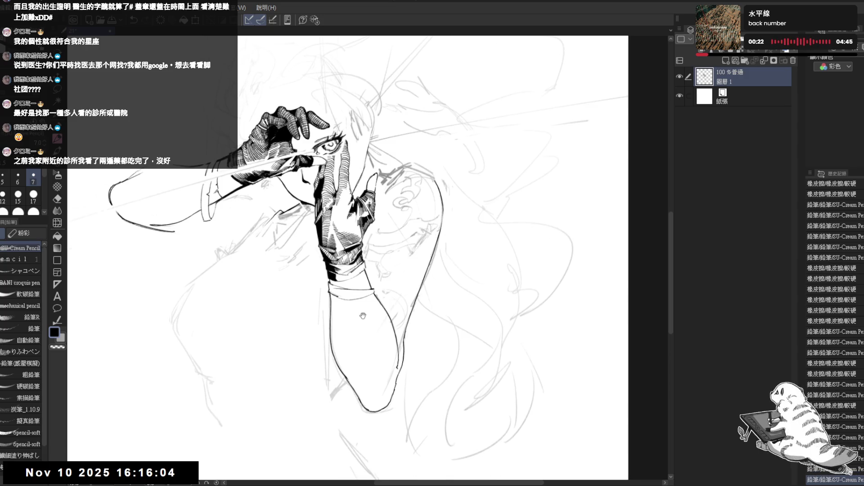
Add small pencil marks near the hand and a dot on the arm
scroll(362, 315, "down", 2)
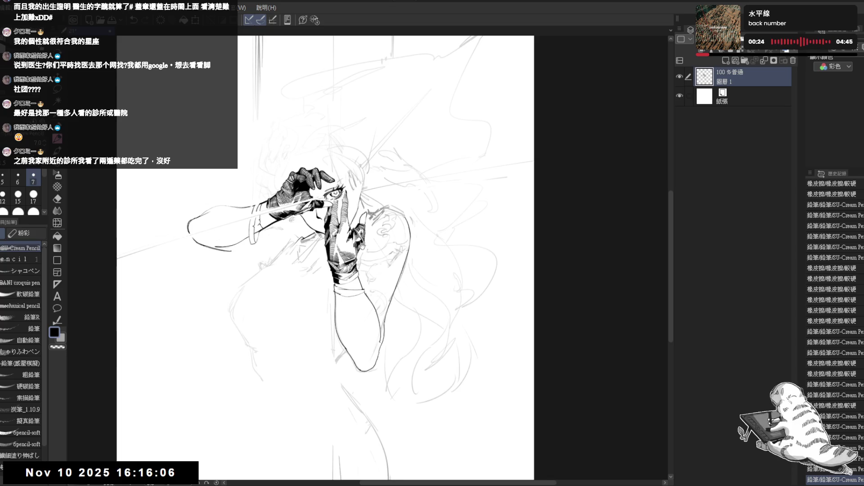
mouse_move(295, 228)
left_mouse_down()
mouse_move(313, 179)
mouse_move(318, 196)
mouse_move(328, 201)
mouse_move(332, 189)
left_mouse_up()
key("e")
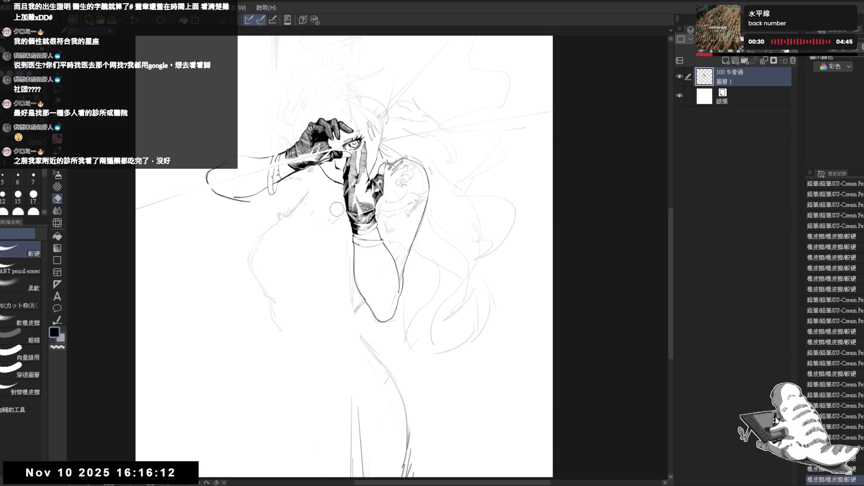
key("p")
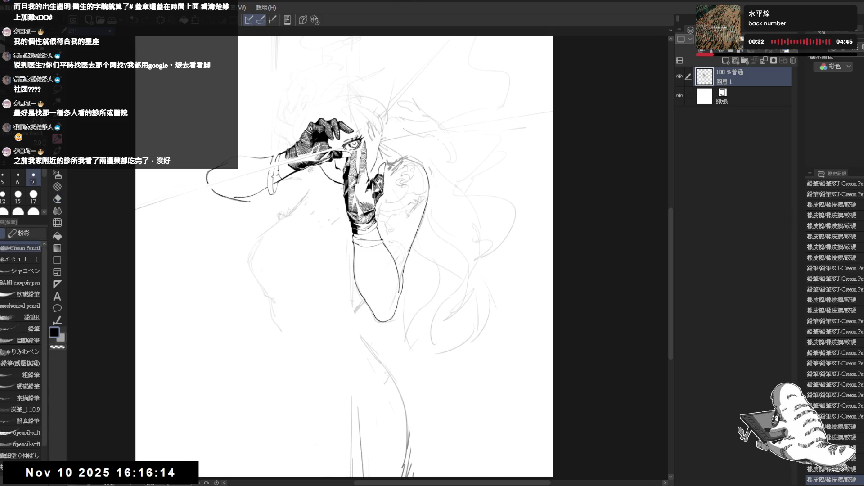
left_click_drag(375, 158, 377, 176)
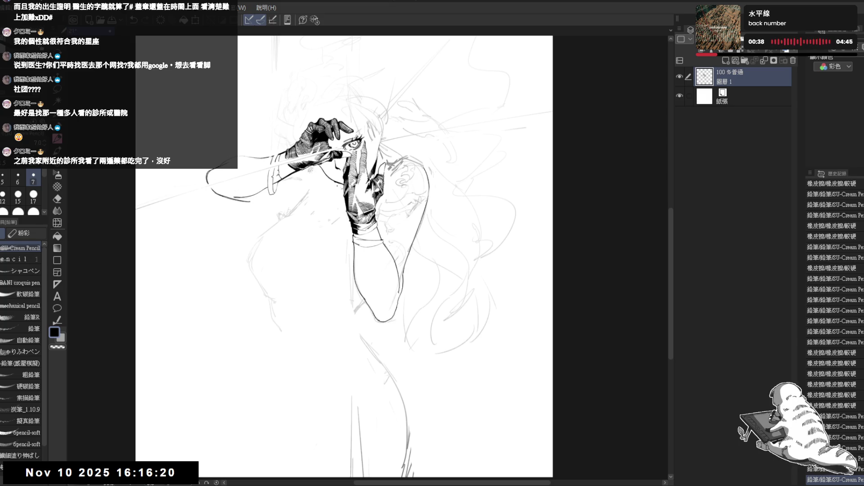
left_click(389, 279)
Erase stray pencil marks near the hand and a stray line left of the figure
key("e")
left_click_drag(382, 140, 407, 161)
left_click_drag(432, 221, 396, 203)
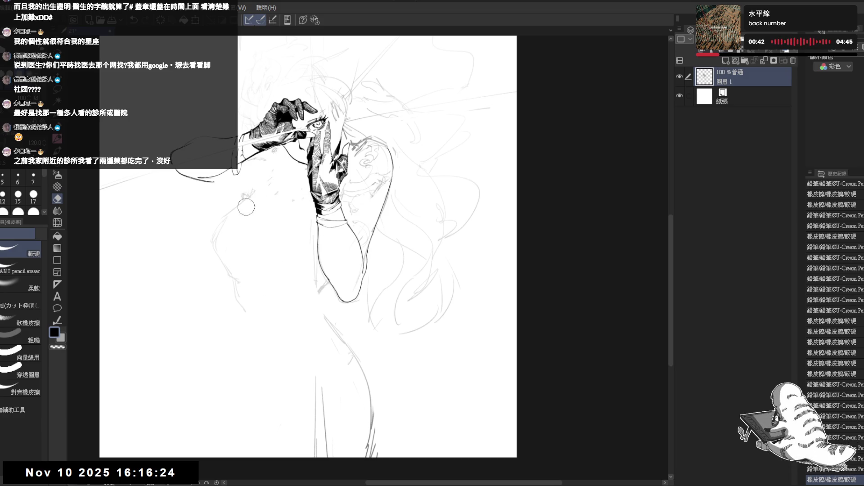
left_click_drag(249, 205, 247, 186)
Add a few short pencil strokes to the figure's line work
left_click_drag(319, 203, 326, 212)
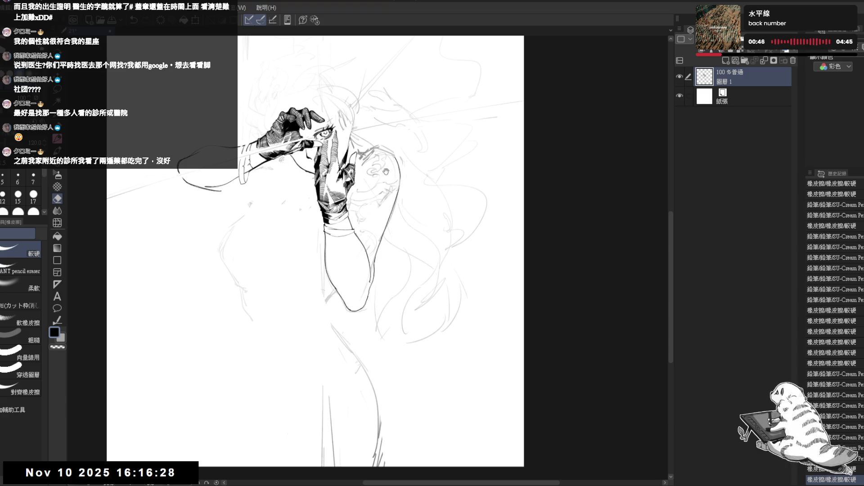
key("p")
scroll(386, 171, "up", 1)
left_click_drag(283, 229, 260, 242)
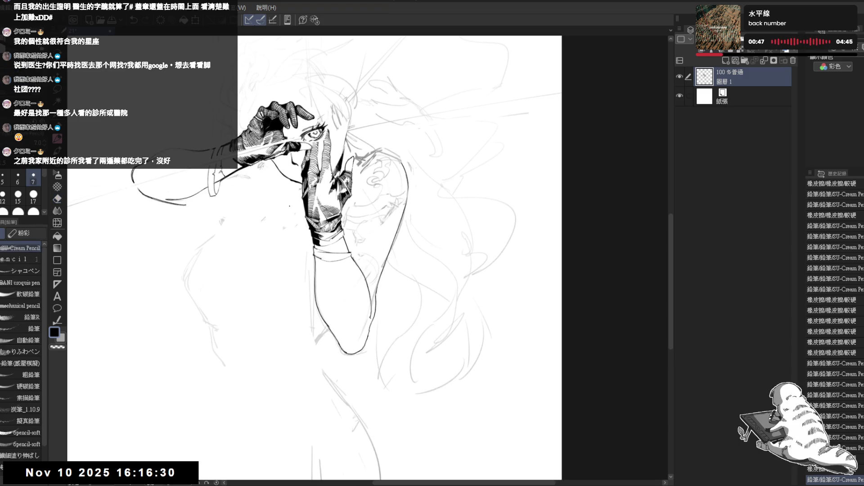
left_click_drag(297, 270, 300, 274)
left_click_drag(298, 272, 299, 276)
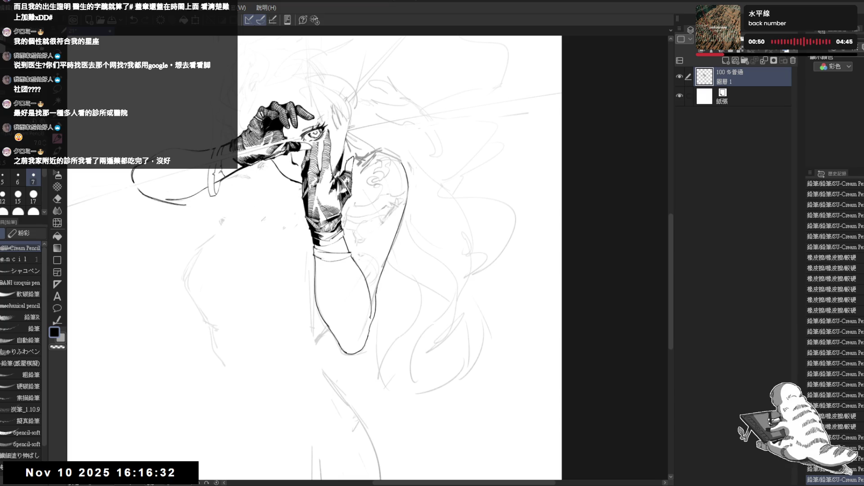
Erase marks near the shoulder and another stray mark; undo a trial pencil stroke
key("e")
mouse_move(355, 151)
left_mouse_down()
mouse_move(362, 162)
mouse_move(432, 183)
left_mouse_up()
key("p")
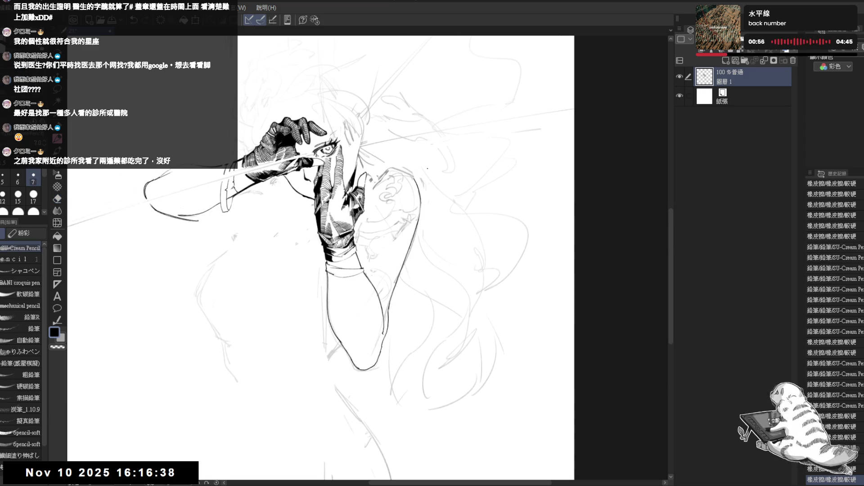
key("e")
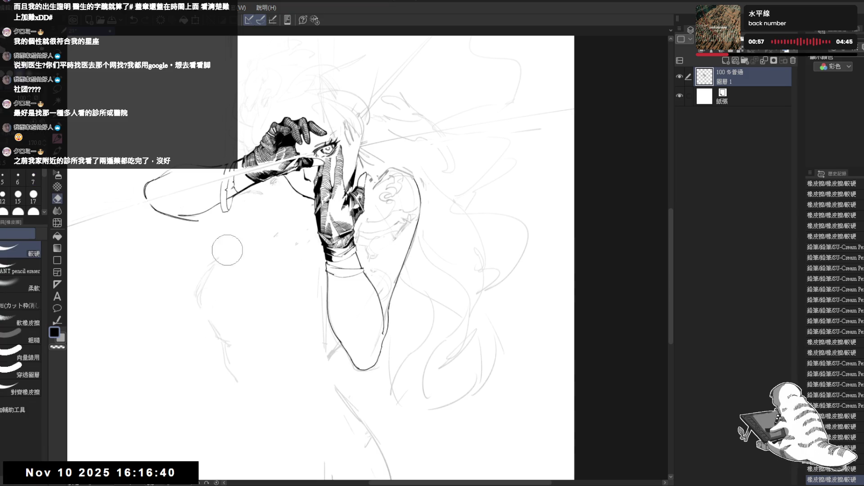
mouse_move(234, 236)
left_mouse_down()
mouse_move(221, 256)
mouse_move(224, 275)
left_mouse_up()
key("p")
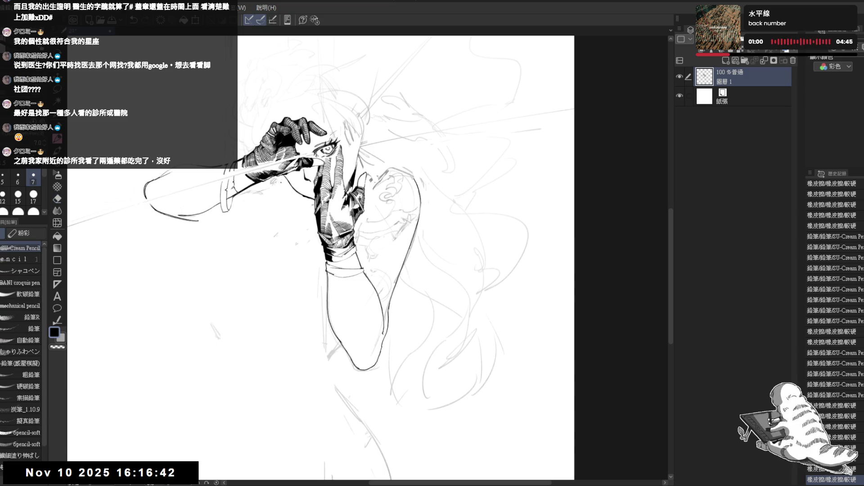
left_click_drag(189, 117, 200, 131)
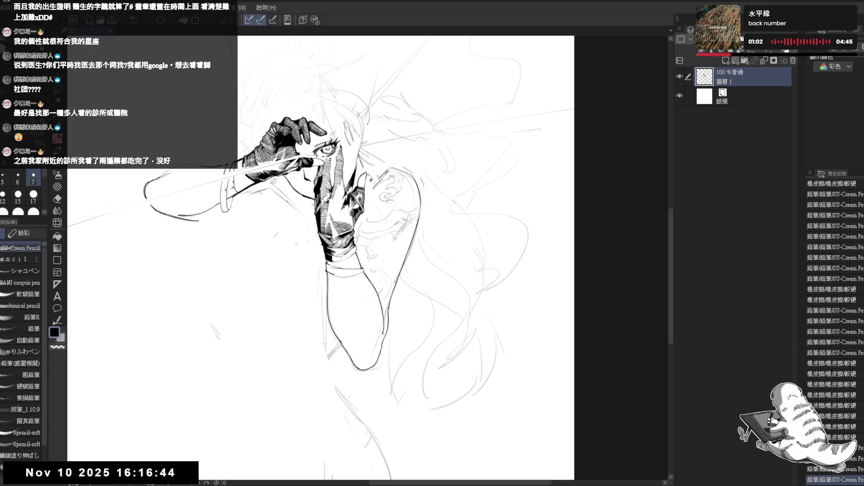
key("ctrl+z")
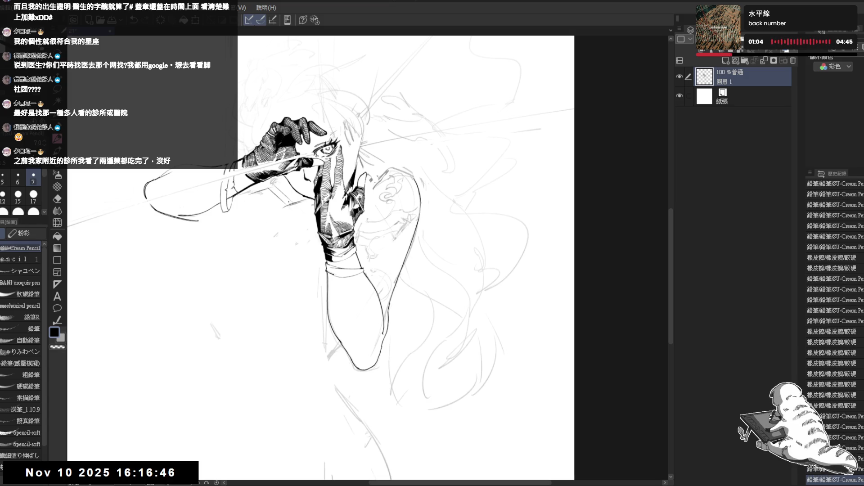
Flip the canvas horizontally to check proportions, then erase remaining stray marks
key("h")
key("h")
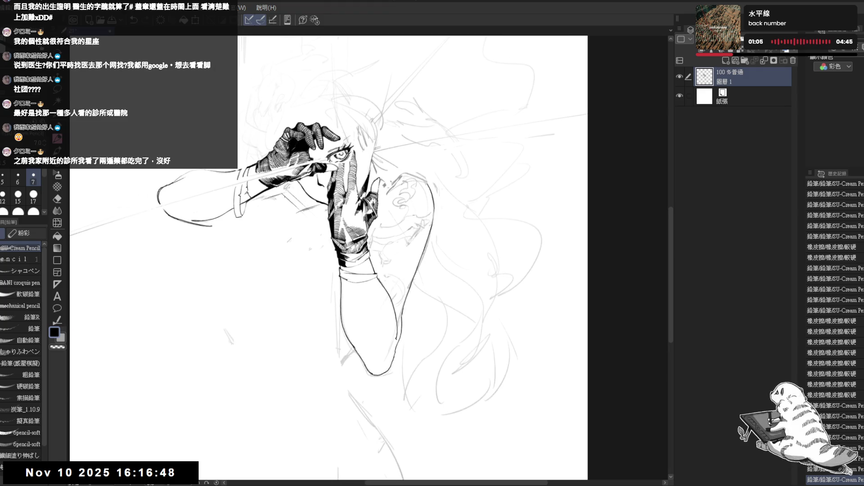
key("e")
left_click_drag(304, 216, 317, 228)
key("p")
scroll(355, 243, "down", 1)
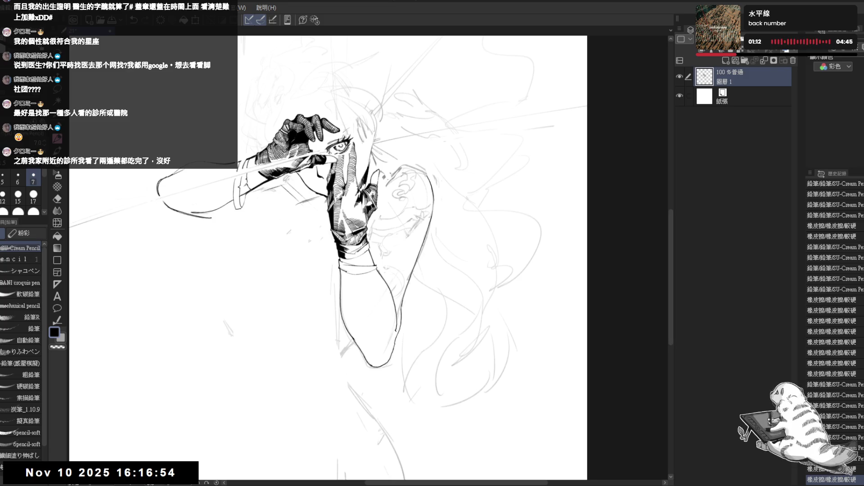
key("e")
mouse_move(318, 200)
left_mouse_down()
mouse_move(282, 228)
mouse_move(292, 205)
mouse_move(323, 200)
left_mouse_up()
key("p")
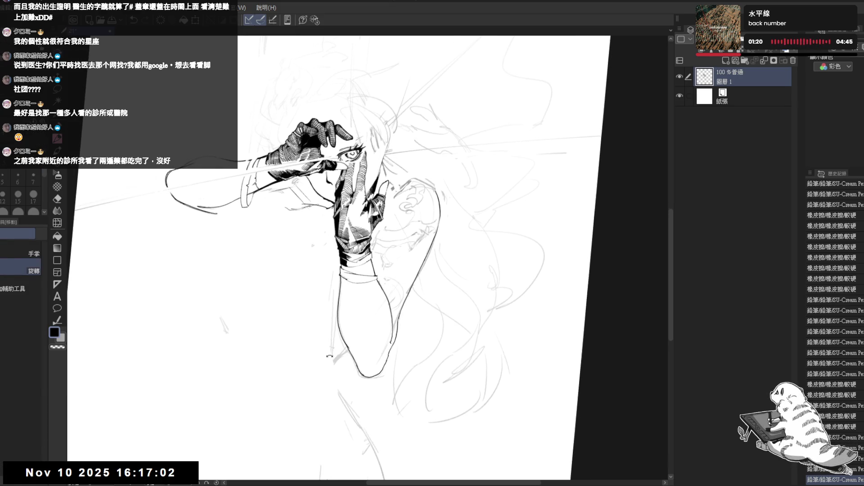
Erase stray lines near the eye, rotate the canvas view, then level it again
key("e")
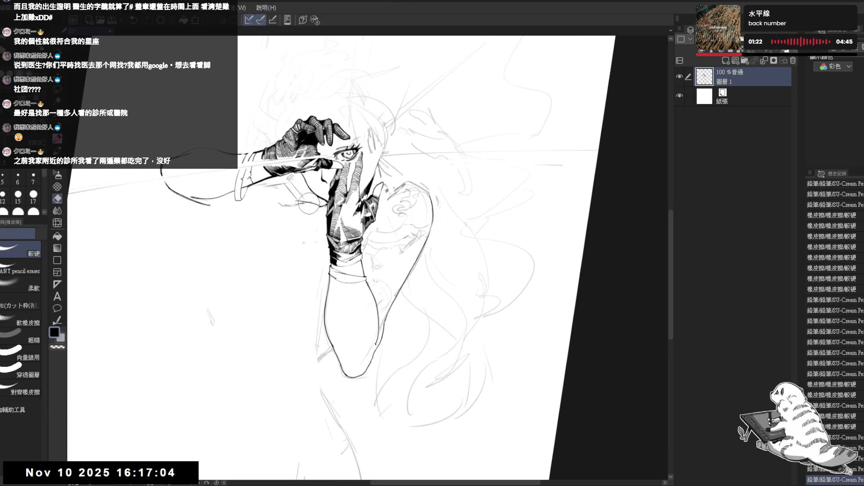
mouse_move(308, 199)
left_mouse_down()
mouse_move(316, 204)
mouse_move(291, 178)
mouse_move(296, 189)
left_mouse_up()
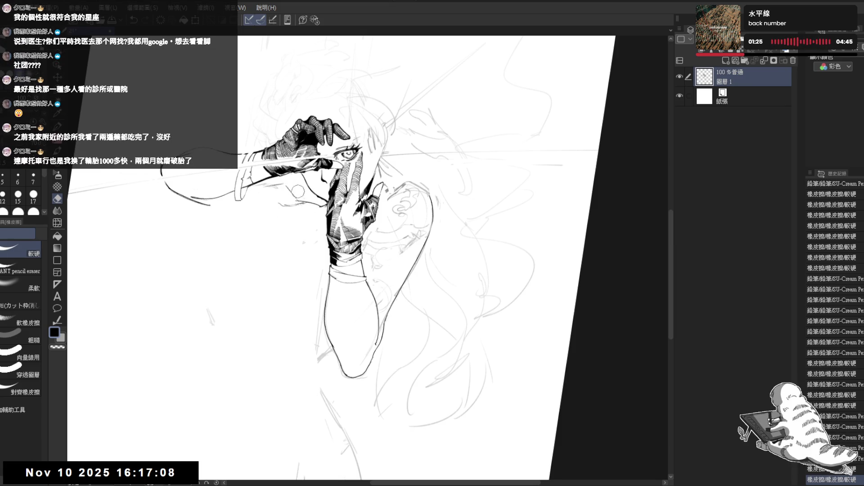
key("p")
left_click_drag(306, 313, 320, 318)
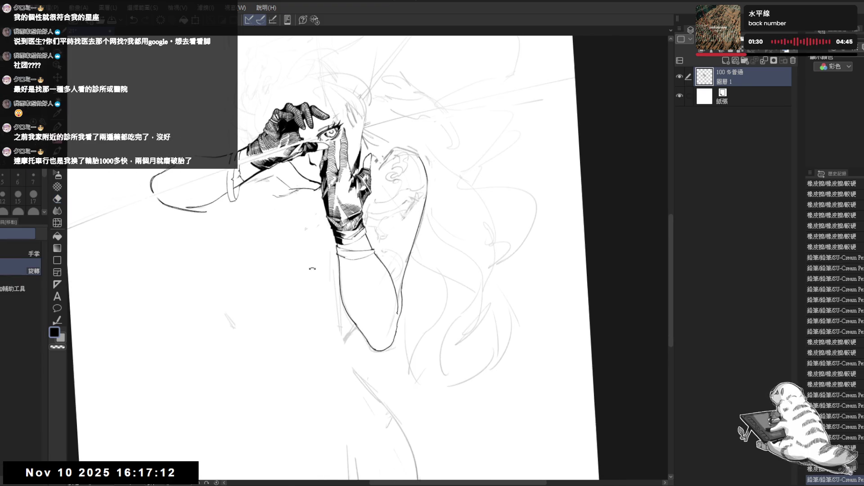
key("p")
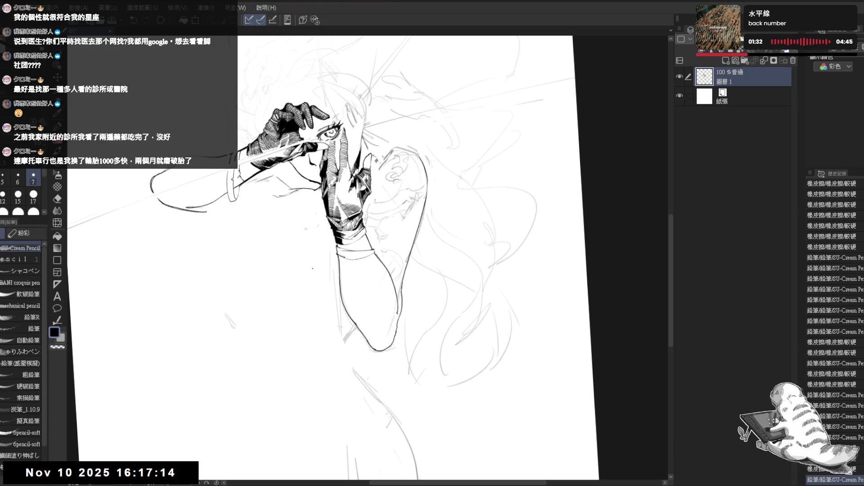
key("asciicircum")
key("asciicircum")
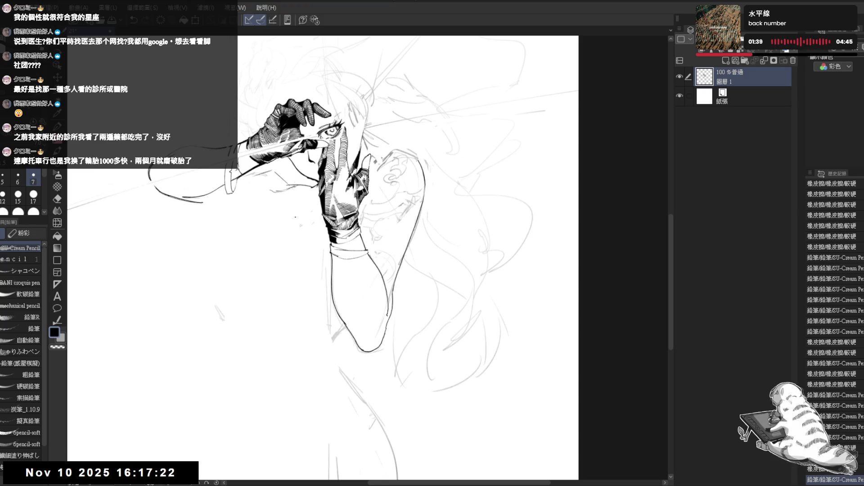
key("e")
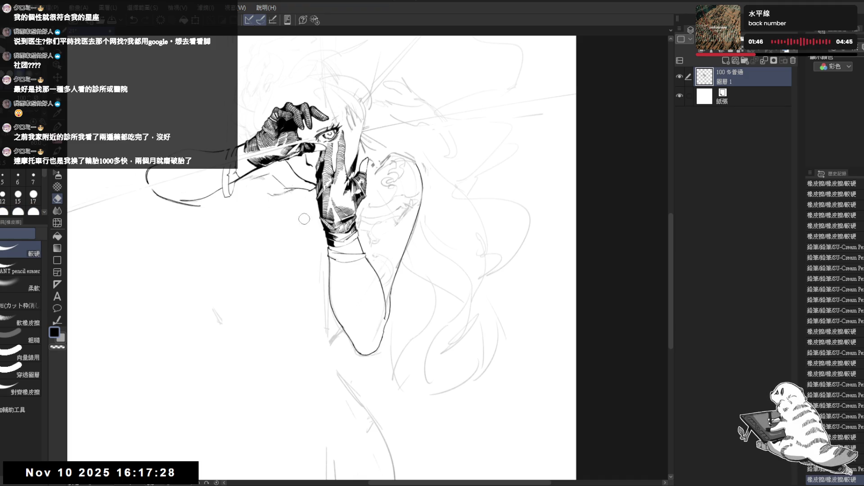
In the mirrored canvas view, erase marks on the arm
key("p")
key("h")
left_click_drag(316, 180, 225, 198)
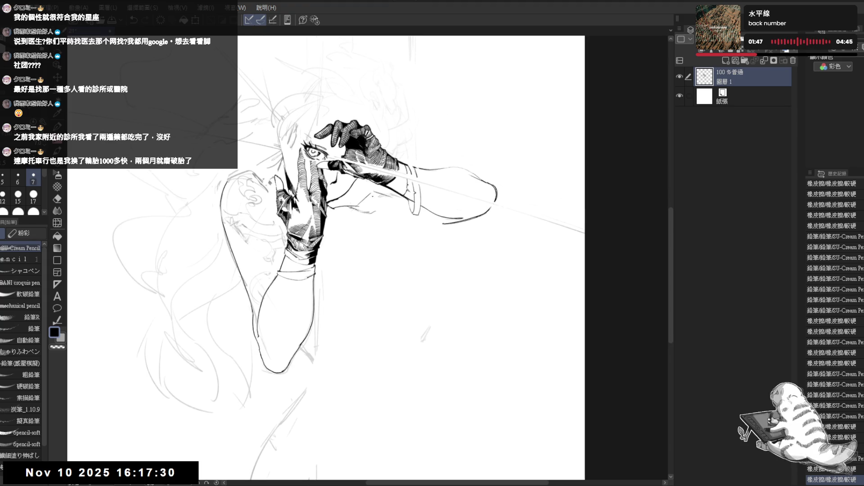
key("e")
mouse_move(371, 191)
left_mouse_down()
mouse_move(396, 199)
mouse_move(356, 201)
mouse_move(356, 216)
mouse_move(384, 198)
left_mouse_up()
key("p")
key("ctrl+z")
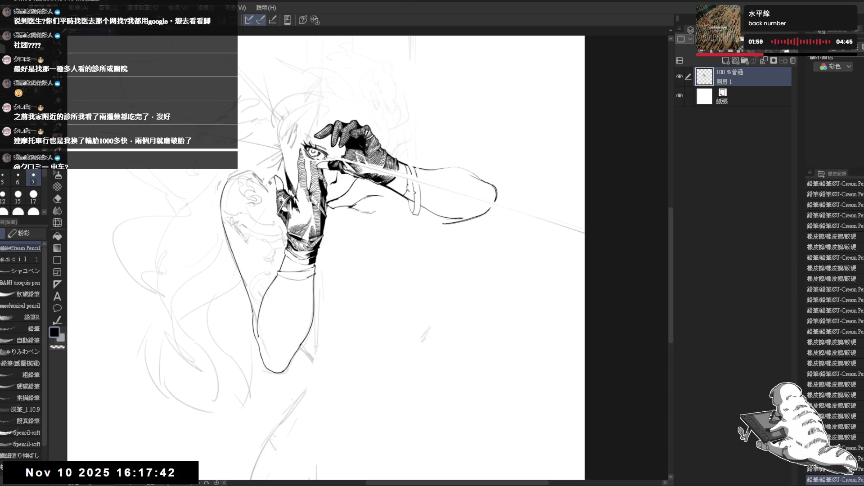
Restore the unmirrored, tilted view and erase part of the upper arm outline
key("h")
mouse_move(389, 291)
left_mouse_down()
mouse_move(334, 222)
mouse_move(288, 212)
left_mouse_up()
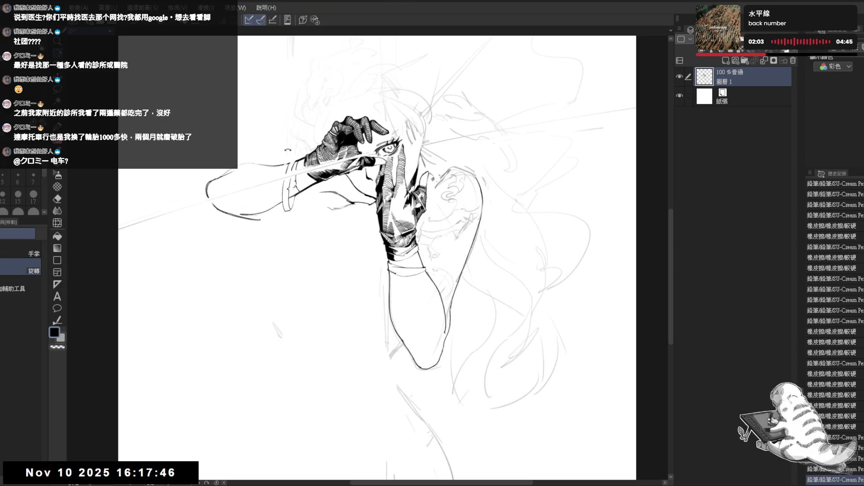
key("e")
mouse_move(227, 181)
left_mouse_down()
mouse_move(209, 189)
mouse_move(234, 171)
mouse_move(277, 162)
mouse_move(232, 223)
mouse_move(281, 231)
mouse_move(284, 163)
mouse_move(302, 211)
left_mouse_up()
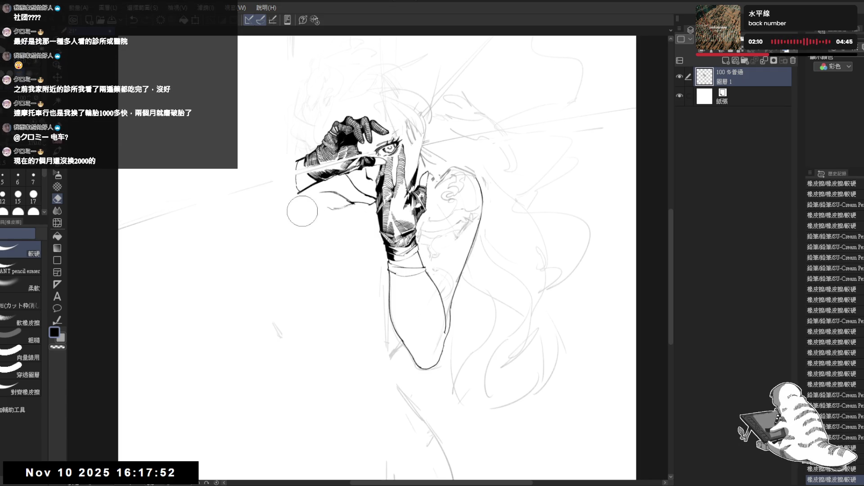
key("p")
left_click_drag(355, 257, 341, 256)
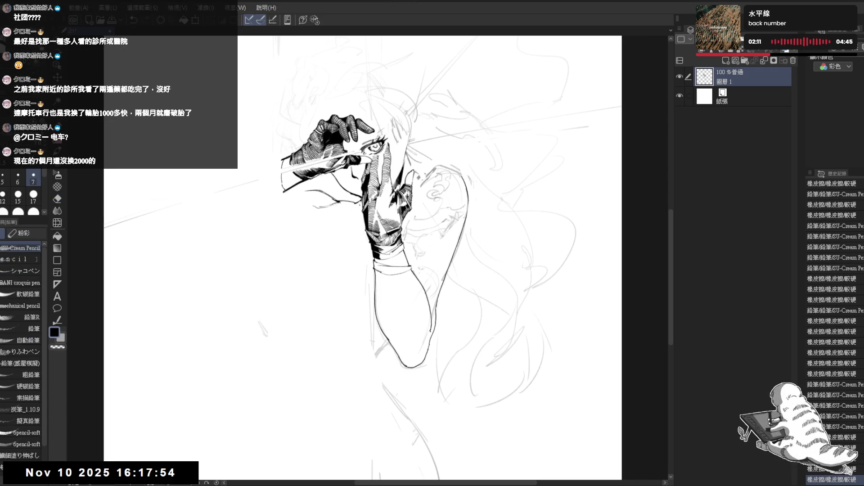
left_click_drag(327, 203, 357, 234)
key("ctrl+z")
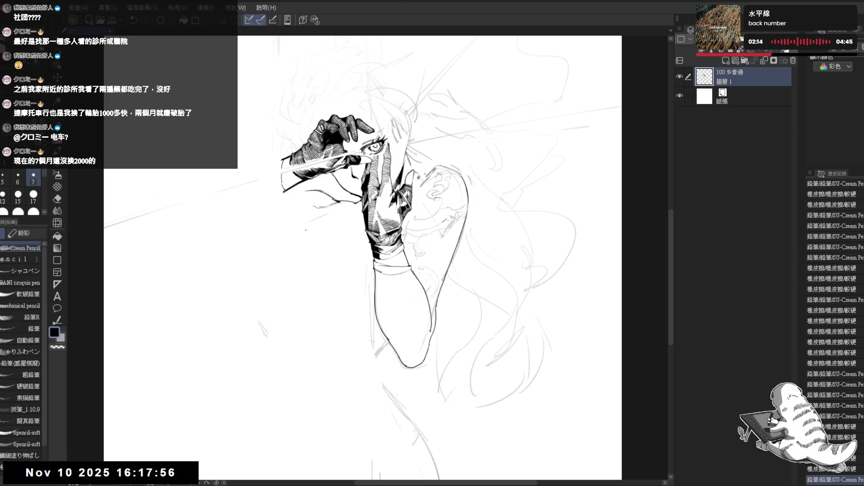
Erase stray strokes beside the glove and sketch the curve of the left arm
mouse_move(340, 208)
left_mouse_down()
mouse_move(340, 190)
mouse_move(352, 198)
left_mouse_up()
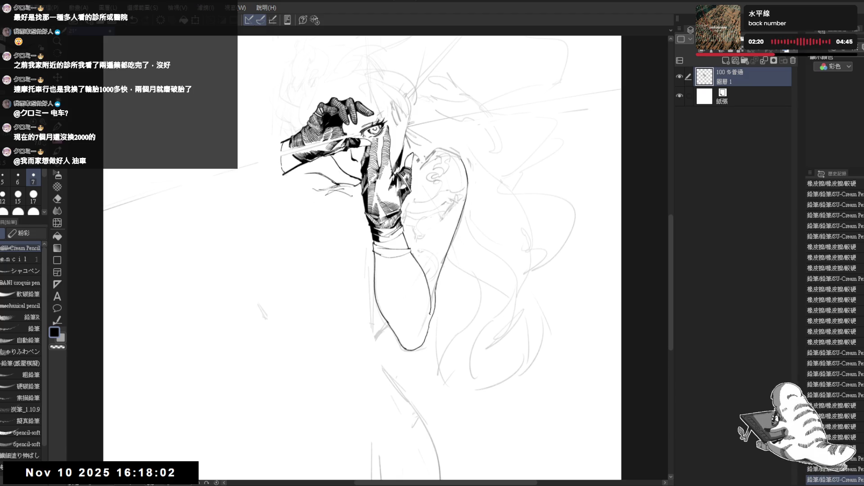
left_click_drag(405, 225, 400, 211)
left_click_drag(295, 159, 336, 192)
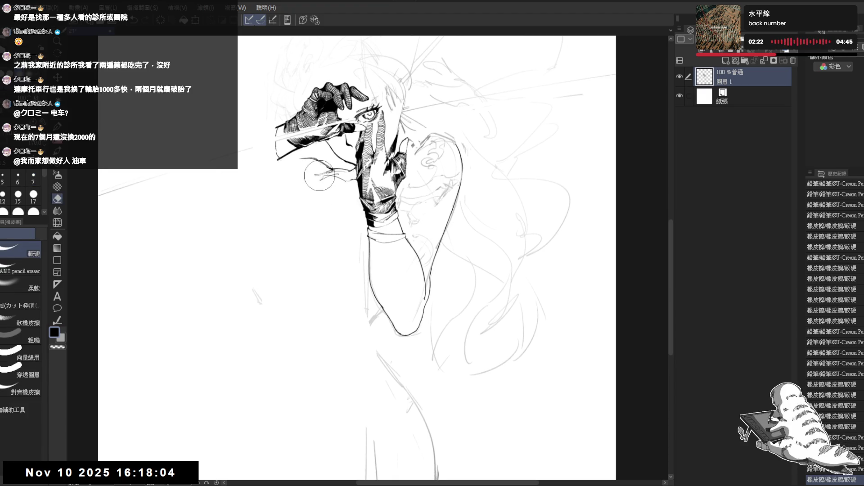
left_click(310, 188)
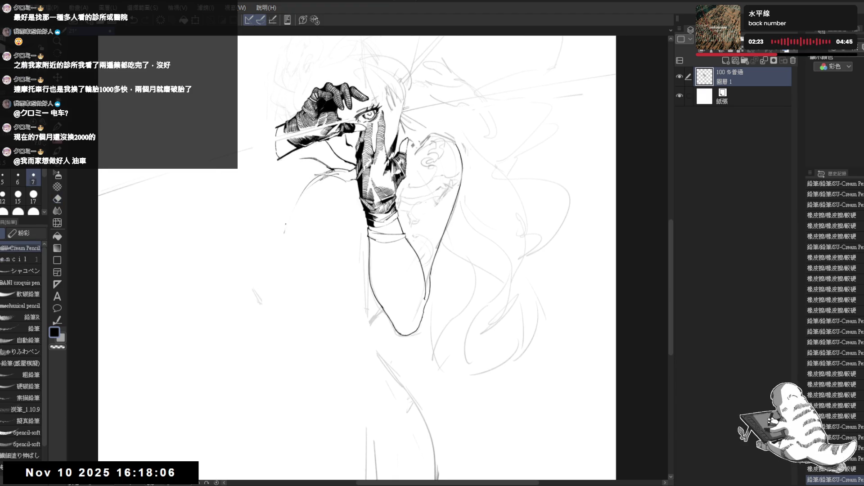
left_click_drag(298, 188, 284, 232)
mouse_move(319, 173)
left_mouse_down()
mouse_move(283, 232)
mouse_move(288, 244)
left_mouse_up()
Erase stray lines and leftover sketch marks around the arm
scroll(283, 239, "down", 3)
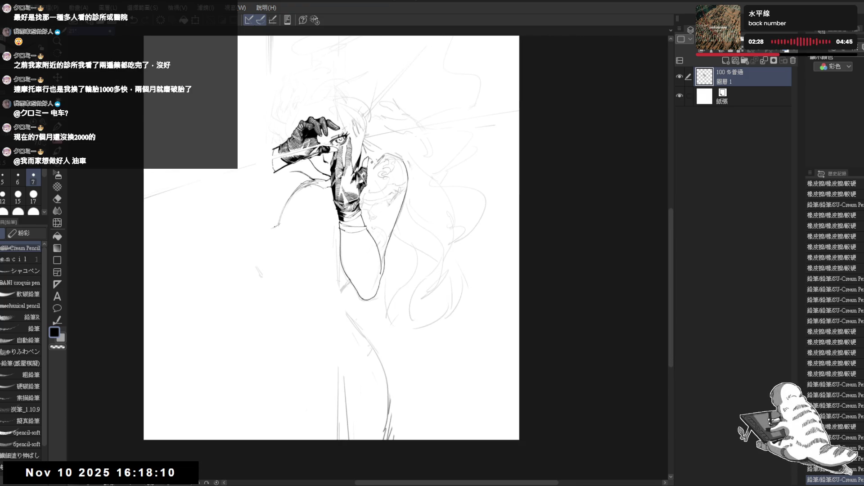
mouse_move(400, 209)
left_mouse_down()
mouse_move(408, 214)
mouse_move(364, 212)
left_mouse_up()
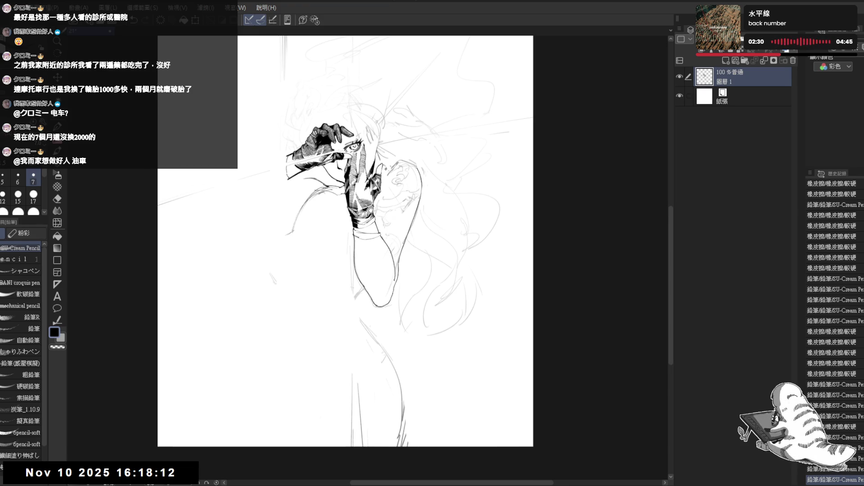
key("e")
mouse_move(271, 273)
left_mouse_down()
mouse_move(268, 286)
mouse_move(236, 264)
mouse_move(253, 210)
left_mouse_up()
key("p")
left_click_drag(295, 171, 299, 230)
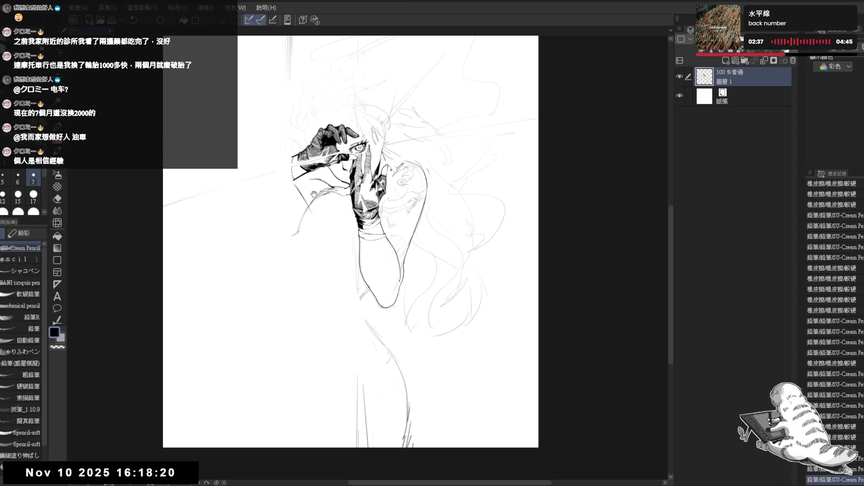
Erase strokes near the gloved hand and add small pencil marks beside the arm
key("e")
left_click_drag(303, 178, 279, 198)
key("p")
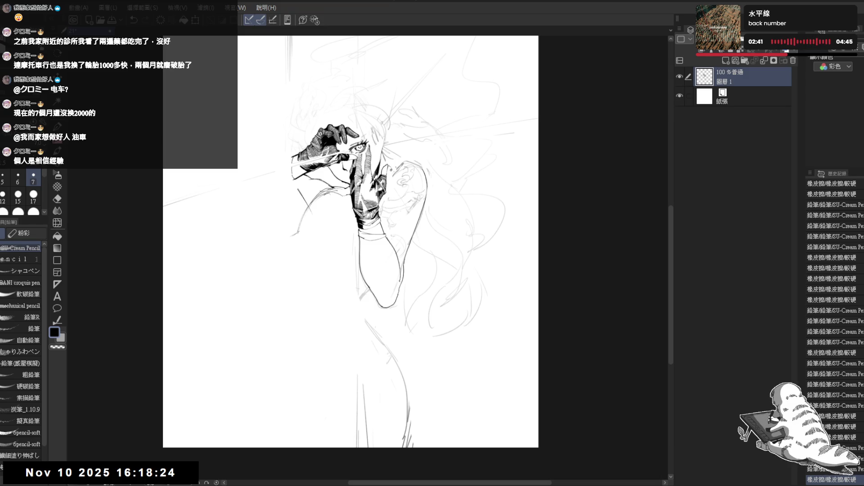
left_click_drag(311, 208, 320, 229)
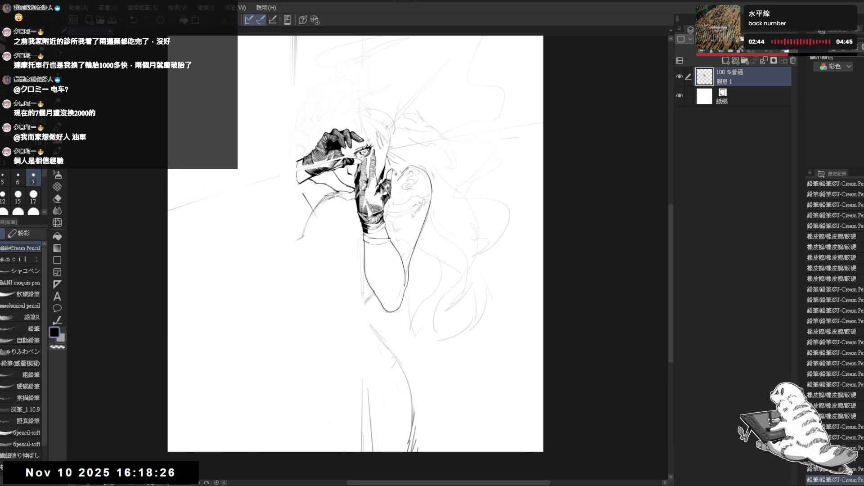
left_click_drag(271, 170, 261, 164)
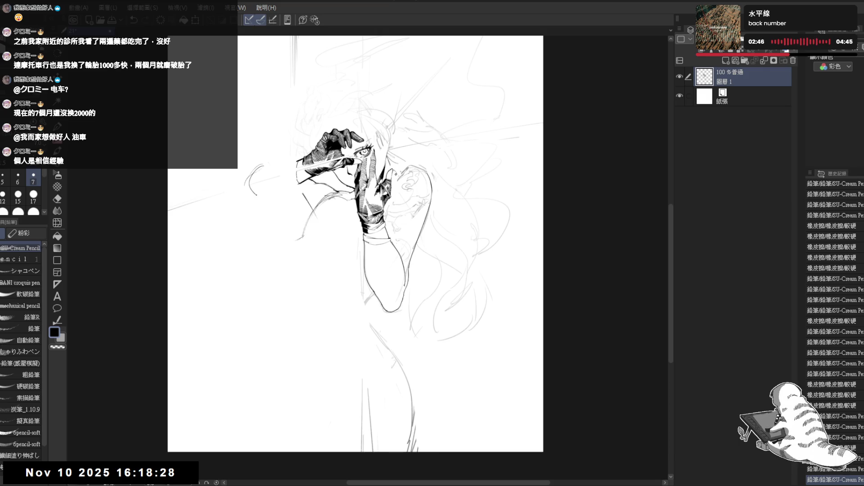
left_click(266, 204)
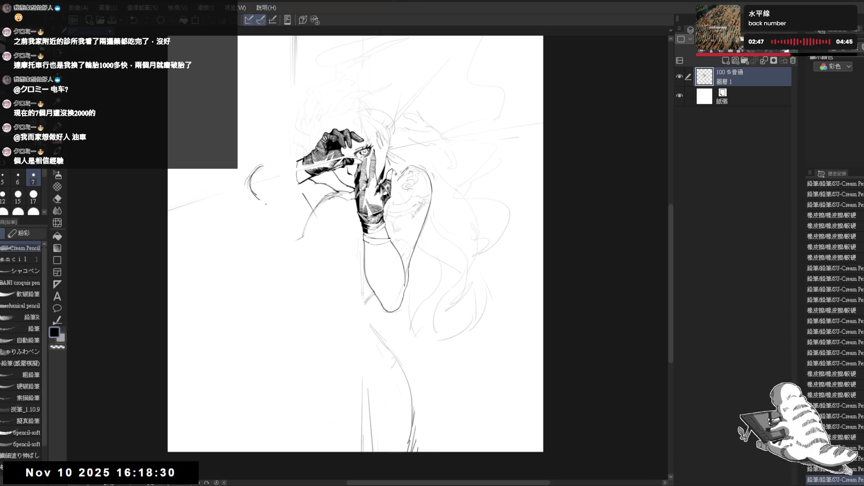
Erase strokes left of the face, check the mirrored view, and add a small mark by the arm
key("e")
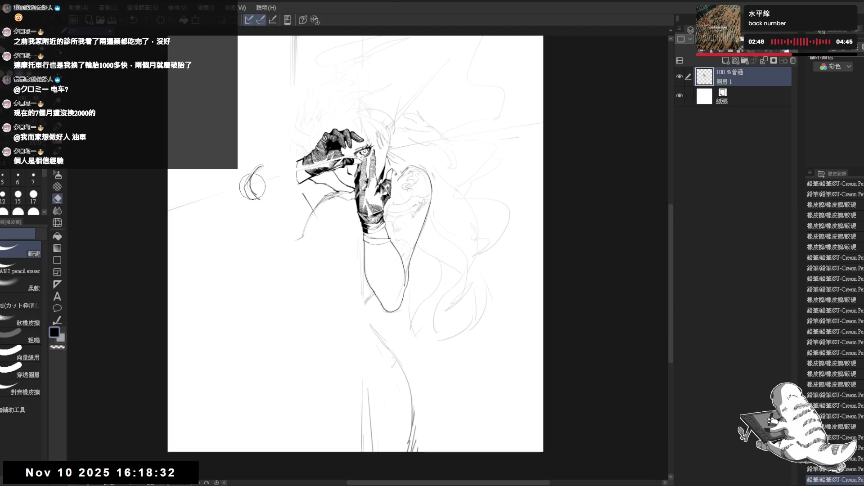
mouse_move(263, 169)
left_mouse_down()
mouse_move(248, 189)
mouse_move(254, 203)
left_mouse_up()
key("p")
key("h")
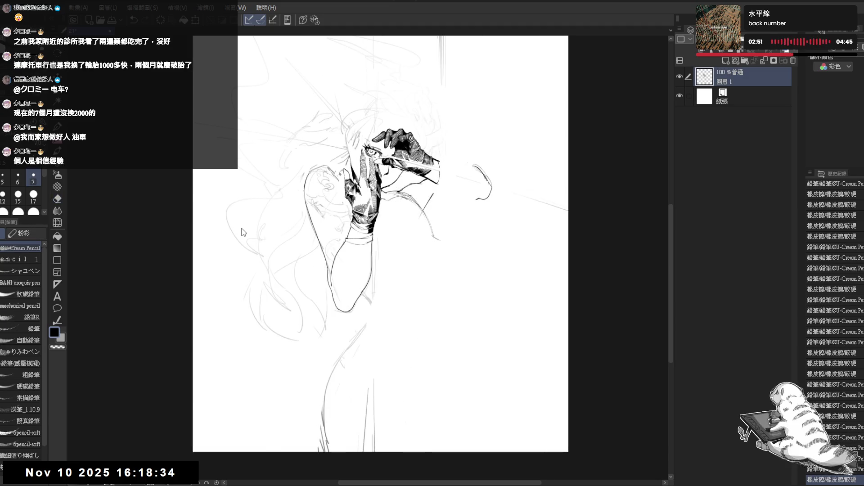
key("h")
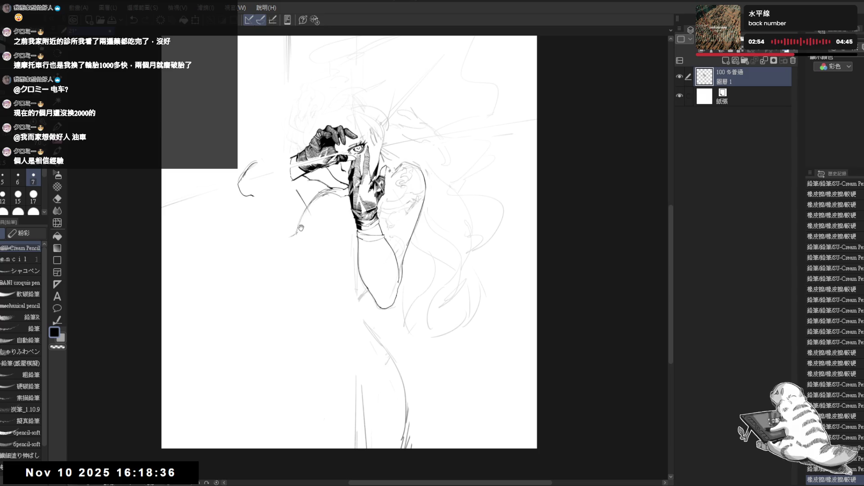
key("e")
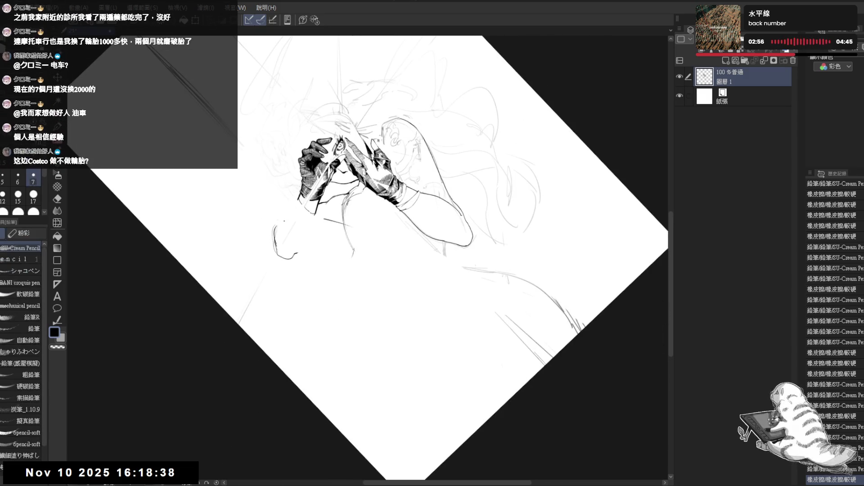
key("p")
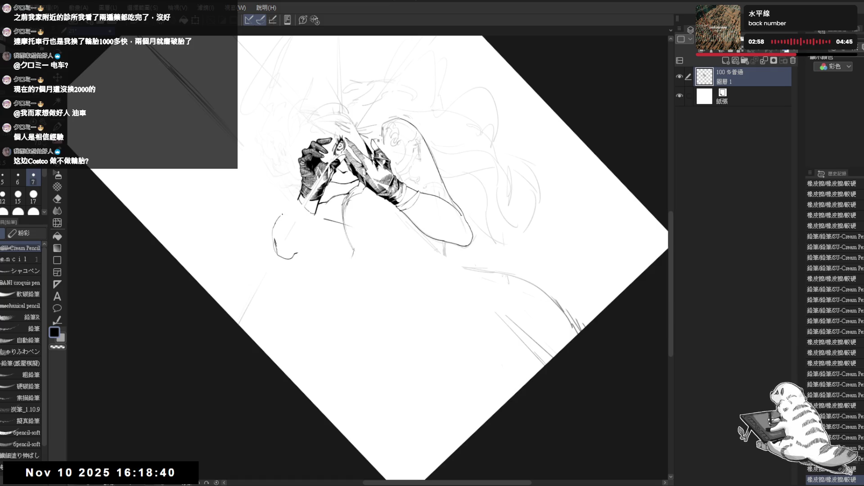
left_click(277, 223)
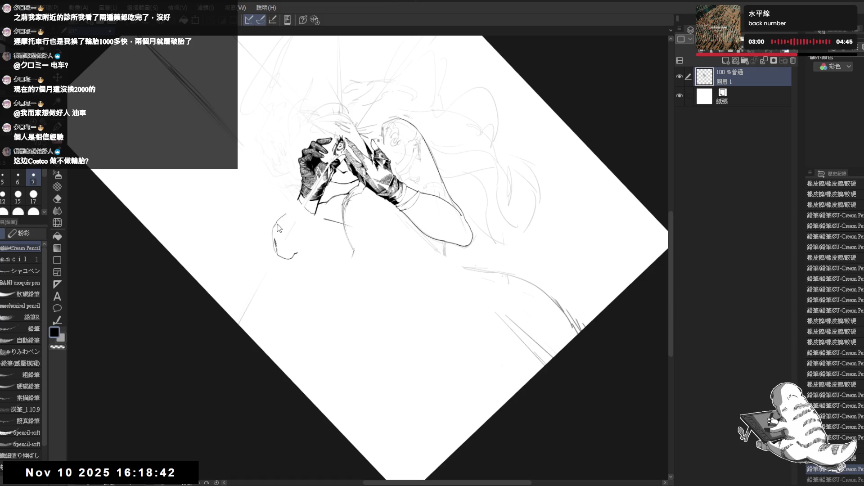
left_click_drag(280, 216, 275, 225)
Reset the view upright, zoom in, and erase a stray mark near the arm
key("ctrl+@")
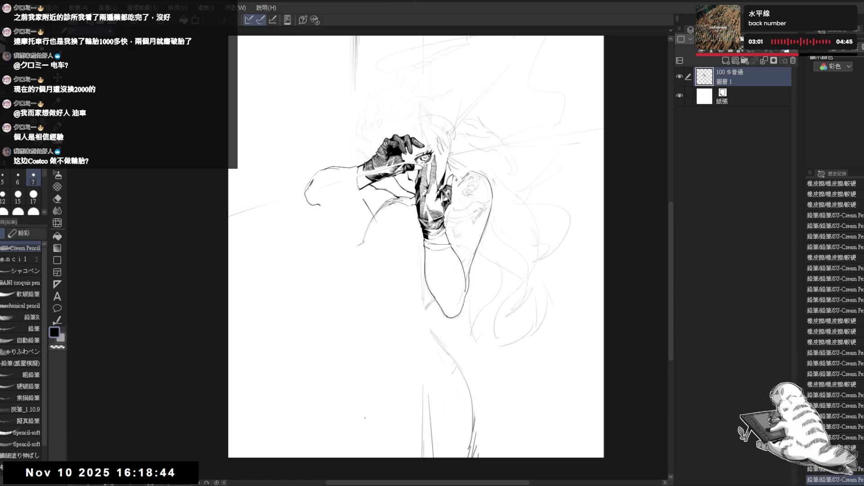
left_click_drag(353, 218, 340, 239)
scroll(335, 225, "up", 1)
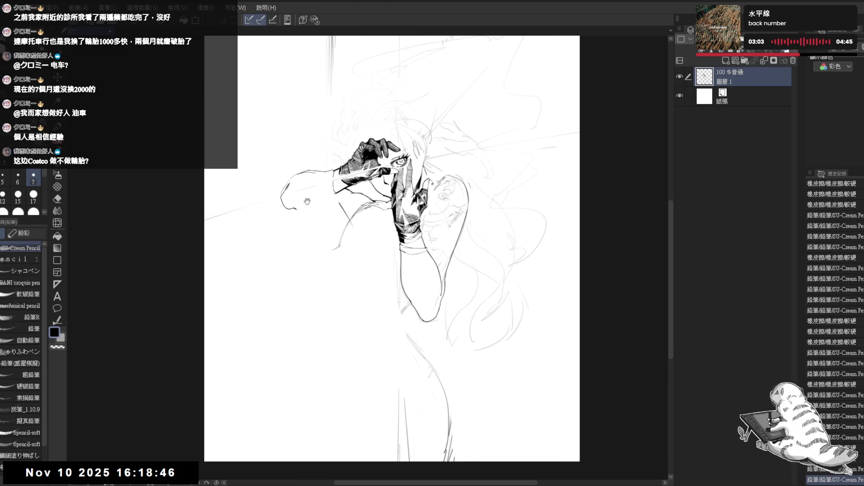
scroll(316, 192, "up", 1)
key("e")
key("minus")
key("minus")
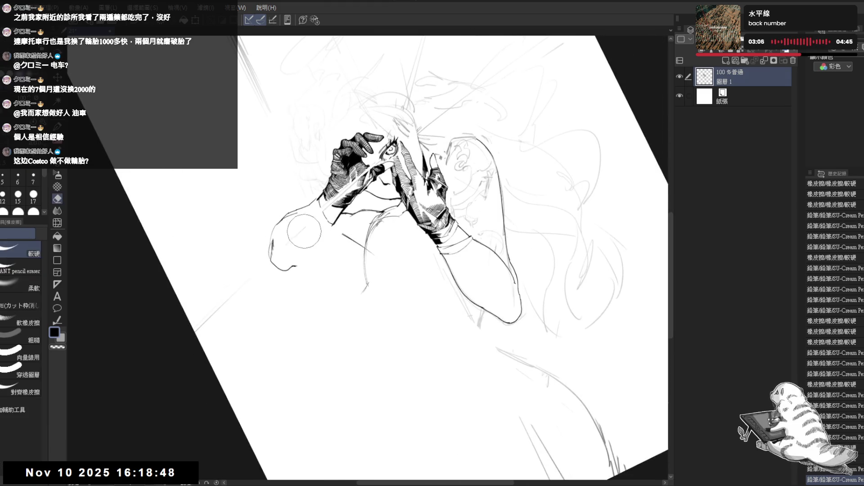
left_click(298, 215)
left_click_drag(297, 215, 277, 202)
Draw the left arm outline extending downward toward the elbow
key("p")
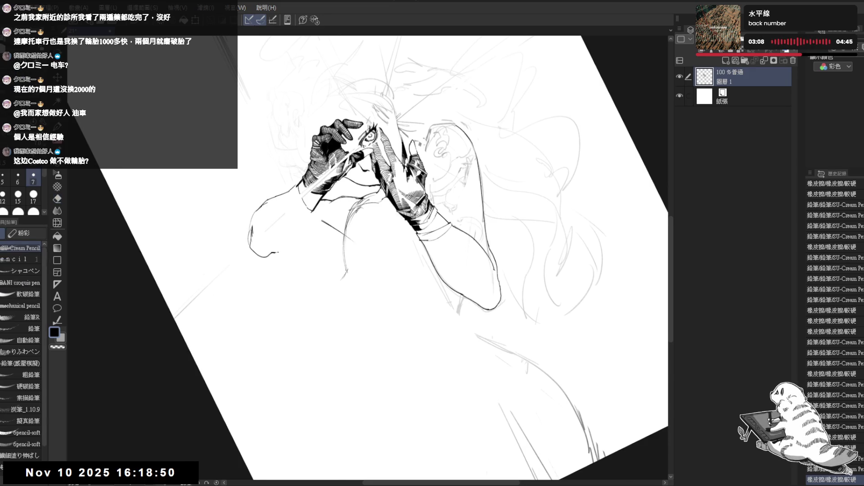
left_click_drag(279, 251, 310, 215)
key("ctrl+z")
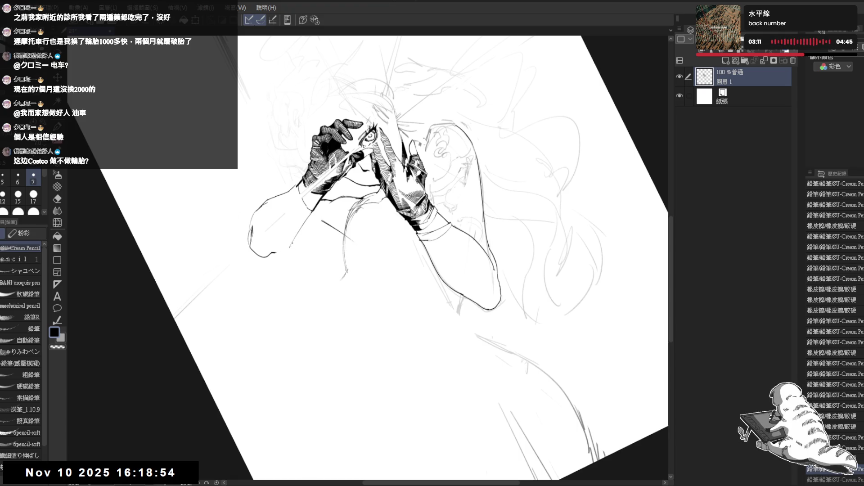
left_click_drag(292, 247, 316, 209)
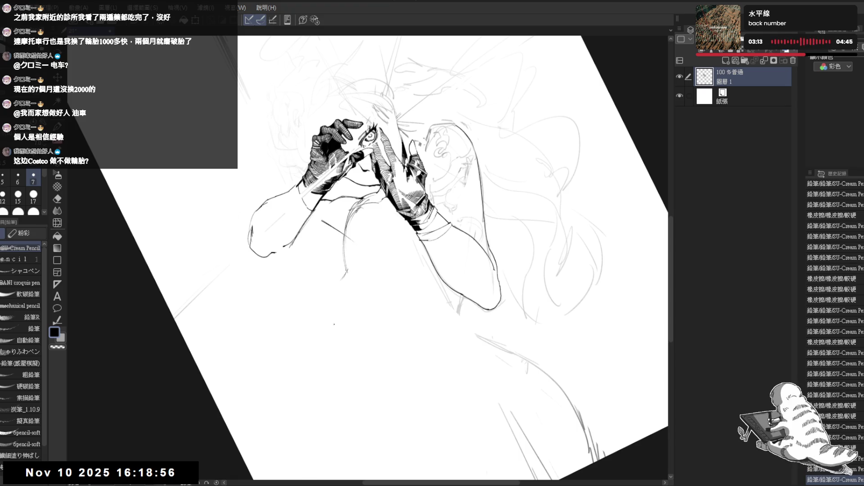
Erase stray marks around the left forearm
key("ctrl+@")
left_click_drag(371, 249, 337, 235)
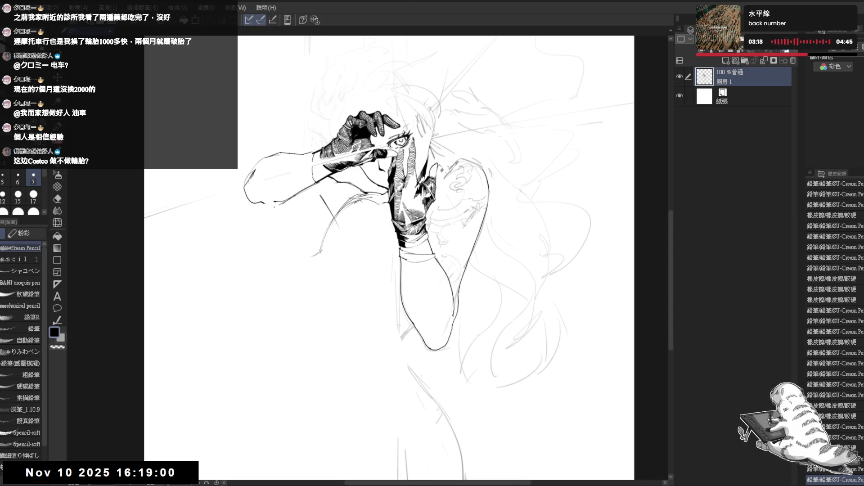
left_click_drag(257, 213, 248, 182)
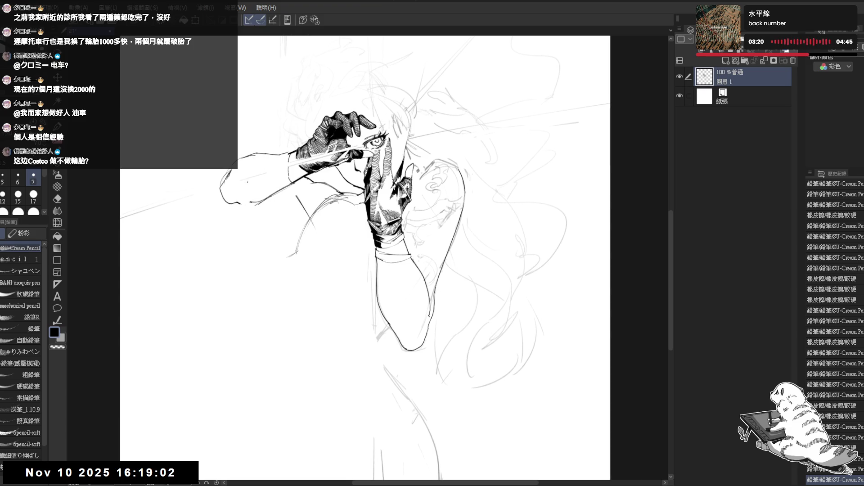
left_click_drag(279, 219, 288, 209)
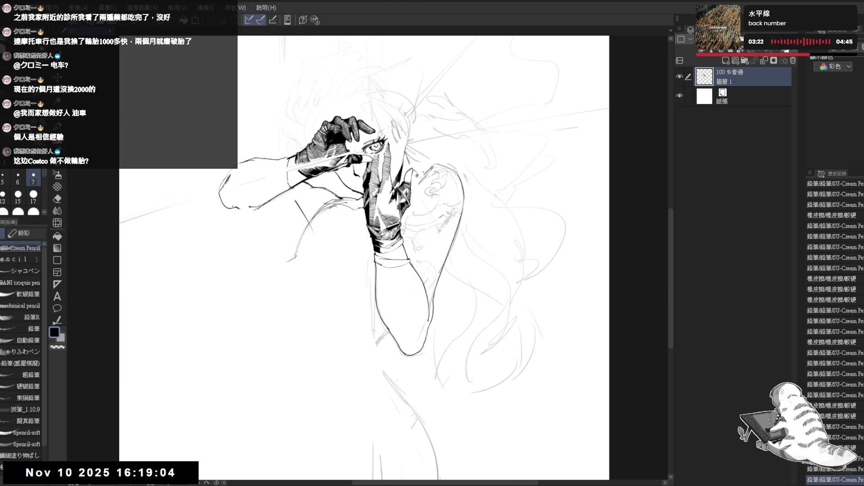
key("e")
left_click_drag(220, 178, 234, 189)
left_click_drag(225, 174, 260, 207)
key("p")
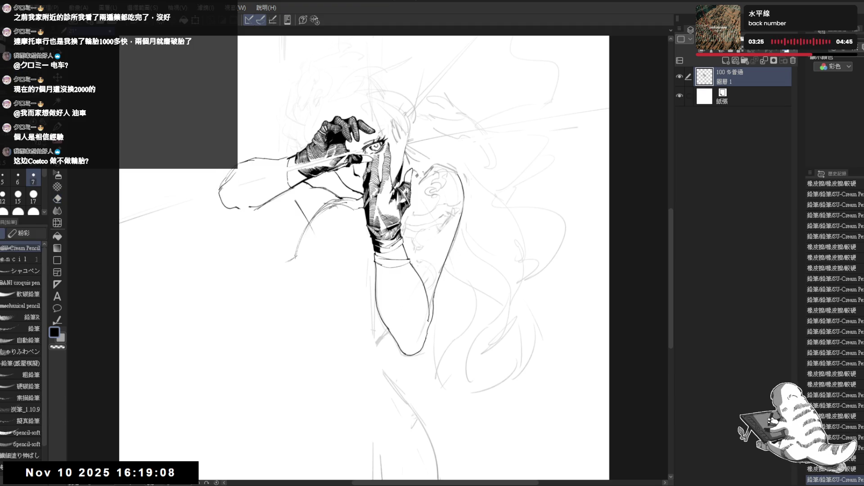
Mirror and rotate the canvas view to check the forearm and elbow
key("h")
key("h")
mouse_move(299, 313)
left_mouse_down()
mouse_move(372, 252)
mouse_move(370, 237)
left_mouse_up()
left_click_drag(355, 311, 397, 320)
key("r")
mouse_move(315, 342)
left_mouse_down()
mouse_move(313, 355)
mouse_move(319, 289)
left_mouse_up()
Erase the sketch lines below the forearm, then add an elbow dot and a forearm stroke
key("e")
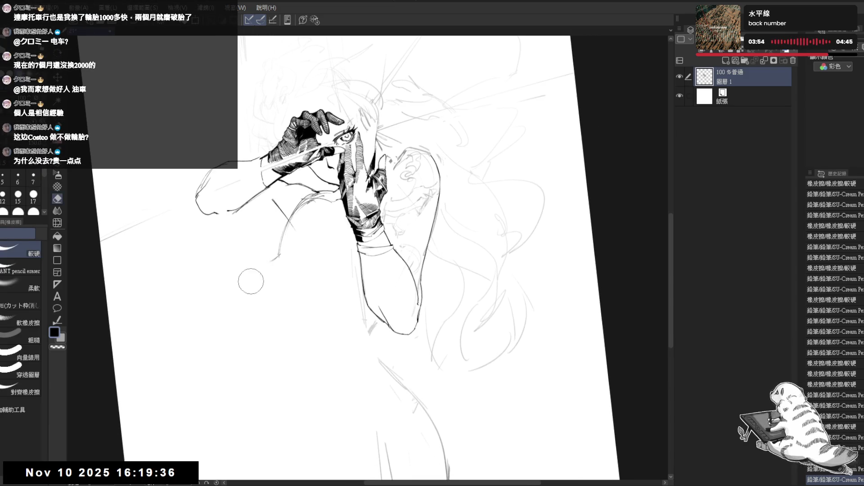
mouse_move(299, 232)
left_mouse_down()
mouse_move(282, 254)
mouse_move(252, 266)
left_mouse_up()
key("r")
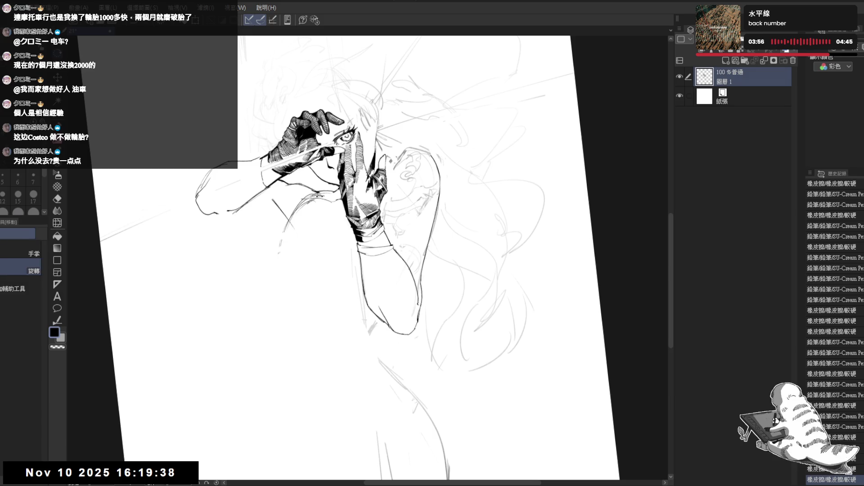
key("p")
left_click(245, 276)
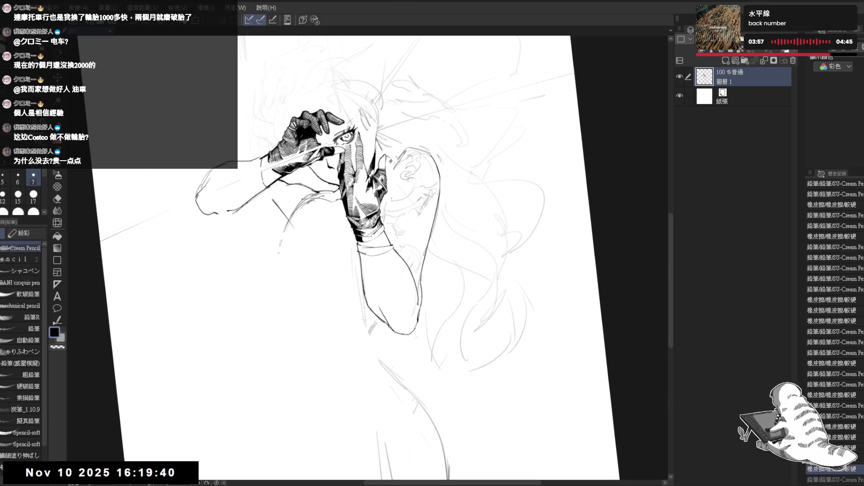
left_click_drag(315, 200, 296, 221)
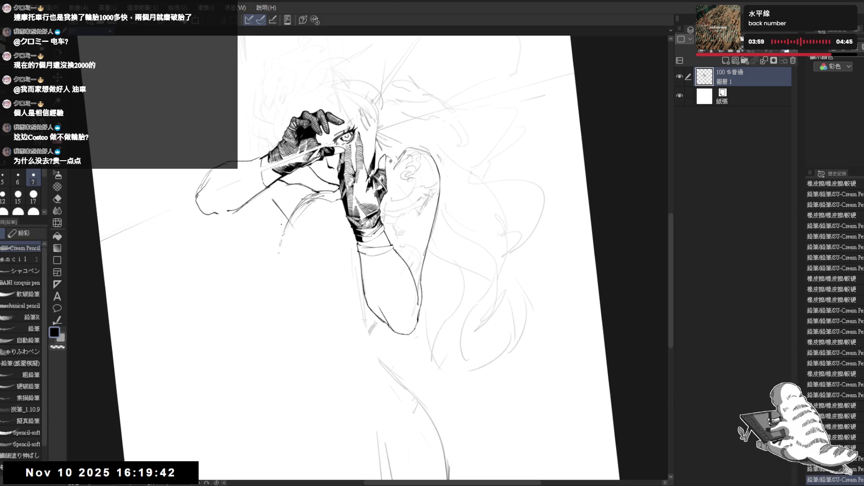
With the view upright, redraw the left back contour line in pencil
key("ctrl+0")
left_click_drag(305, 252, 313, 253)
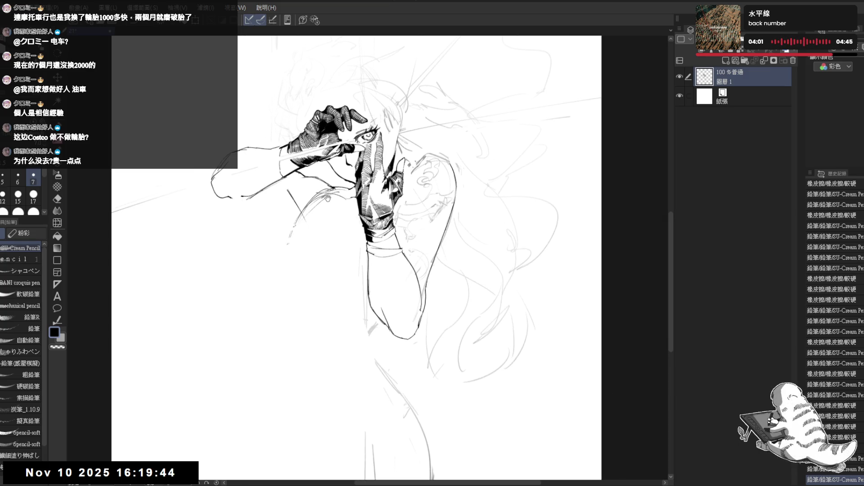
left_click_drag(317, 202, 265, 261)
key("ctrl+z")
key("ctrl+z")
left_click_drag(278, 228, 275, 293)
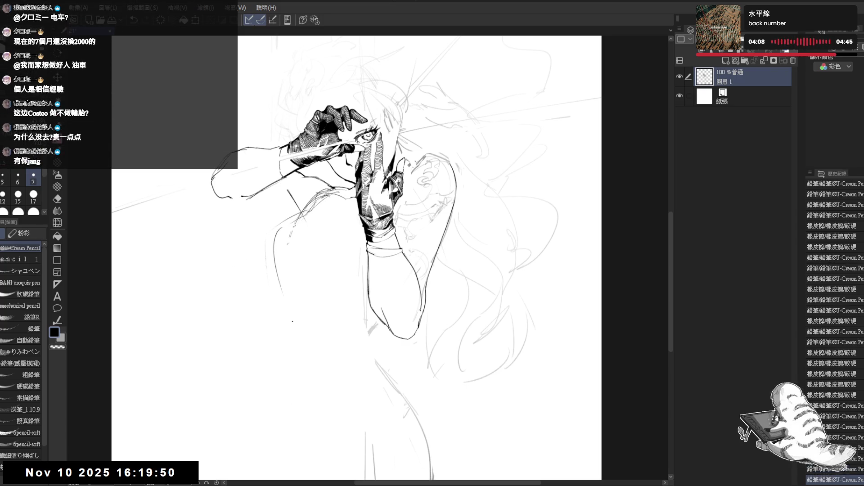
left_click_drag(288, 241, 275, 349)
key("ctrl+z")
left_click_drag(288, 248, 270, 315)
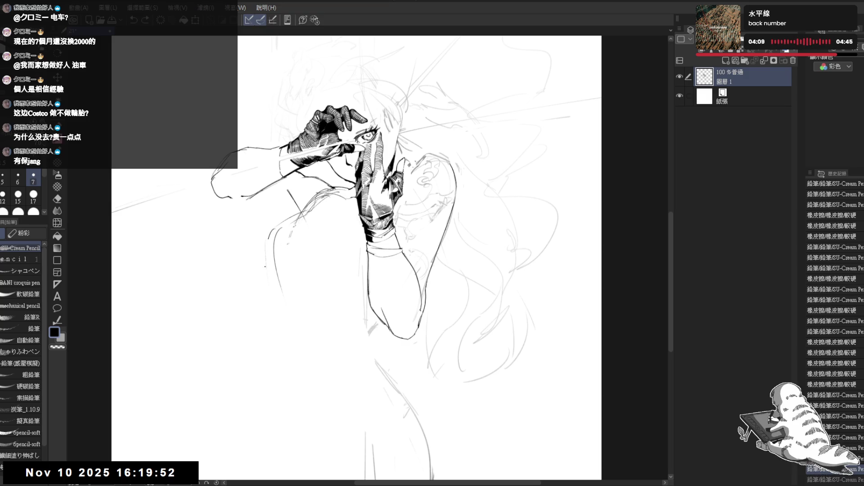
Erase stray sketch lines along the torso and add fresh pencil strokes there
left_click_drag(292, 272, 290, 245)
key("e")
mouse_move(278, 202)
left_mouse_down()
mouse_move(284, 221)
mouse_move(268, 242)
left_mouse_up()
key("p")
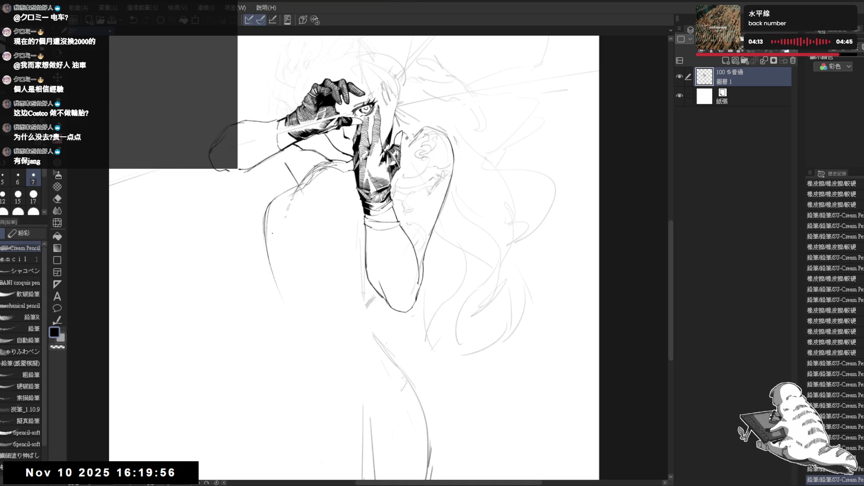
left_click_drag(273, 203, 269, 238)
left_click_drag(273, 202, 269, 239)
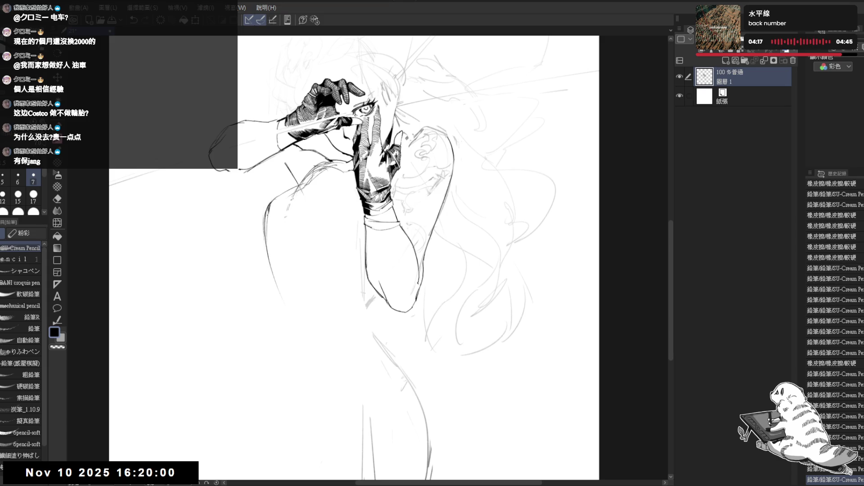
Draw new pencil lines along the lower torso
left_click_drag(280, 283, 253, 247)
scroll(252, 209, "down", 2)
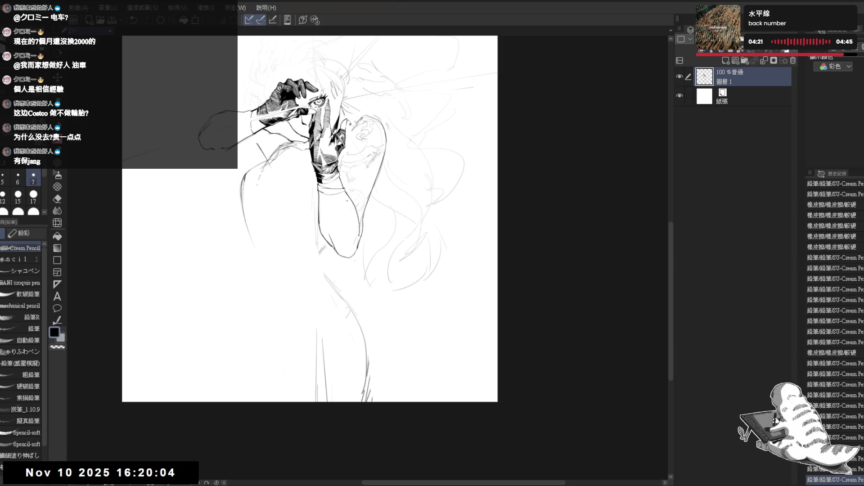
left_click_drag(305, 227, 313, 233)
mouse_move(338, 273)
left_mouse_down()
mouse_move(312, 247)
mouse_move(311, 232)
left_mouse_up()
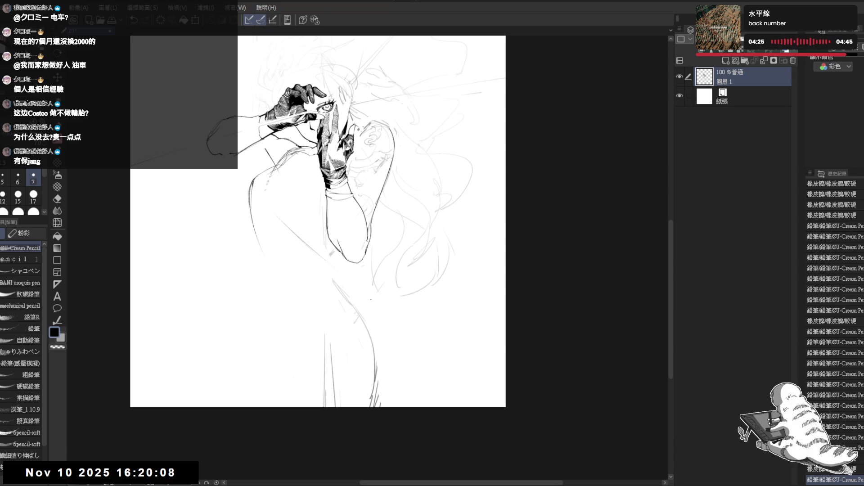
left_click_drag(370, 299, 391, 316)
left_click_drag(306, 225, 281, 259)
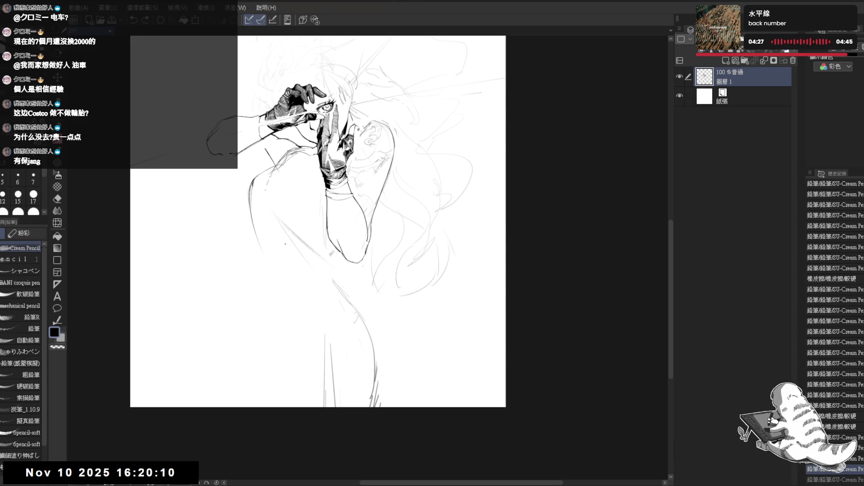
left_click_drag(342, 315, 355, 333)
mouse_move(281, 238)
left_mouse_down()
mouse_move(306, 280)
mouse_move(302, 275)
mouse_move(344, 284)
left_mouse_up()
left_click_drag(340, 277, 347, 287)
left_click_drag(343, 280, 348, 288)
scroll(274, 257, "up", 3)
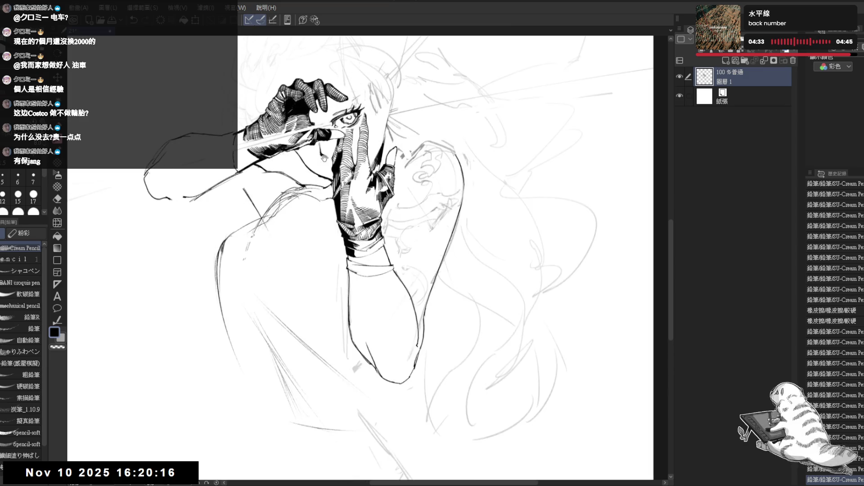
Erase the remaining stray marks on the figure and torso, adding one more pencil stroke
key("e")
left_click_drag(273, 256, 281, 238)
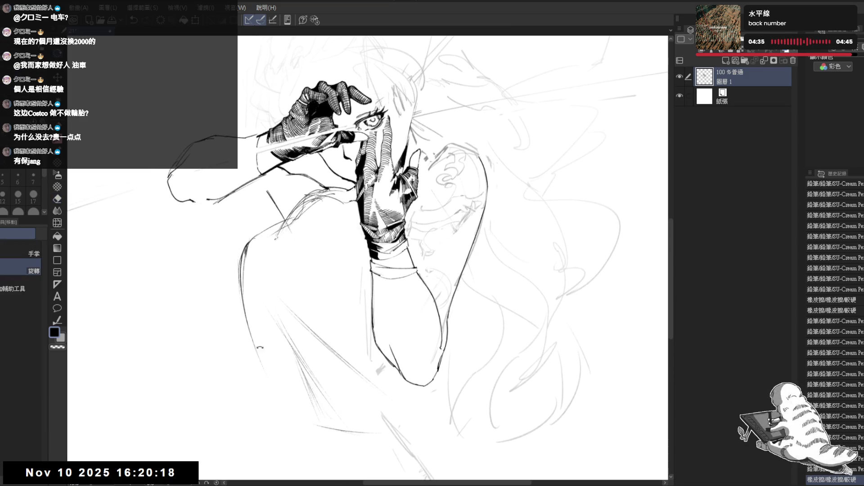
key("p")
left_click_drag(247, 270, 249, 306)
key("e")
key("p")
mouse_move(265, 337)
left_mouse_down()
mouse_move(288, 356)
mouse_move(272, 339)
mouse_move(348, 339)
left_mouse_up()
In a mirrored view, erase sketch lines near the shoulder and undo a short stray stroke
key("h")
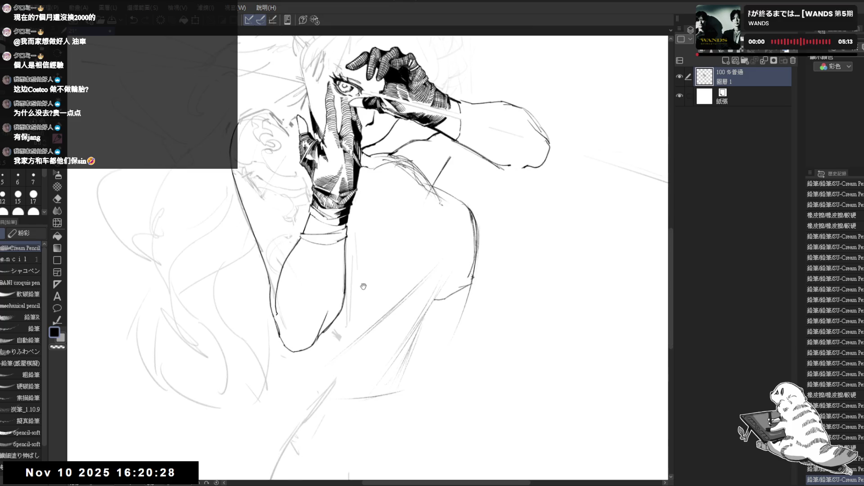
left_click_drag(432, 252, 449, 246)
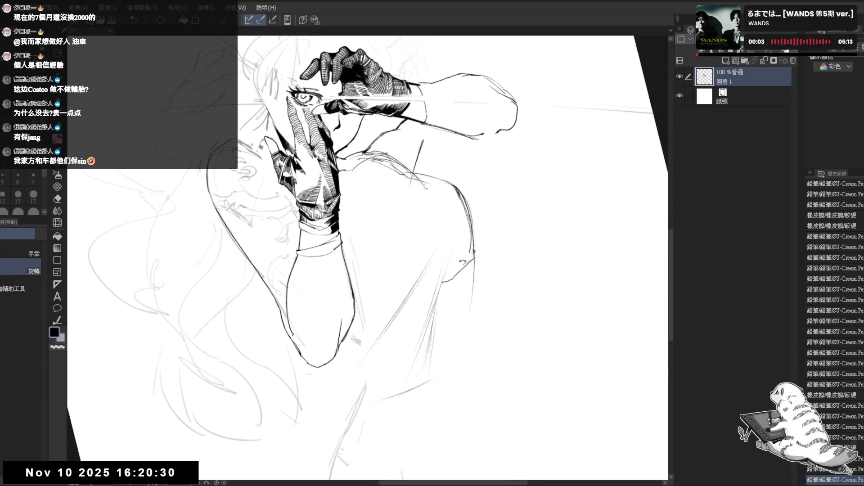
key("p")
key("e")
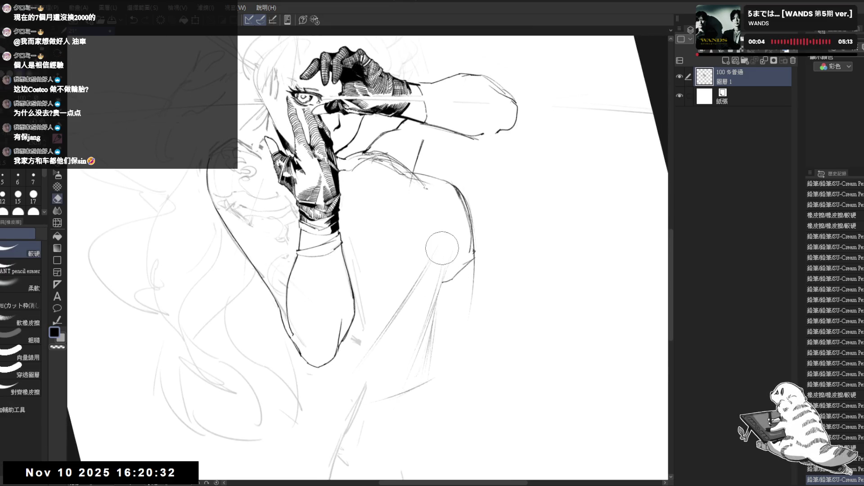
left_click_drag(440, 253, 430, 216)
key("p")
left_click_drag(434, 288, 423, 281)
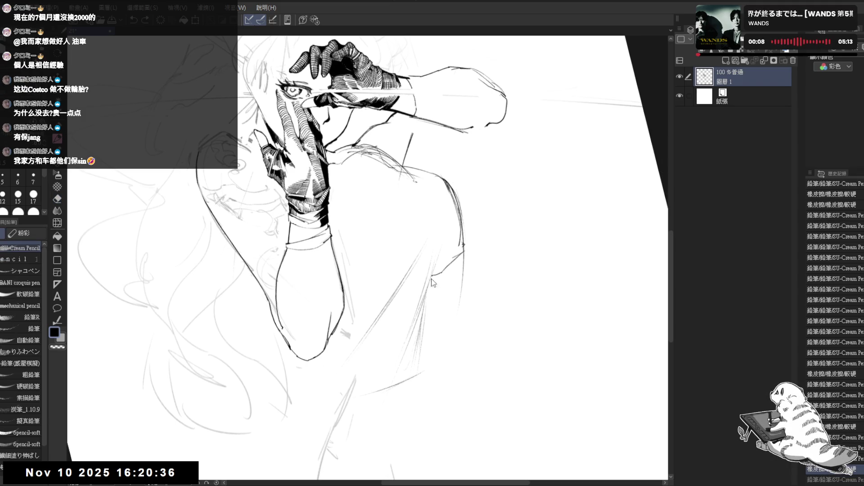
left_click_drag(396, 288, 430, 276)
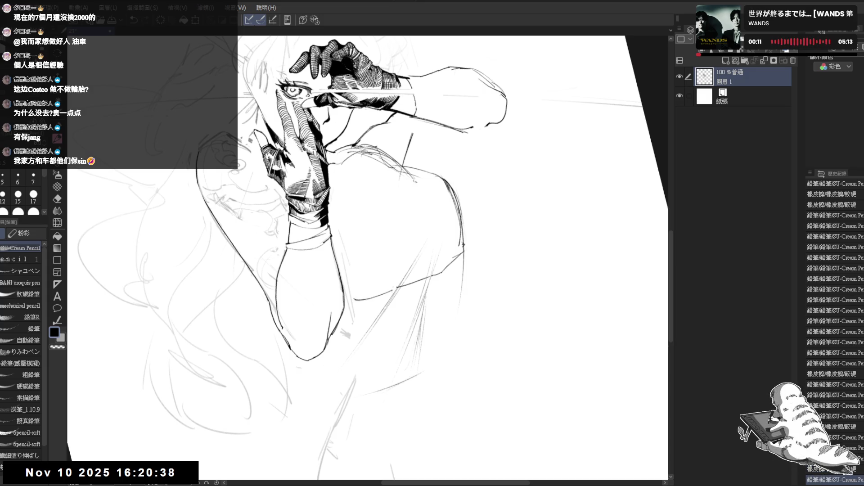
key("ctrl+z")
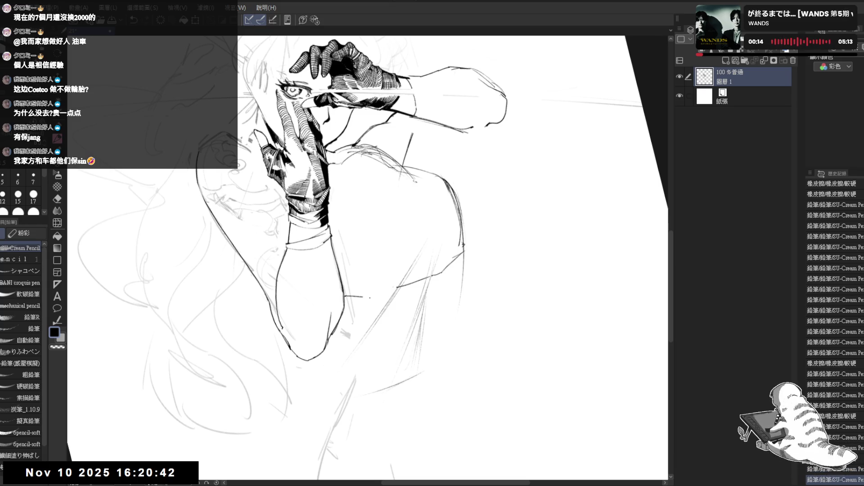
Unmirror the view and clear a stray mark near the shoulder, discarding an unwanted pencil mark
key("h")
mouse_move(387, 290)
left_mouse_down()
mouse_move(363, 373)
mouse_move(277, 284)
mouse_move(338, 258)
mouse_move(262, 223)
mouse_move(283, 211)
left_mouse_up()
key("e")
key("p")
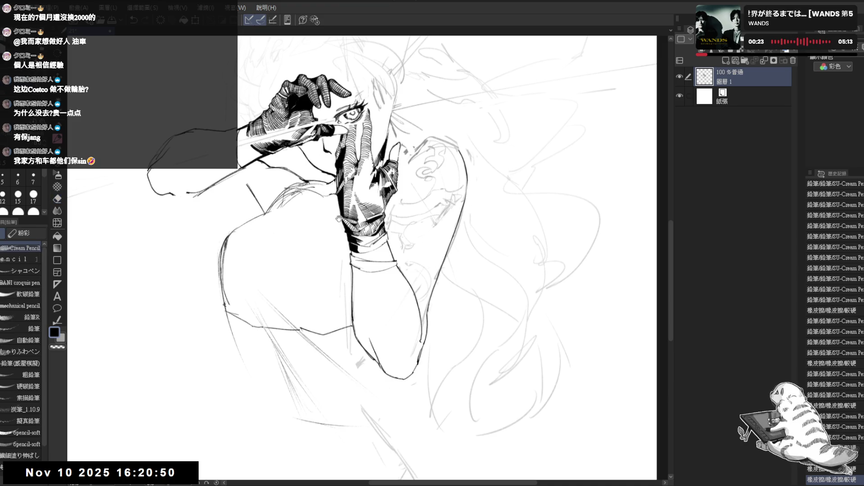
mouse_move(432, 212)
left_mouse_down()
mouse_move(451, 201)
mouse_move(434, 195)
left_mouse_up()
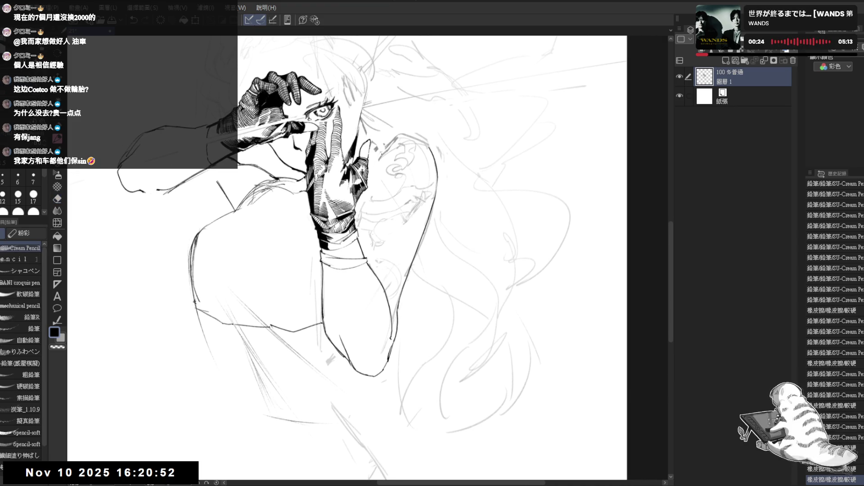
left_click_drag(376, 148, 385, 154)
key("ctrl+z")
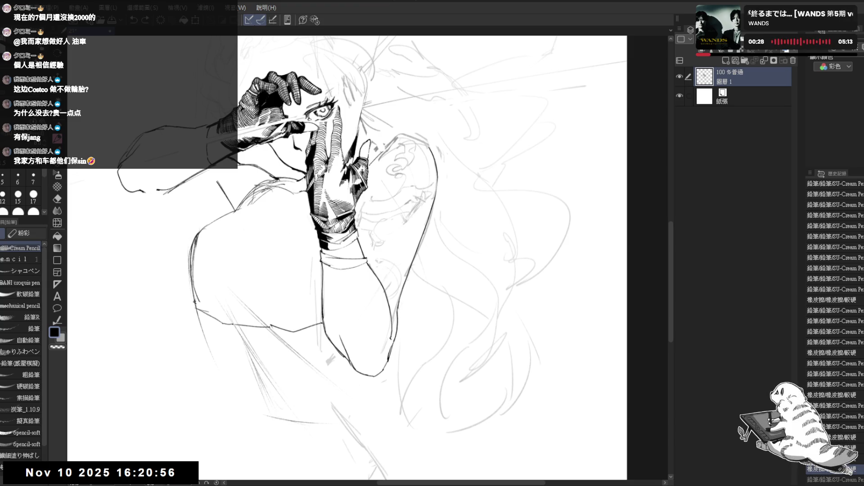
mouse_move(405, 135)
left_mouse_down()
mouse_move(376, 153)
mouse_move(396, 151)
mouse_move(428, 171)
left_mouse_up()
key("e")
key("p")
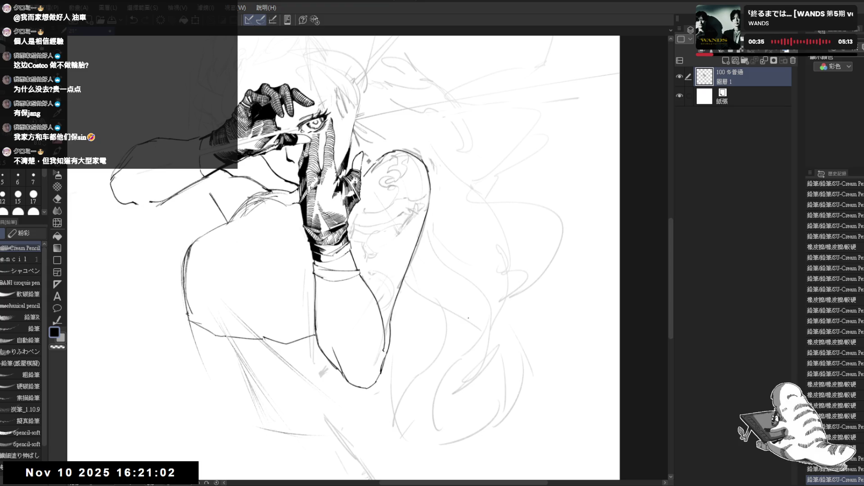
Mirror the view, tilt it about 13 degrees, and erase stray strokes near the shoulder
key("h")
key("h")
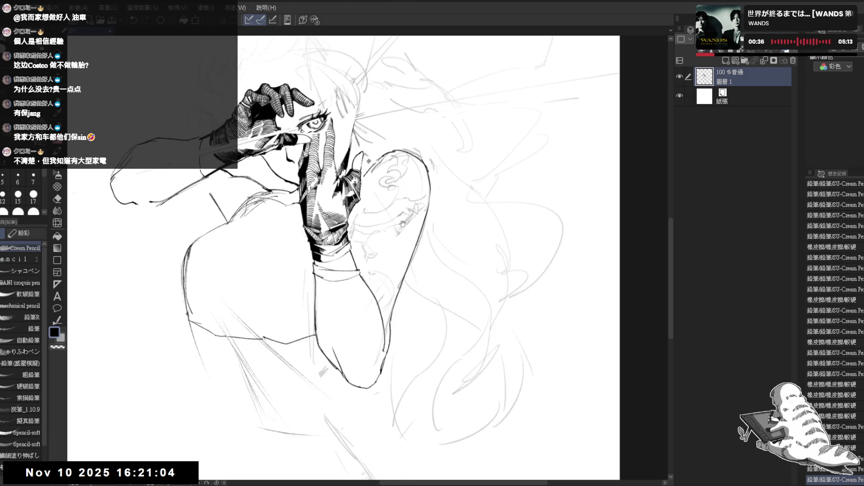
mouse_move(402, 224)
left_mouse_down()
mouse_move(444, 293)
mouse_move(407, 195)
mouse_move(407, 167)
left_mouse_up()
key("e")
mouse_move(405, 162)
left_mouse_down()
mouse_move(438, 184)
mouse_move(432, 194)
left_mouse_up()
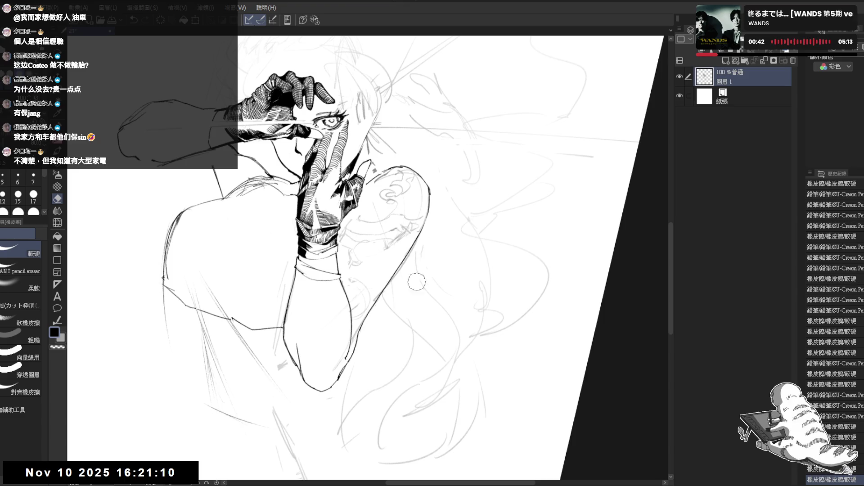
key("p")
key("ctrl+0")
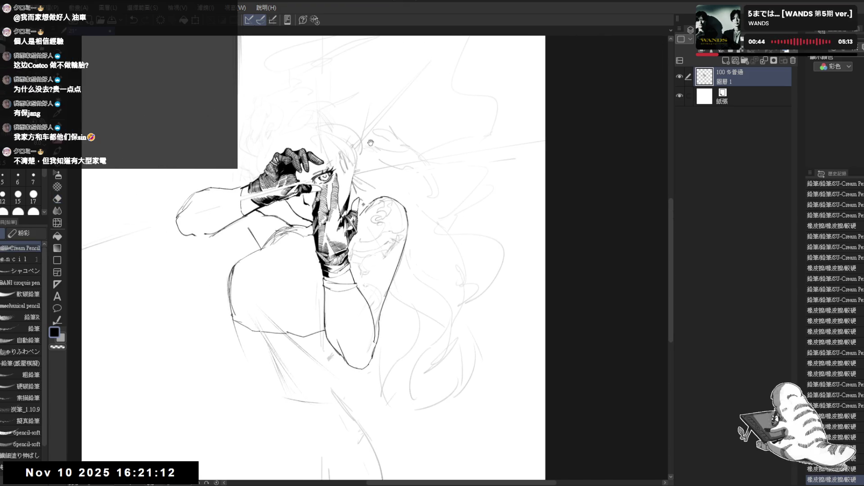
Reposition and tilt the view, zooming in on the face and gloved hands
left_click_drag(349, 197, 354, 199)
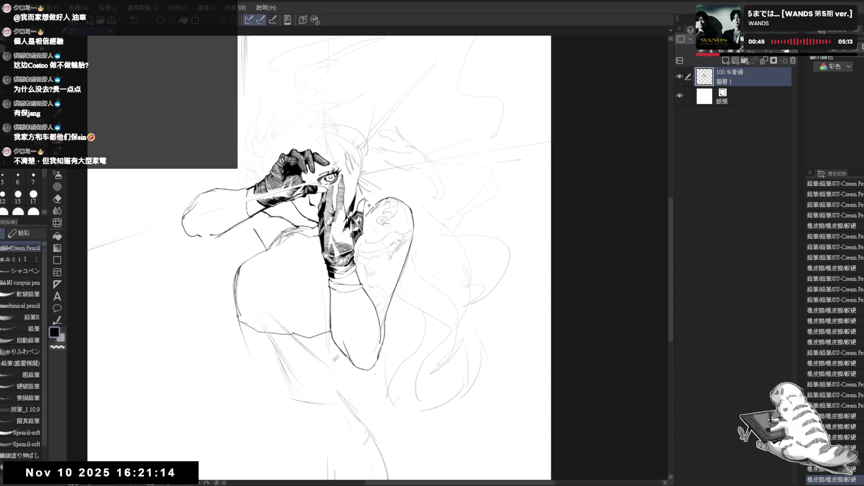
left_click_drag(337, 276, 332, 262)
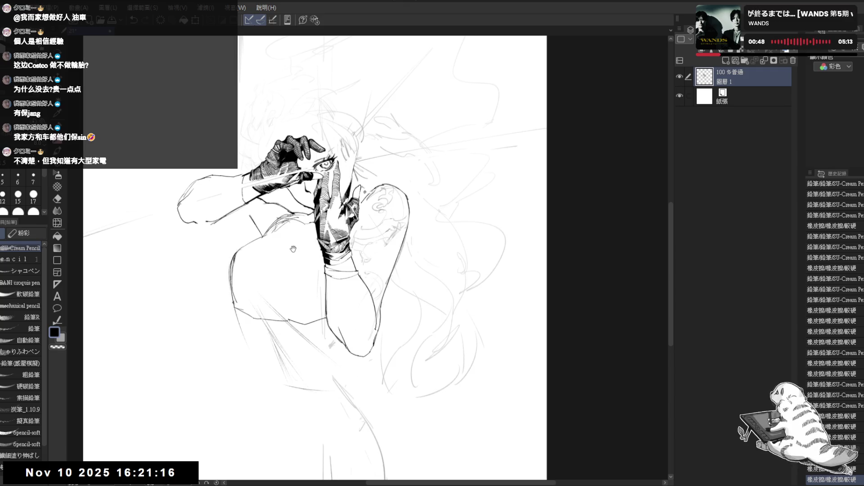
left_click_drag(315, 292, 318, 282)
left_click_drag(380, 291, 352, 242)
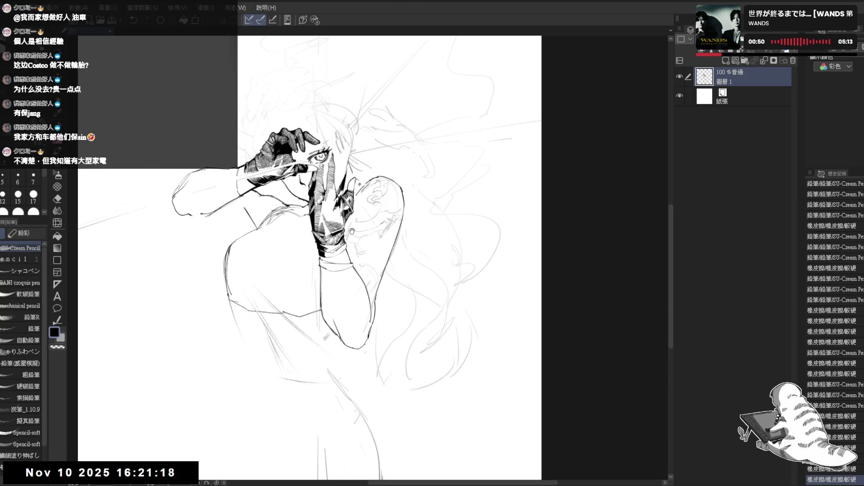
key("e")
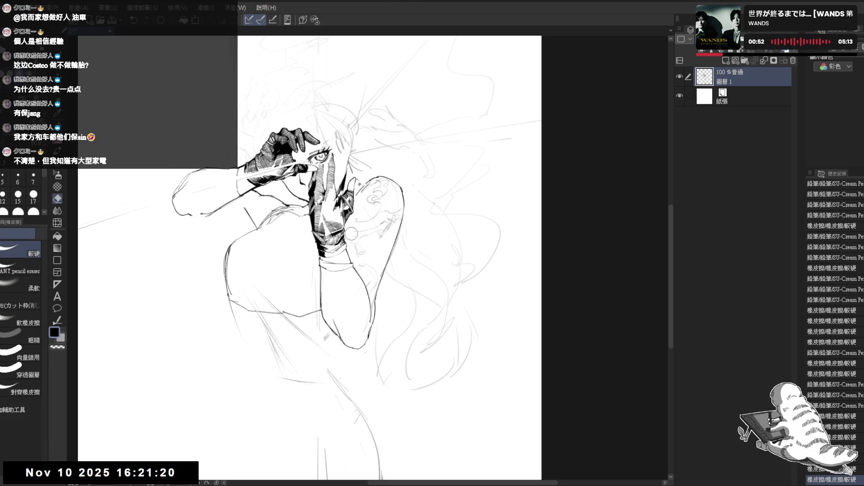
mouse_move(352, 233)
left_mouse_down()
mouse_move(352, 333)
mouse_move(357, 184)
left_mouse_up()
key("p")
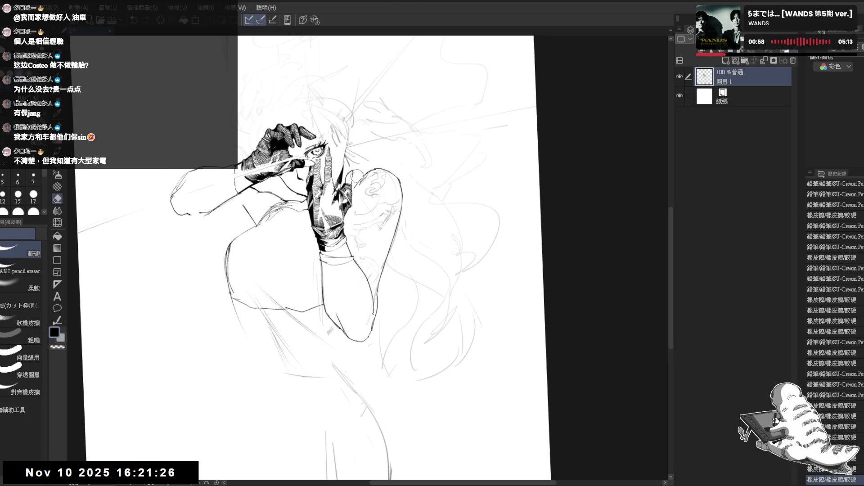
left_click_drag(355, 173, 349, 150)
left_click(315, 154)
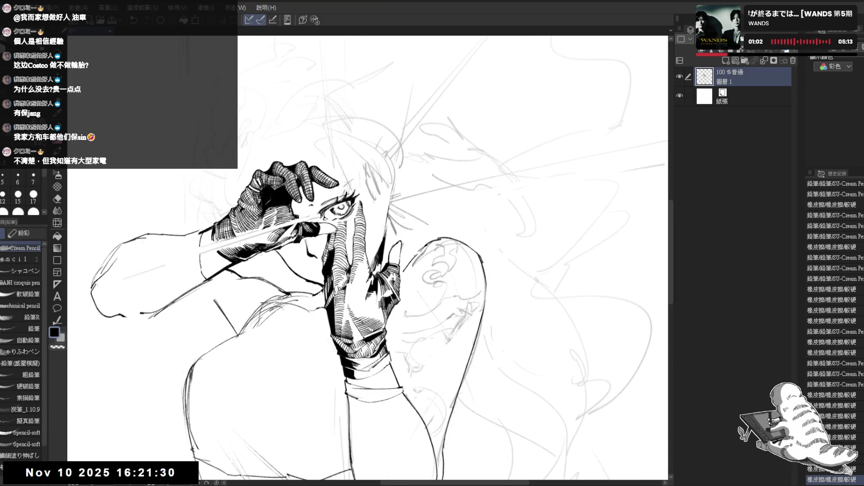
Touch up the line near the eye and erase a small area beside it
left_click_drag(314, 193, 323, 200)
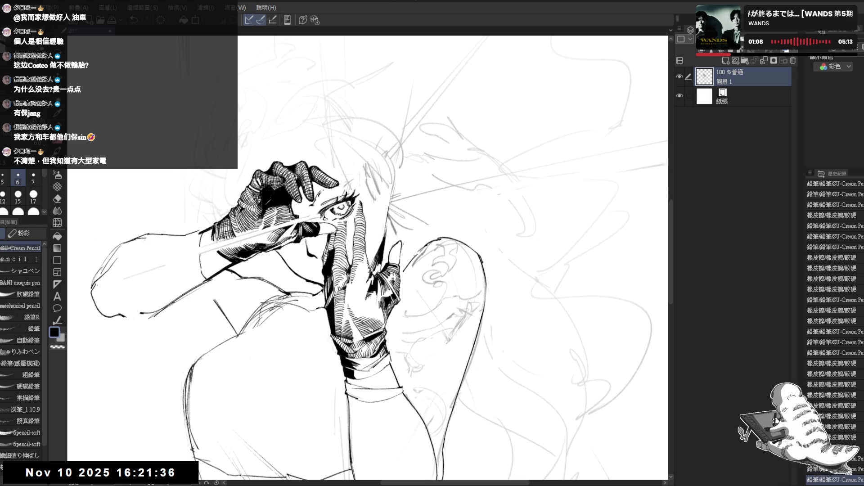
key("e")
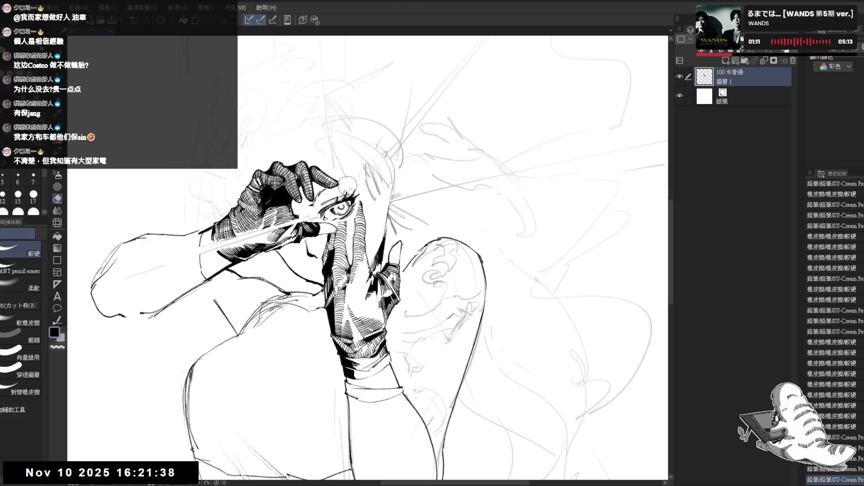
mouse_move(348, 184)
left_mouse_down()
mouse_move(337, 195)
mouse_move(348, 197)
left_mouse_up()
key("p")
key("ctrl+z")
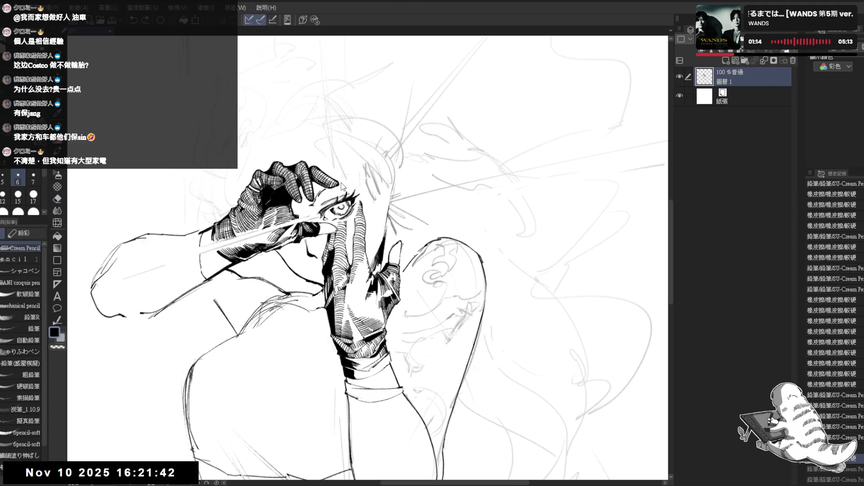
key("ctrl+y")
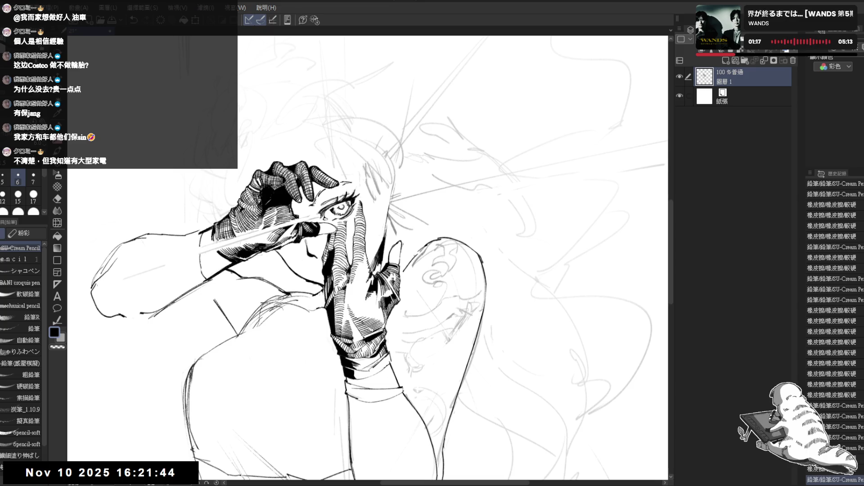
Erase a small mark near the face and stray marks around the inked hands in mirrored view
mouse_move(347, 196)
left_mouse_down()
mouse_move(320, 213)
mouse_move(357, 184)
left_mouse_up()
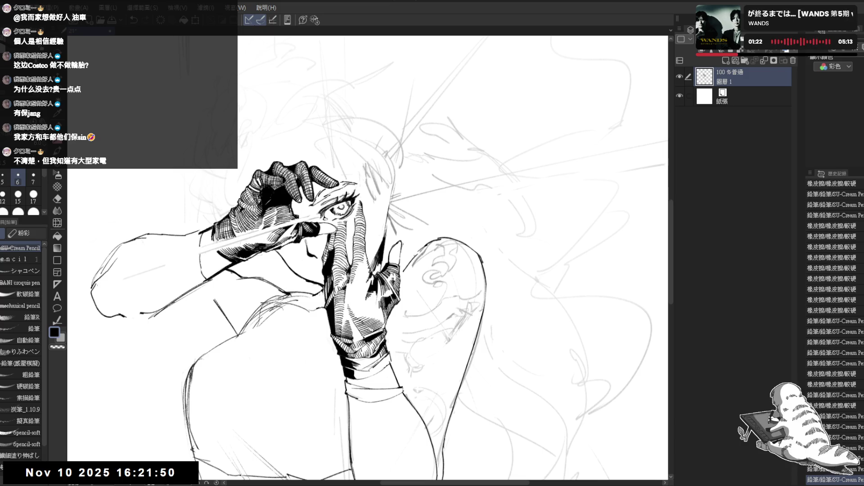
key("h")
key("e")
left_click_drag(331, 194, 355, 193)
Unmirror and zoom out, then rotate the canvas to a comfortable drawing angle
key("p")
key("h")
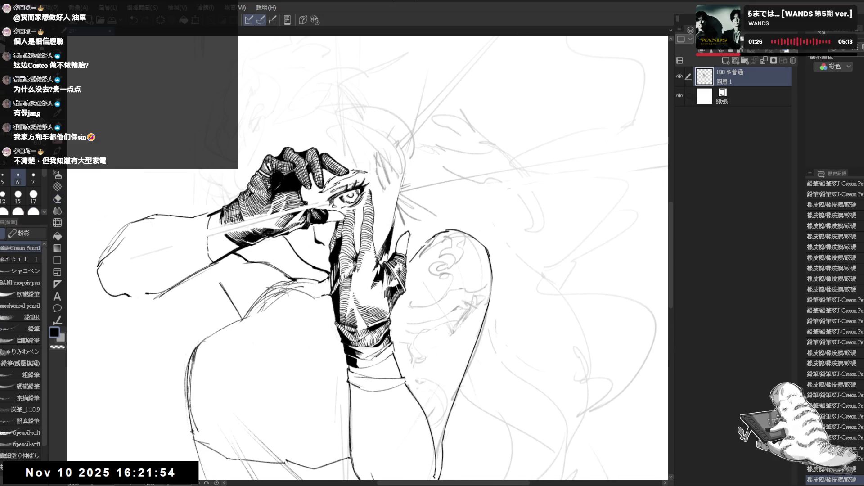
key("ctrl+minus")
left_click_drag(352, 129, 345, 137)
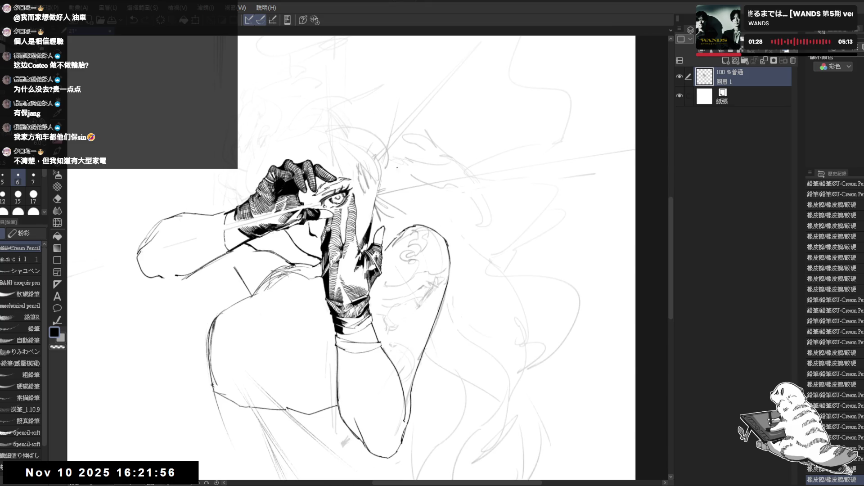
key("e")
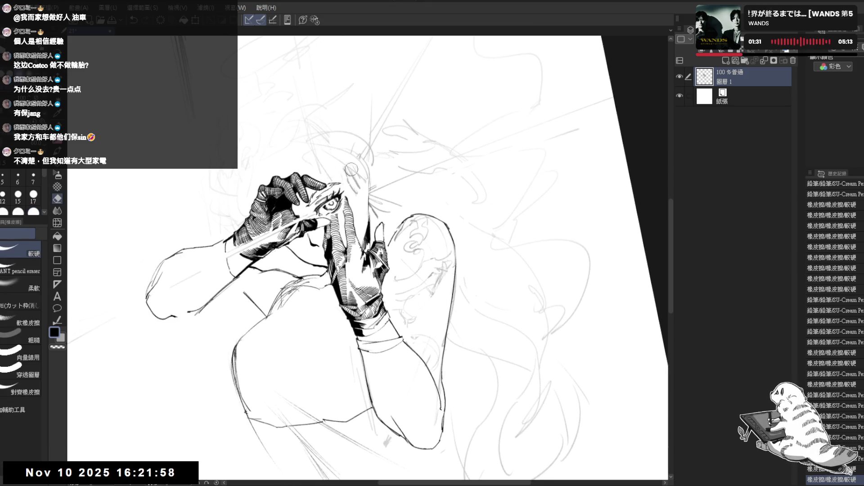
key("shift+space")
left_click_drag(327, 172, 252, 333)
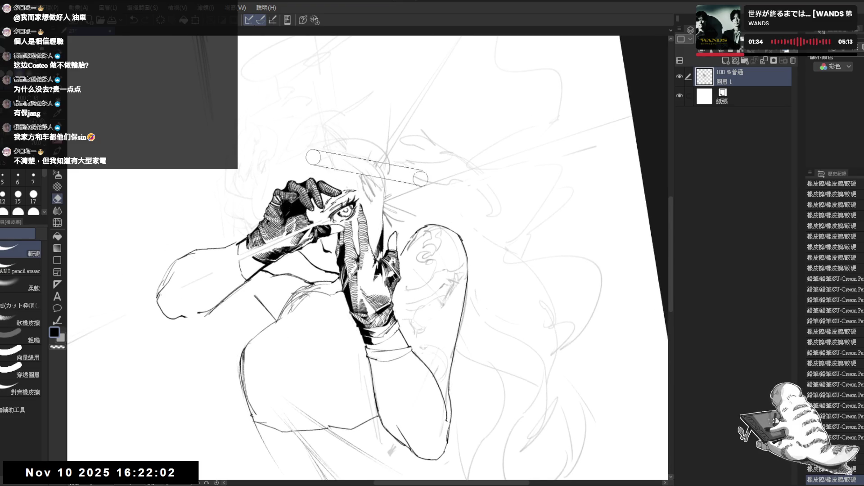
left_click_drag(376, 170, 339, 117)
Try short pencil strokes near the hair curl, undo them, and level the canvas
key("p")
mouse_move(321, 158)
left_mouse_down()
mouse_move(315, 149)
mouse_move(326, 144)
left_mouse_up()
key("ctrl+z")
key("e")
key("p")
left_click_drag(405, 270, 441, 306)
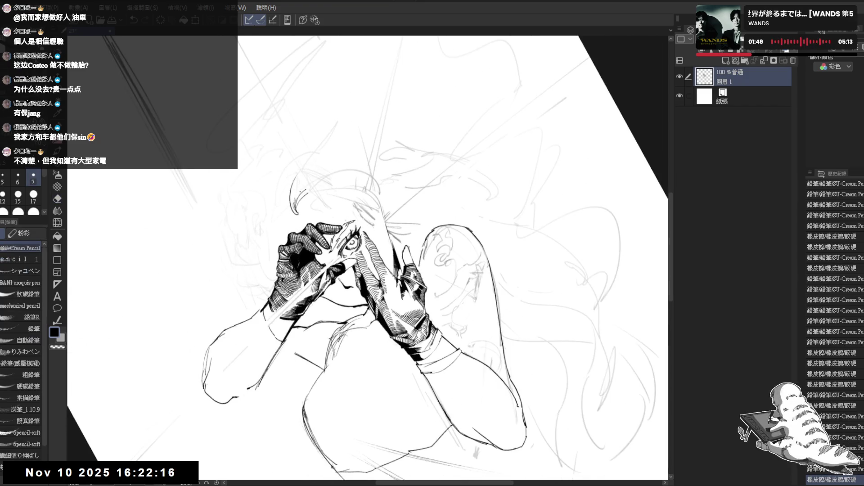
key("ctrl+z")
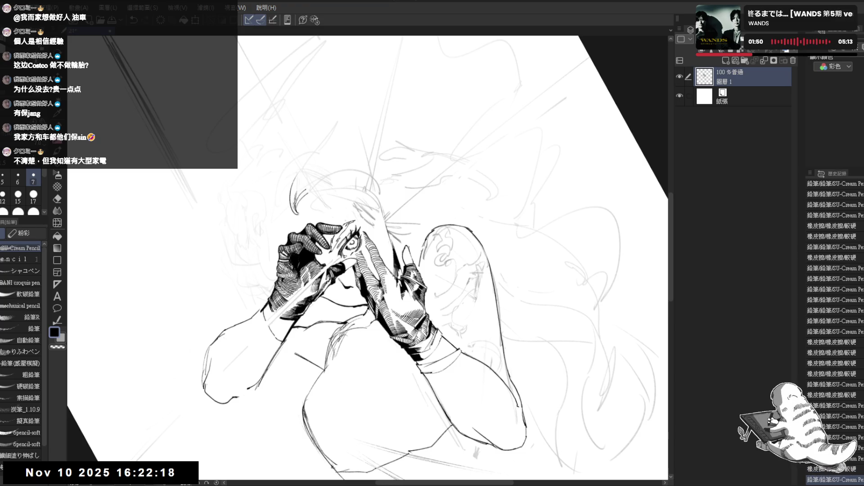
left_click_drag(383, 383, 407, 421)
Erase small marks around the hair curl and add a small pencil stroke near the hair
key("e")
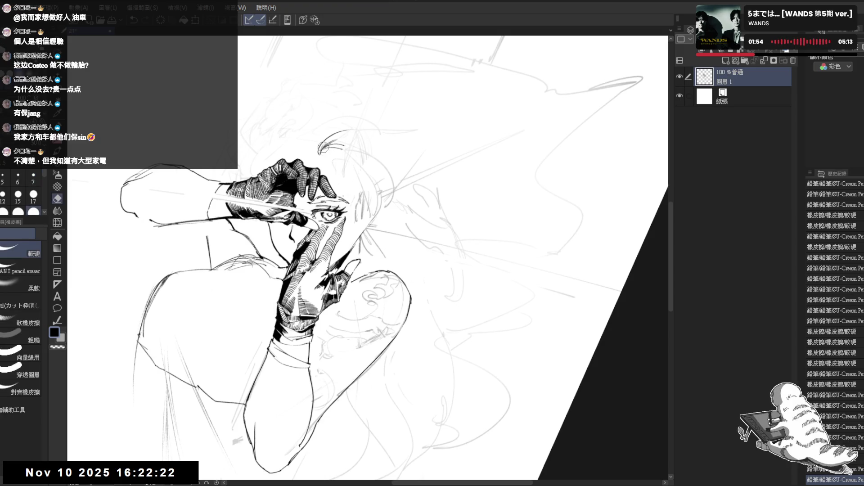
key("p")
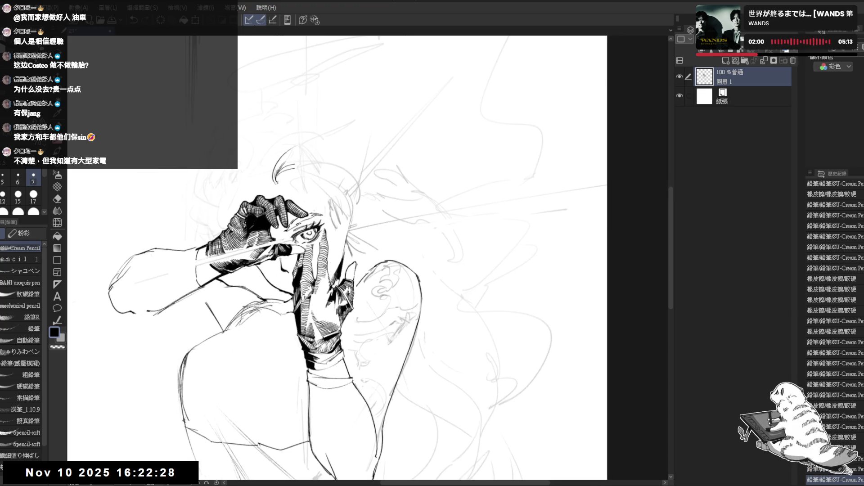
key("e")
left_click_drag(379, 167, 374, 176)
key("p")
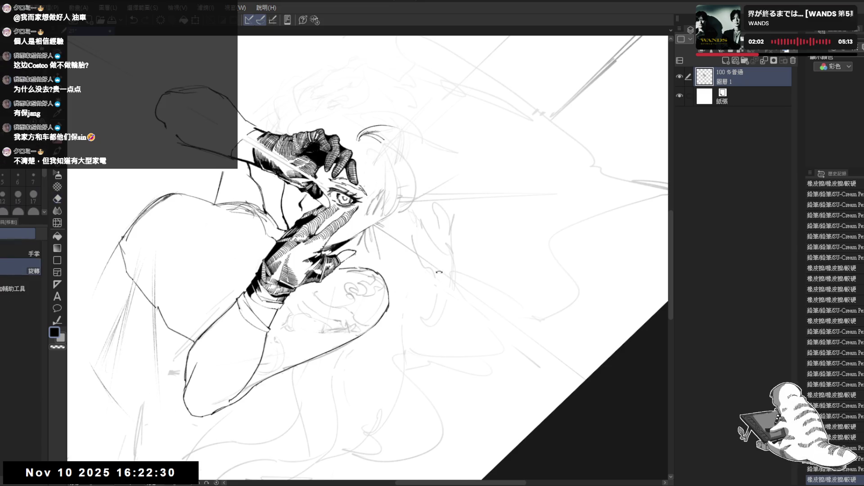
key("e")
left_click_drag(283, 178, 292, 190)
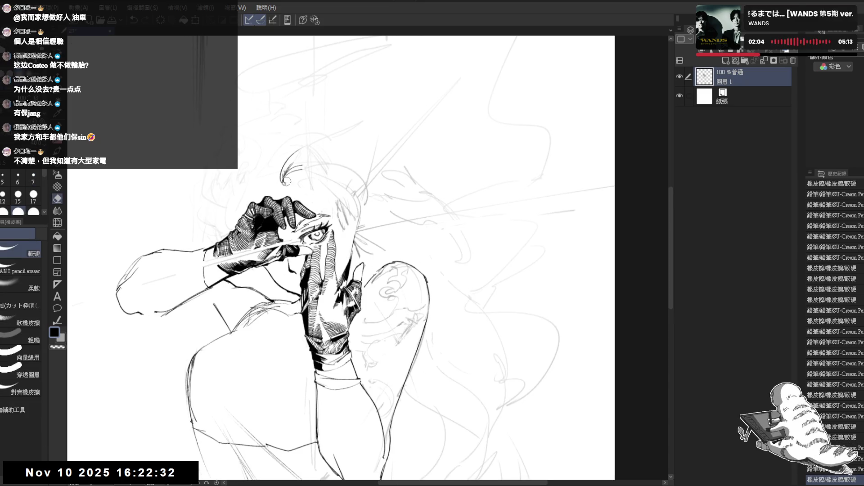
key("p")
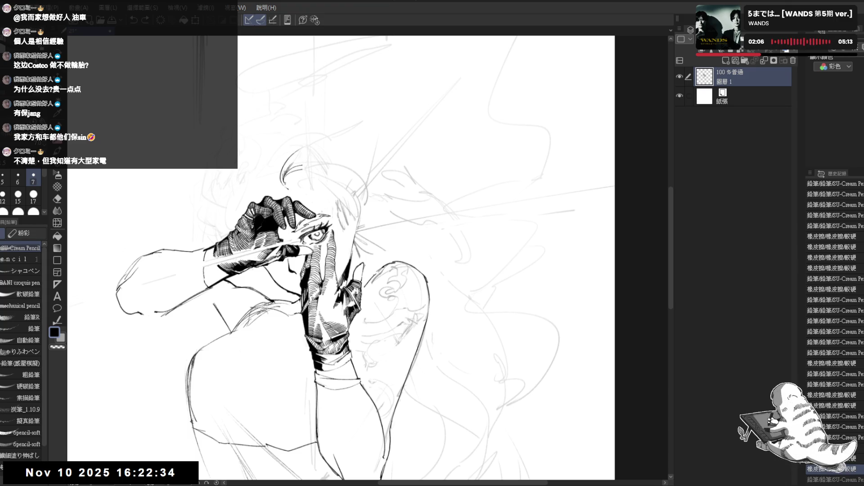
key("e")
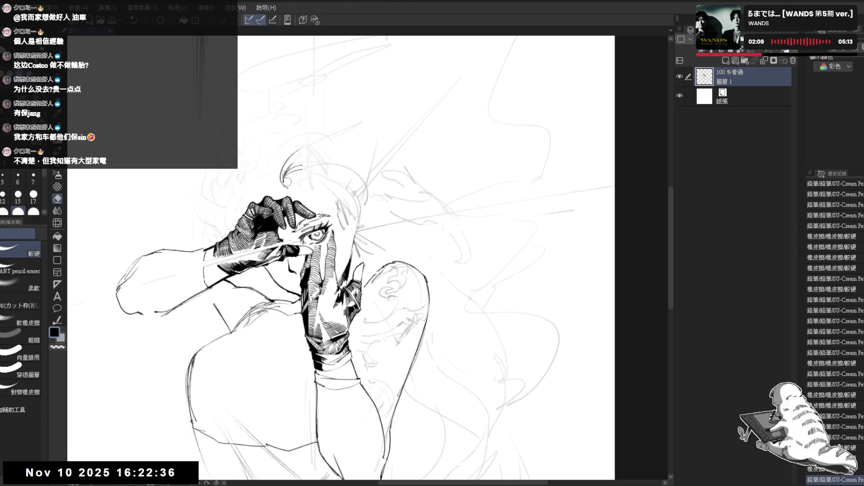
left_click_drag(287, 181, 292, 189)
Erase a short stray line near the hair
key("p")
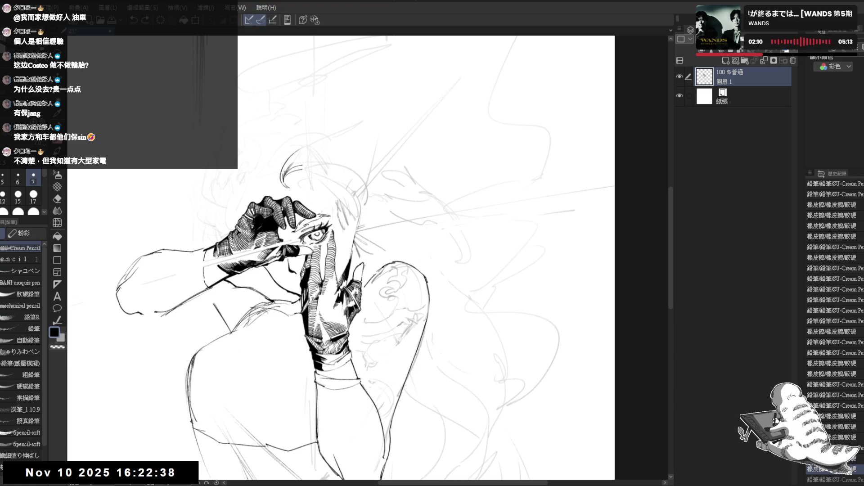
key("e")
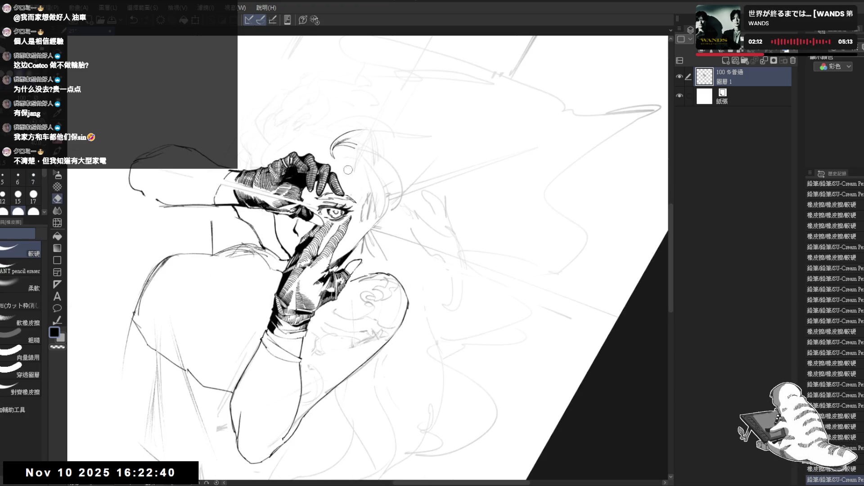
mouse_move(348, 170)
left_mouse_down()
mouse_move(357, 169)
mouse_move(354, 195)
left_mouse_up()
key("p")
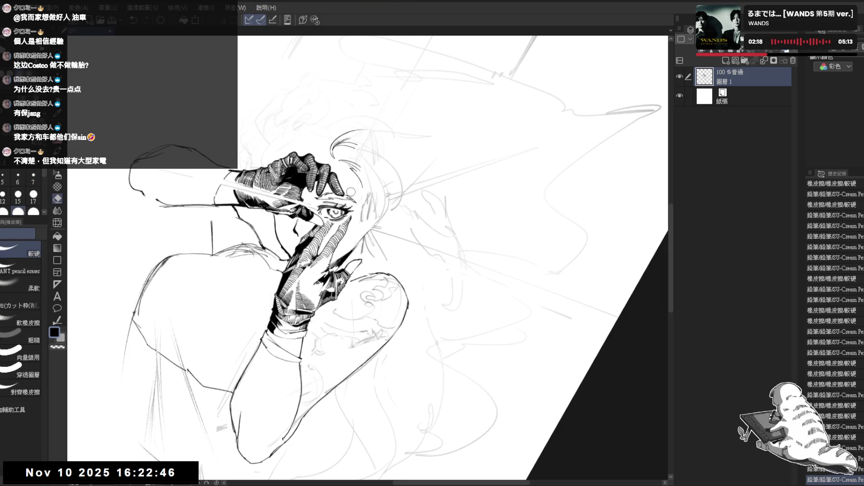
Zoom in and rotate onto the face and hands, then erase another stray mark near the hair
key("ctrl+shift+0")
key("ctrl+plus")
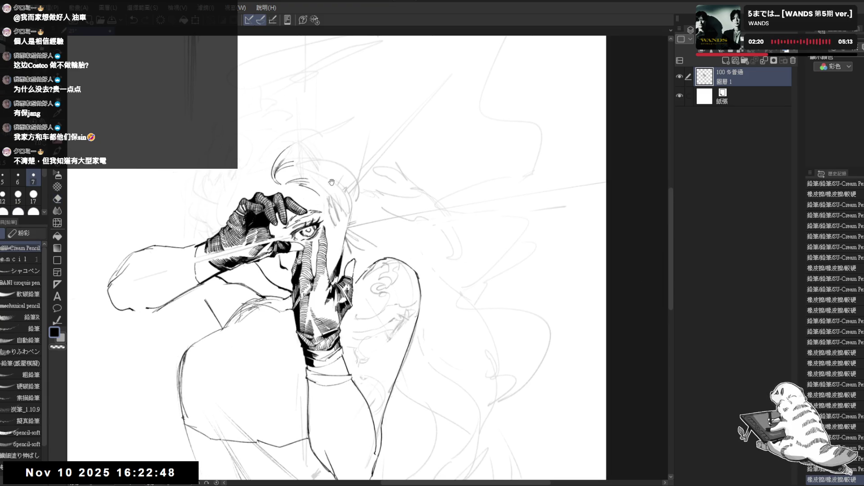
key("asciicircum")
key("asciicircum")
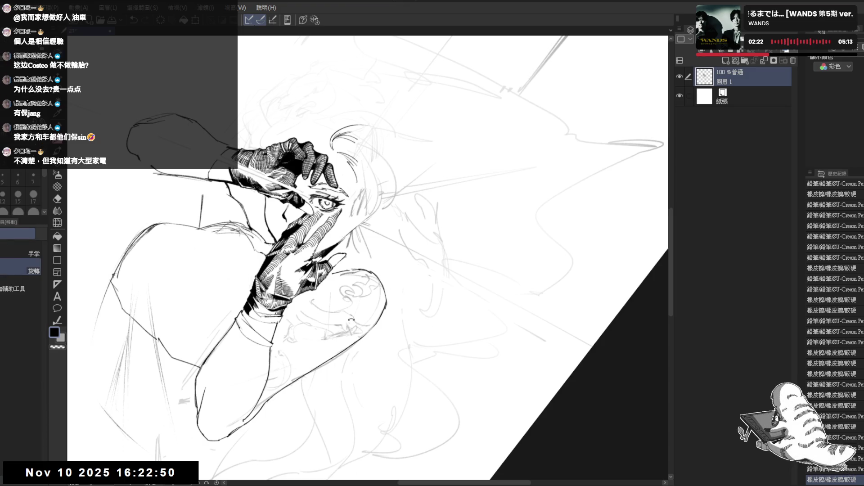
key("asciicircum")
left_click_drag(361, 186, 362, 191)
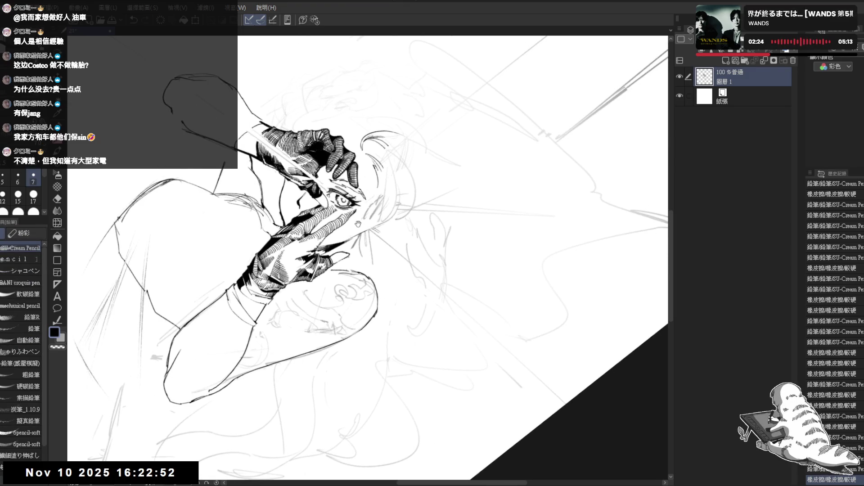
key("e")
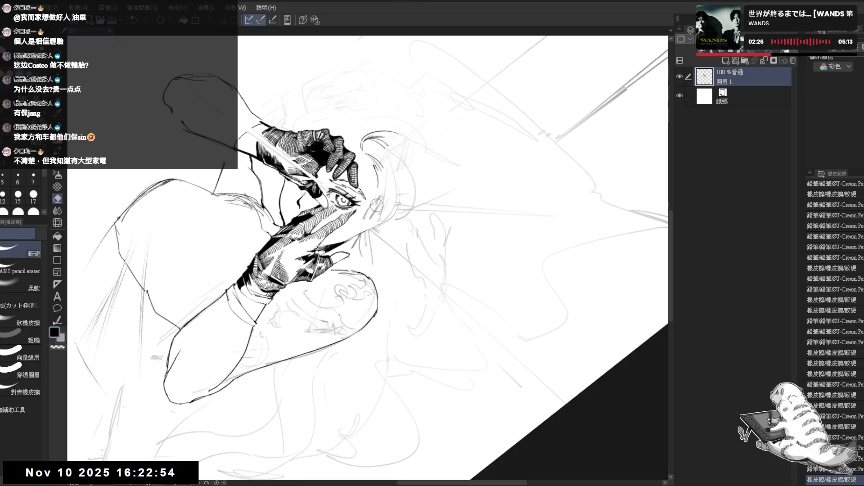
mouse_move(372, 194)
left_mouse_down()
mouse_move(369, 220)
mouse_move(338, 217)
mouse_move(371, 220)
mouse_move(360, 236)
mouse_move(324, 180)
mouse_move(341, 208)
left_mouse_up()
key("p")
key("e")
key("p")
Touch up the hair with short pencil strokes, undoing one misplaced stroke
key("ctrl+0")
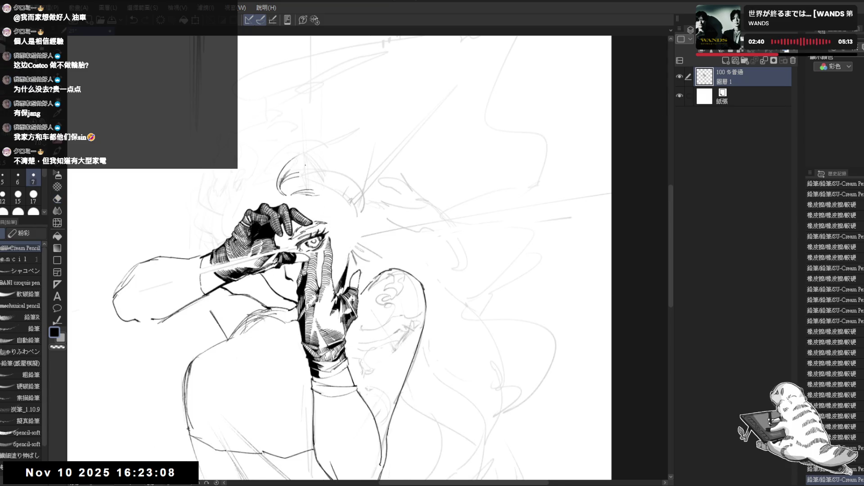
key("minus")
key("p")
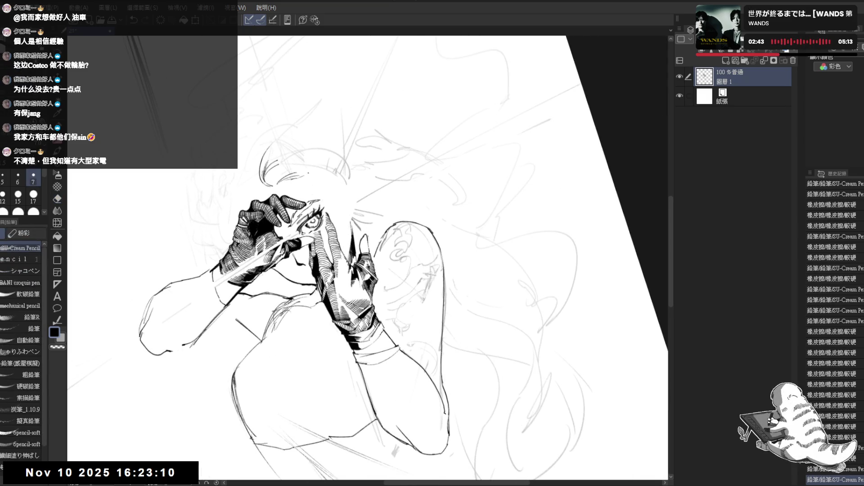
left_click_drag(306, 178, 311, 187)
key("ctrl+z")
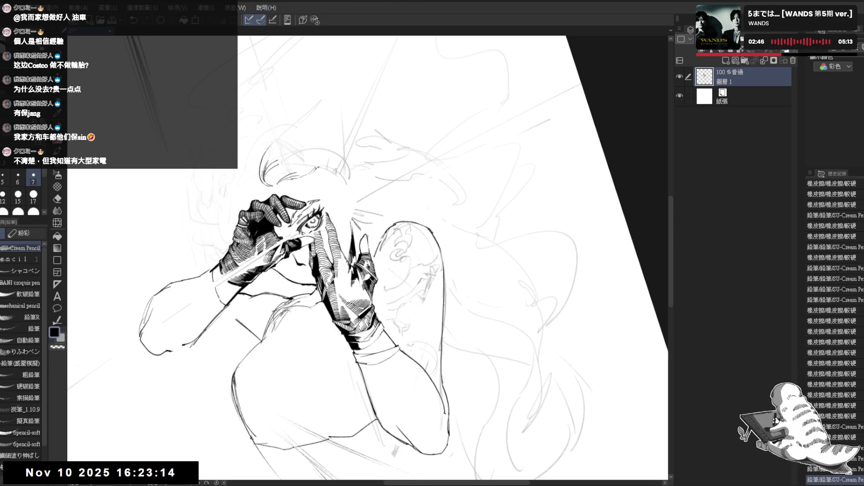
left_click_drag(315, 167, 318, 178)
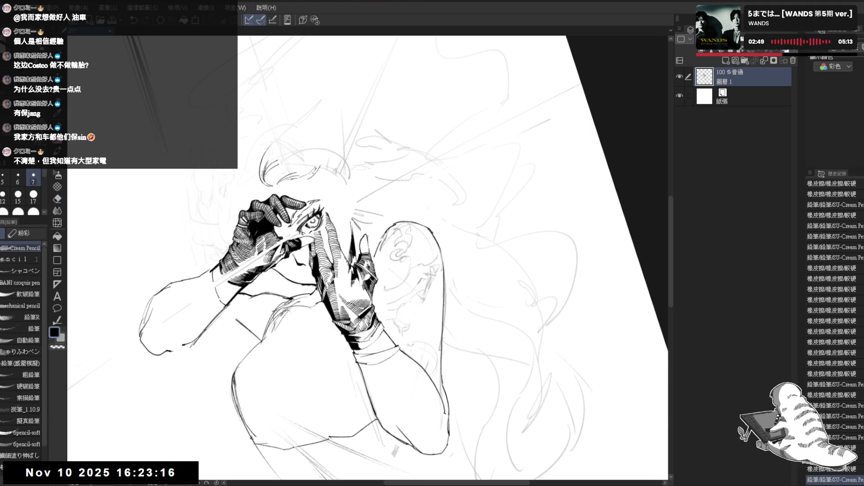
Mirror the canvas to check, then erase and redraw small marks near the hair
key("h")
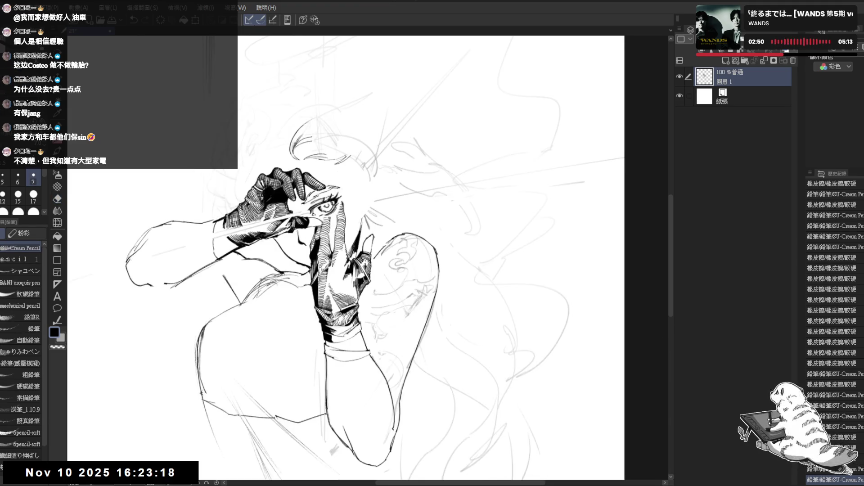
key("ctrl+at")
key("h")
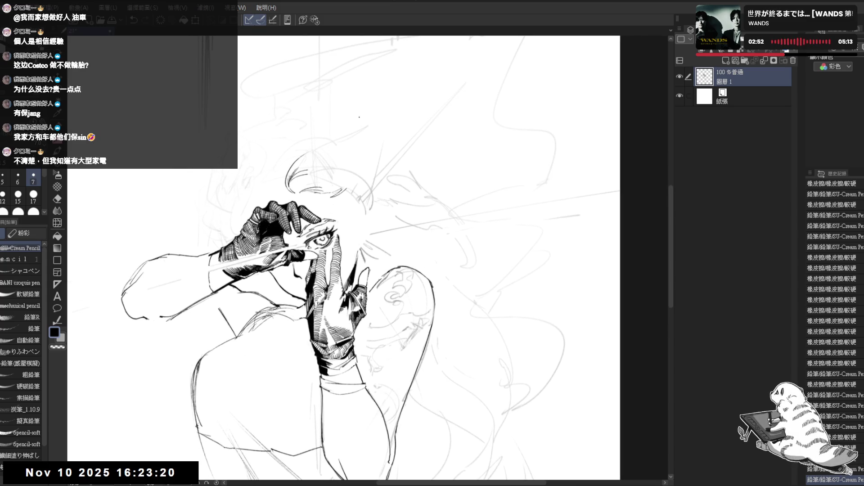
key("e")
key("p")
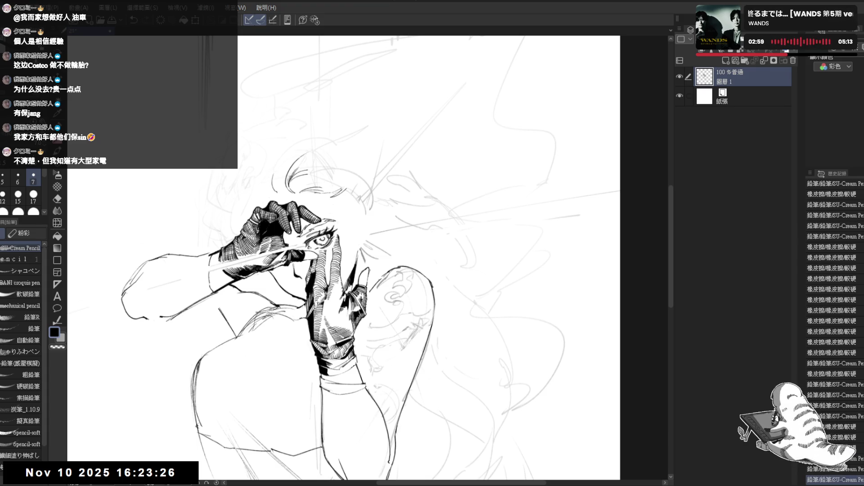
key("e")
left_click(280, 175)
key("p")
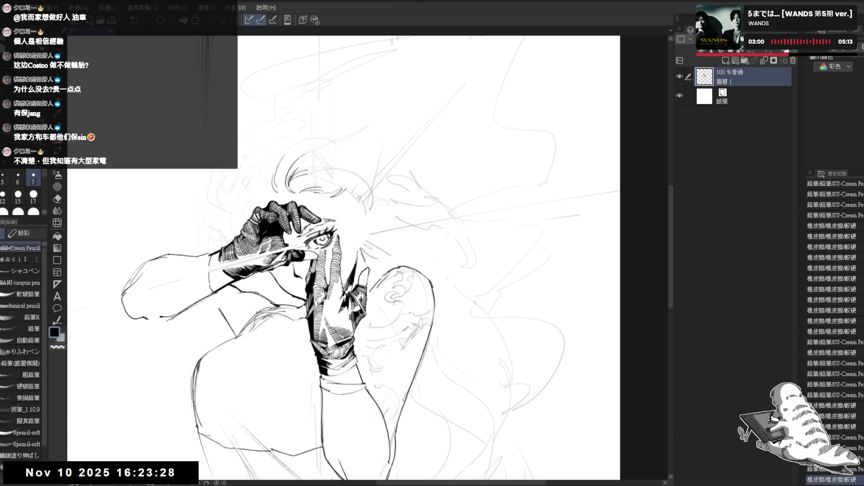
left_click(279, 175)
left_click(279, 189)
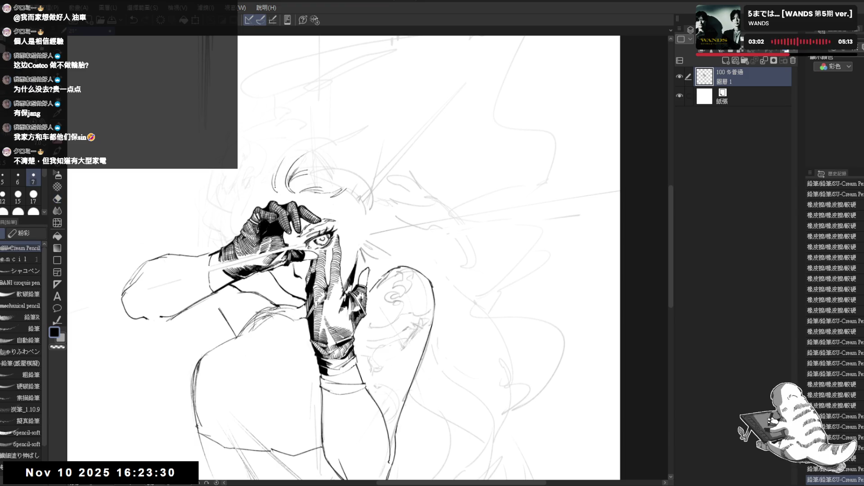
left_click(278, 192)
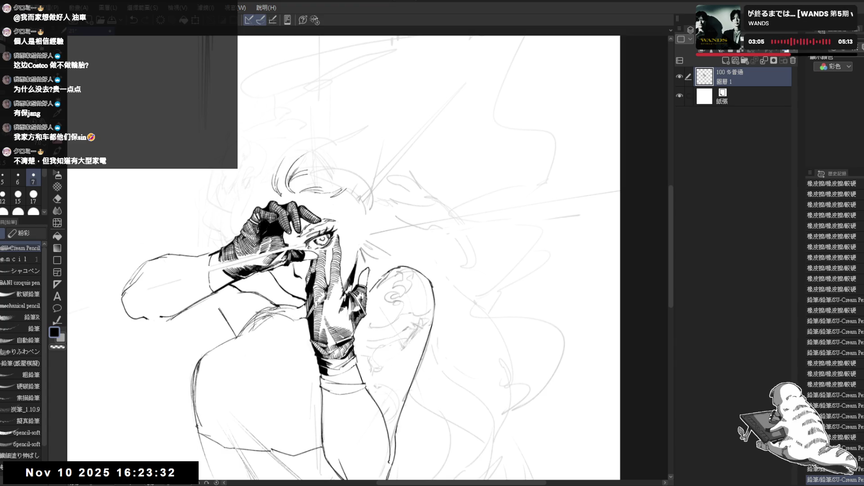
Add small pencil marks and a short stroke in the hair, checking it in mirrored view
key("minus")
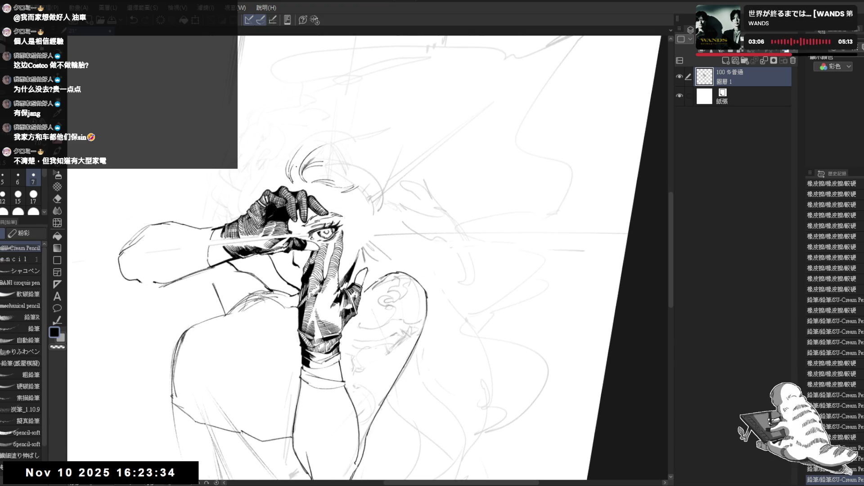
left_click(294, 175)
left_click(301, 183)
key("ctrl+z")
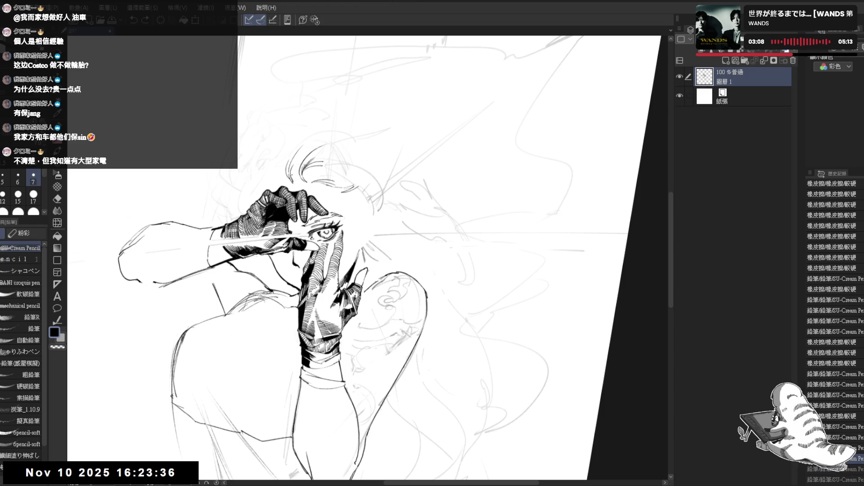
left_click_drag(293, 159, 299, 179)
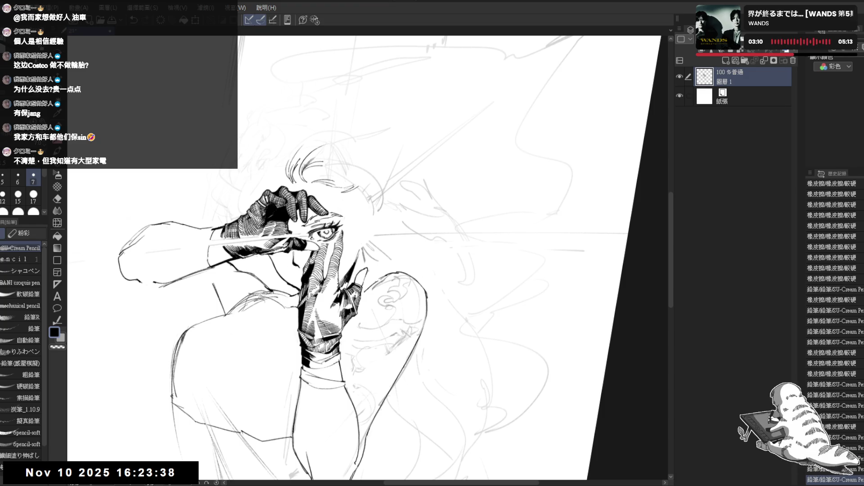
key("h")
key("minus")
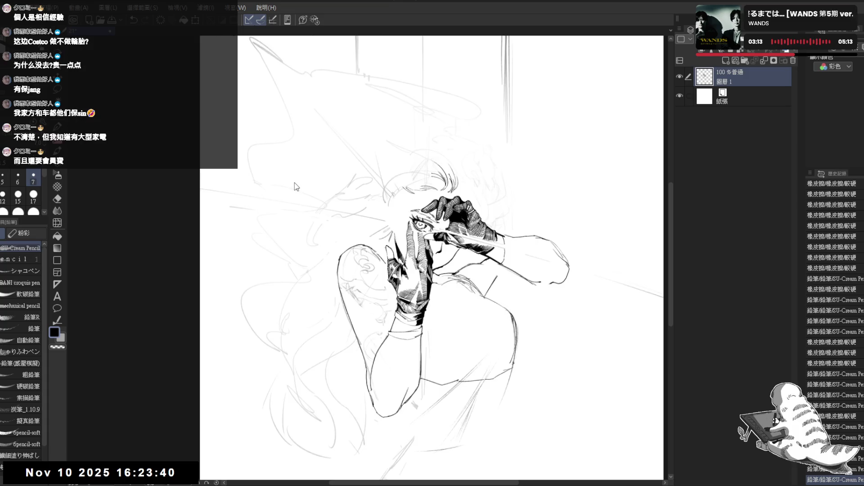
key("h")
key("plus")
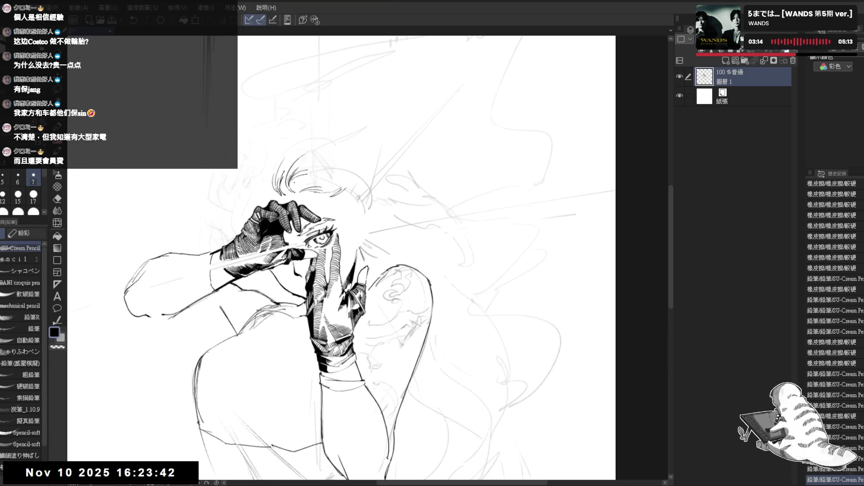
Frame the hands, undo the last stroke and erase a stray line on the glove
mouse_move(348, 193)
left_mouse_down()
mouse_move(349, 206)
mouse_move(329, 207)
left_mouse_up()
left_click_drag(278, 223, 305, 219)
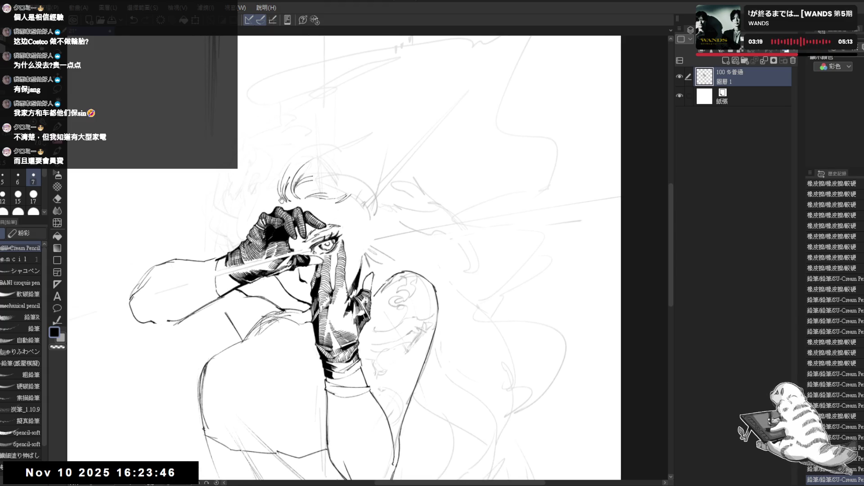
key("e")
key("p")
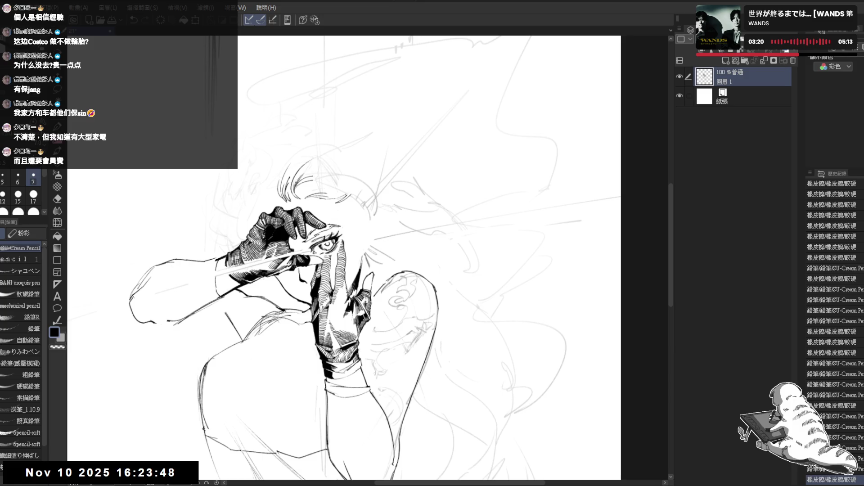
key("ctrl+z")
key("e")
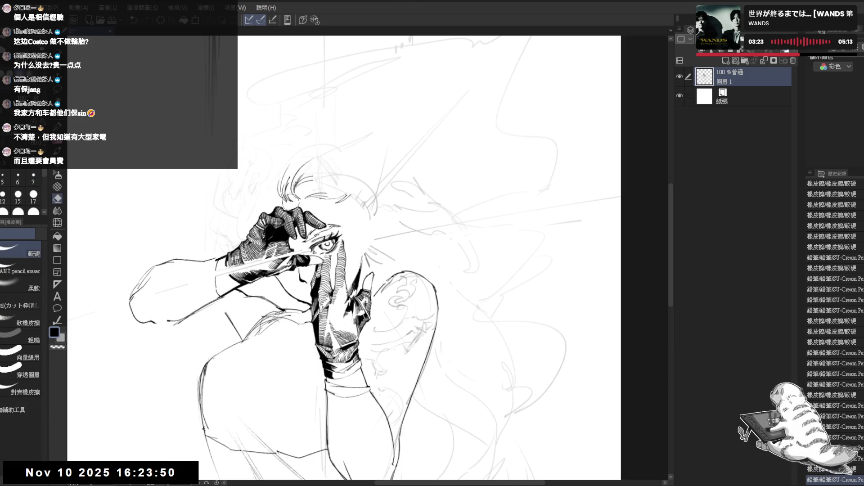
left_click_drag(288, 194, 294, 208)
key("p")
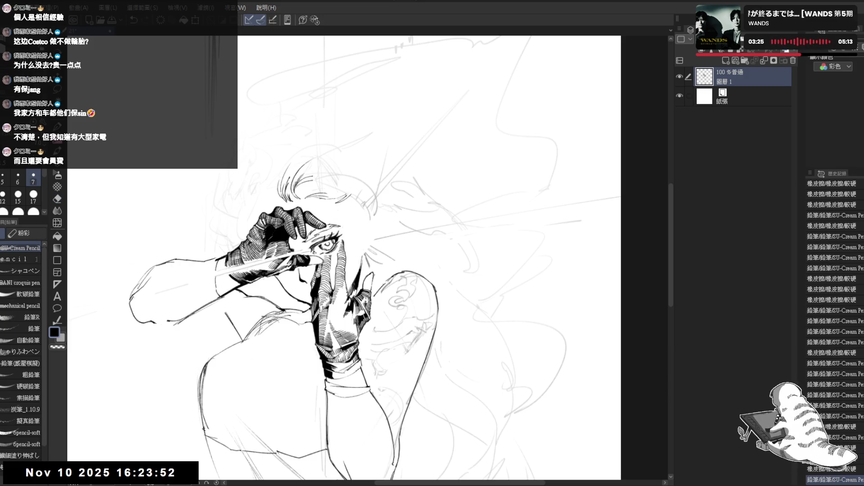
Erase stray ink on the glove and around the fingertip
mouse_move(342, 252)
left_mouse_down()
mouse_move(279, 218)
mouse_move(232, 221)
left_mouse_up()
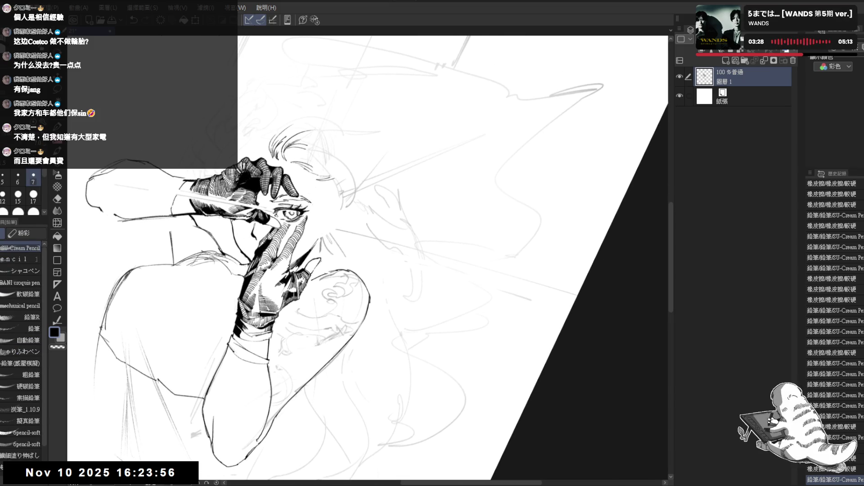
key("e")
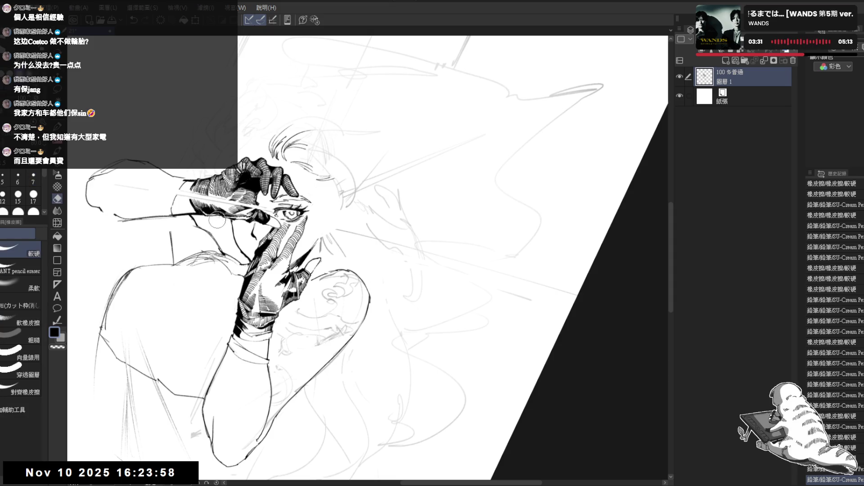
left_click_drag(218, 221, 225, 217)
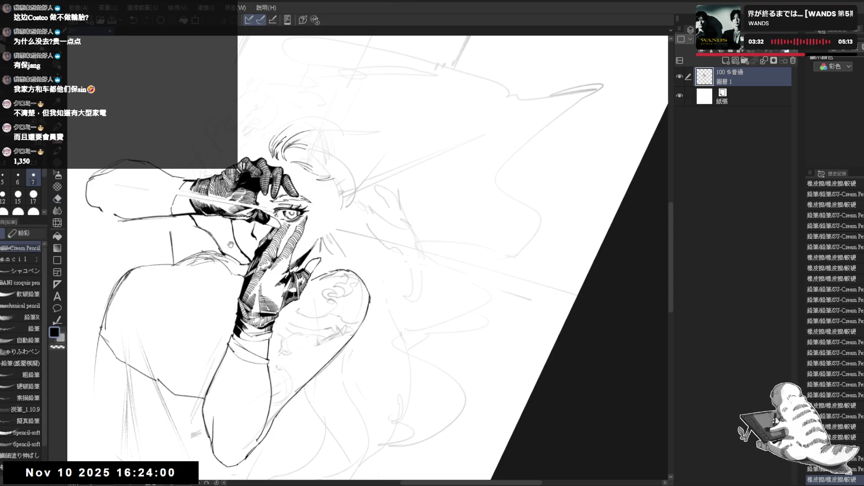
left_click_drag(229, 252, 255, 289)
left_click_drag(302, 247, 269, 188)
key("p")
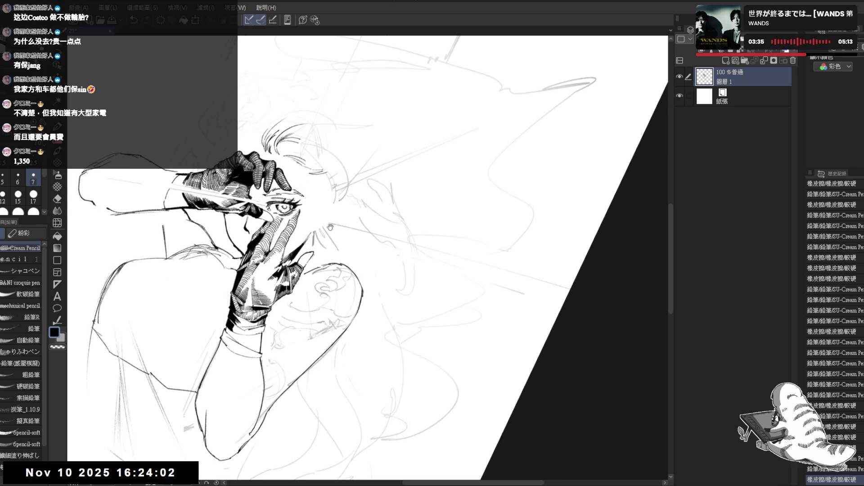
key("ctrl+0")
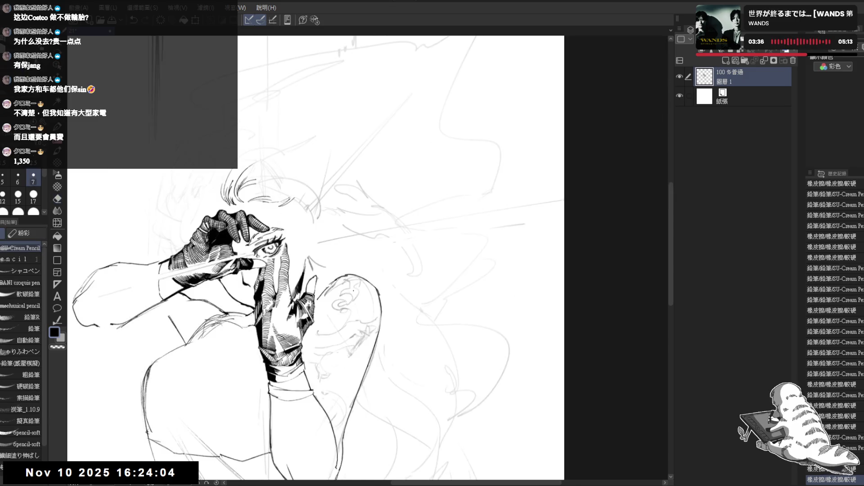
mouse_move(301, 259)
left_mouse_down()
mouse_move(313, 225)
mouse_move(308, 238)
left_mouse_up()
key("e")
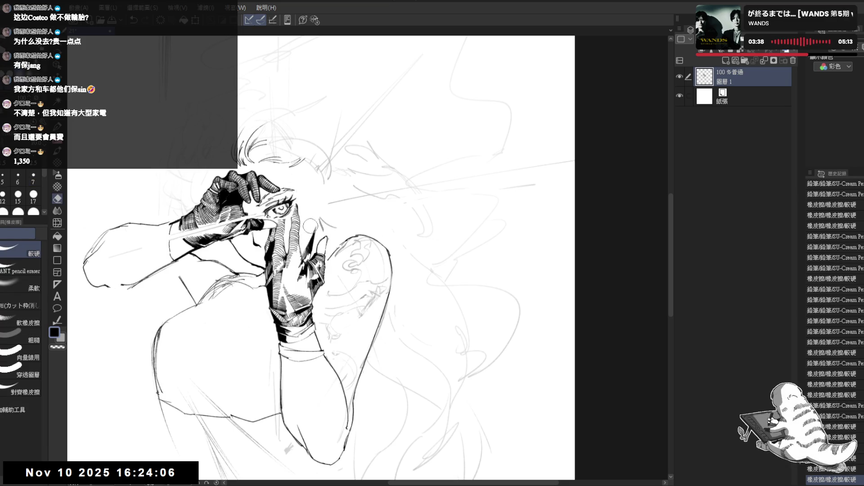
key("p")
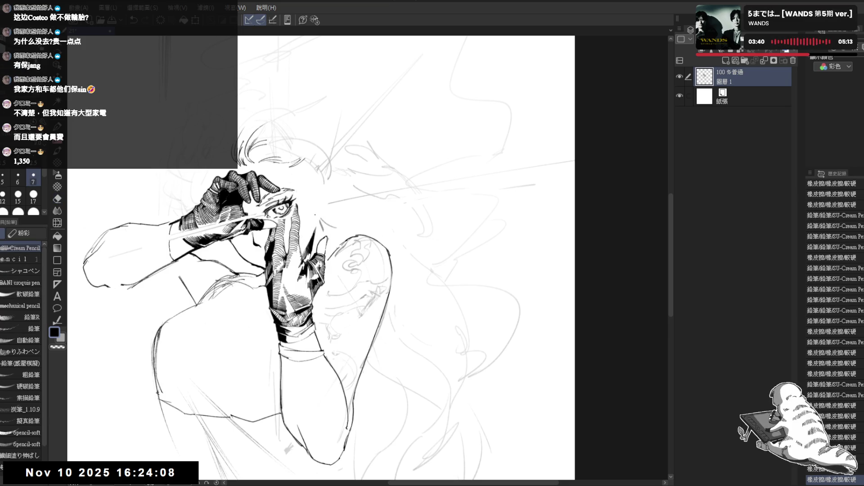
left_click_drag(334, 170, 373, 176)
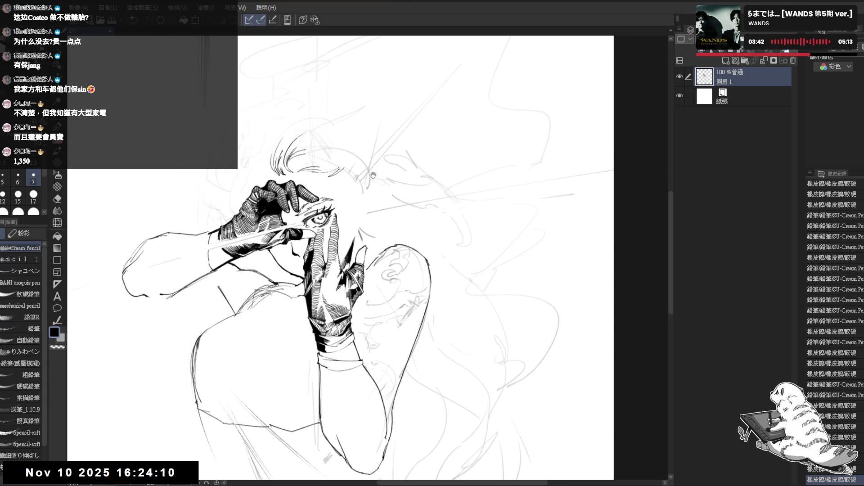
Mirror the view and erase the small stray marks just right of the head
left_click_drag(319, 184, 316, 185)
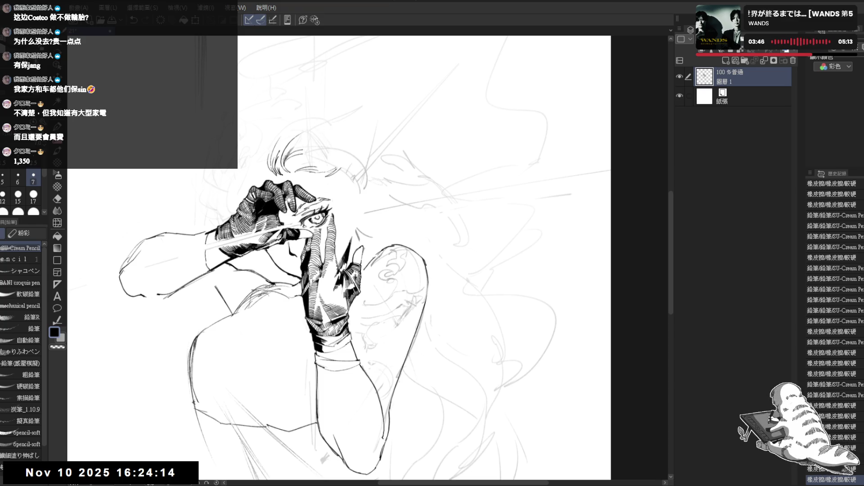
left_click_drag(288, 162, 318, 111)
scroll(310, 107, "down", 3)
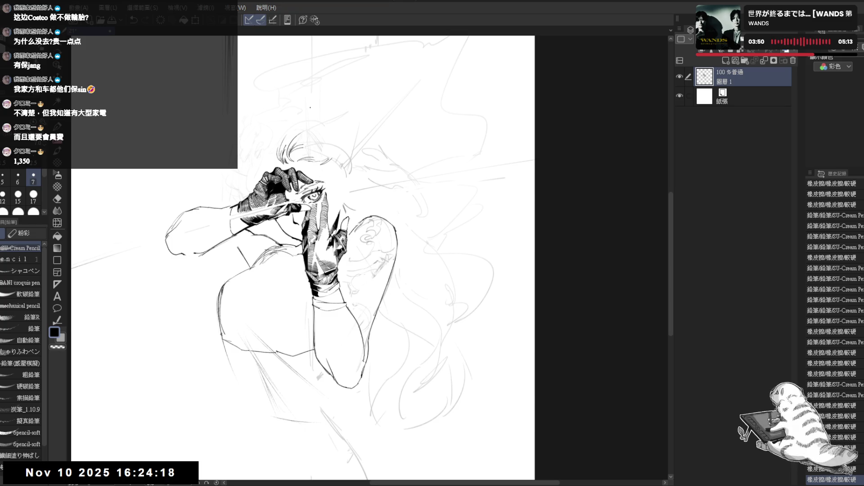
scroll(325, 136, "up", 2)
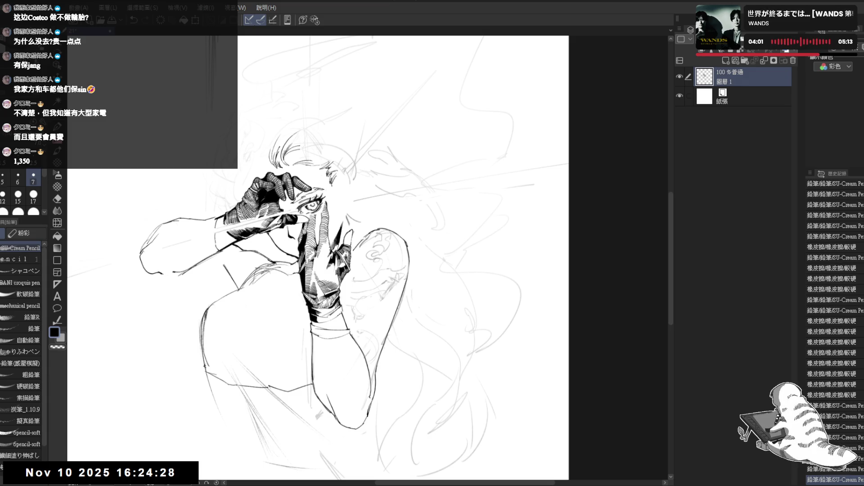
key("e")
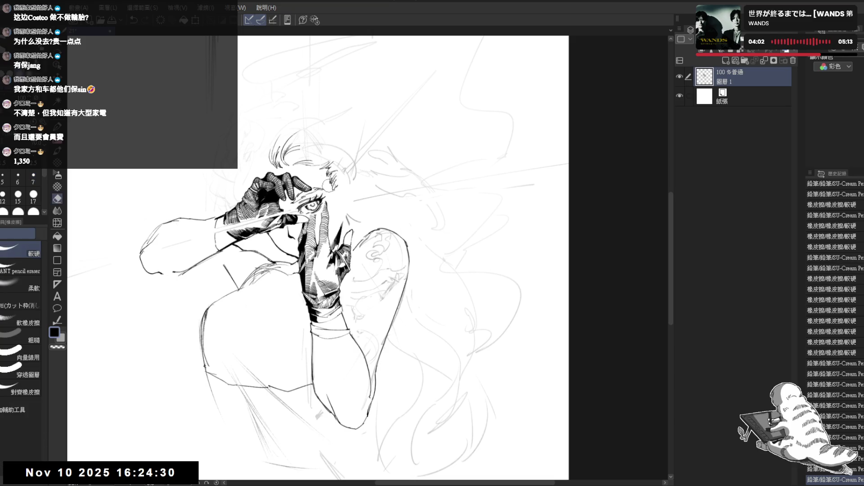
key("p")
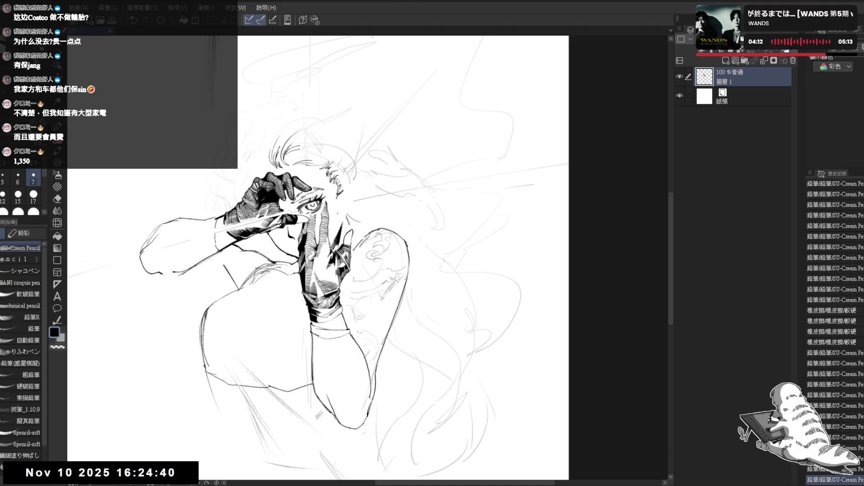
key("h")
key("h")
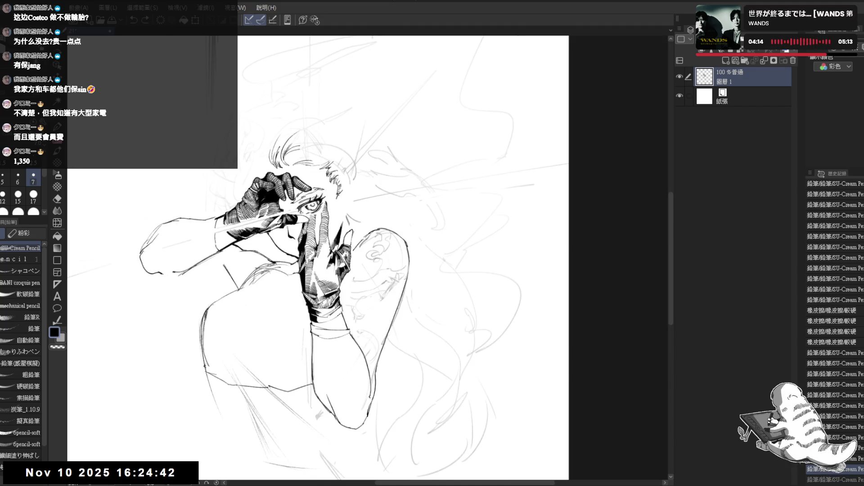
mouse_move(341, 182)
left_mouse_down()
mouse_move(347, 194)
mouse_move(346, 177)
mouse_move(353, 185)
mouse_move(348, 195)
left_mouse_up()
left_click_drag(357, 263, 353, 226)
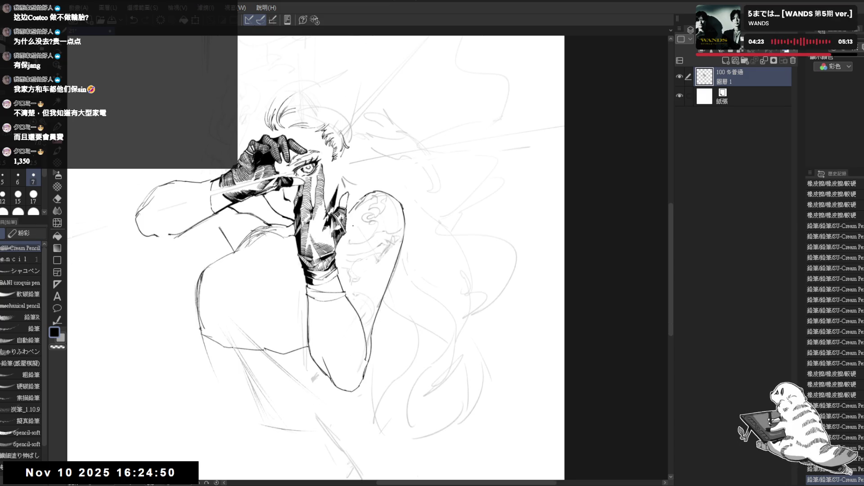
scroll(315, 248, "down", 1)
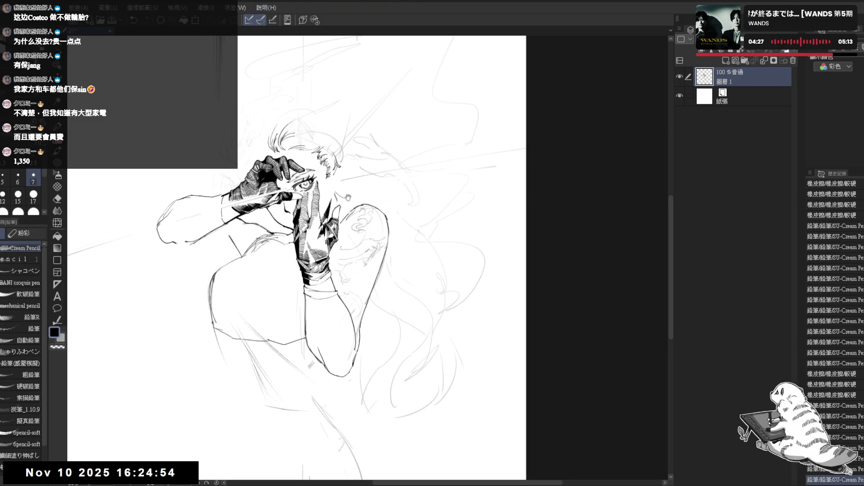
Zoom in on the glove and draw a pencil stroke near the finger by the eye
scroll(328, 206, "up", 1)
scroll(334, 145, "up", 1)
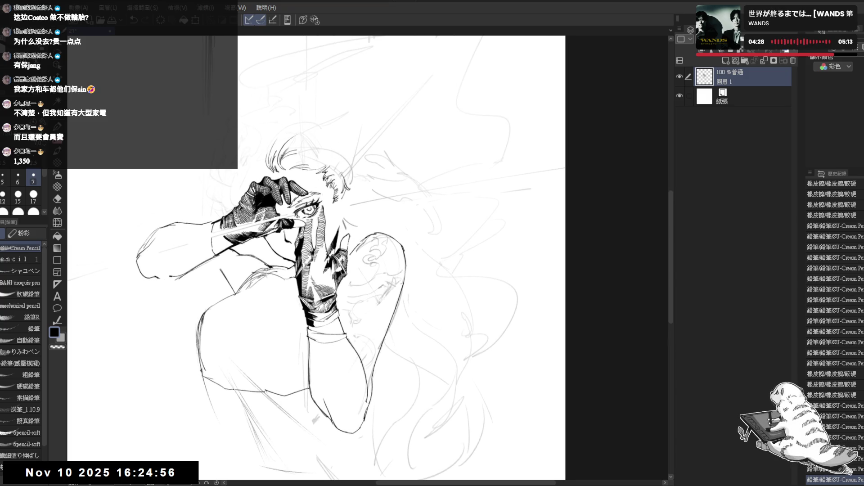
key("e")
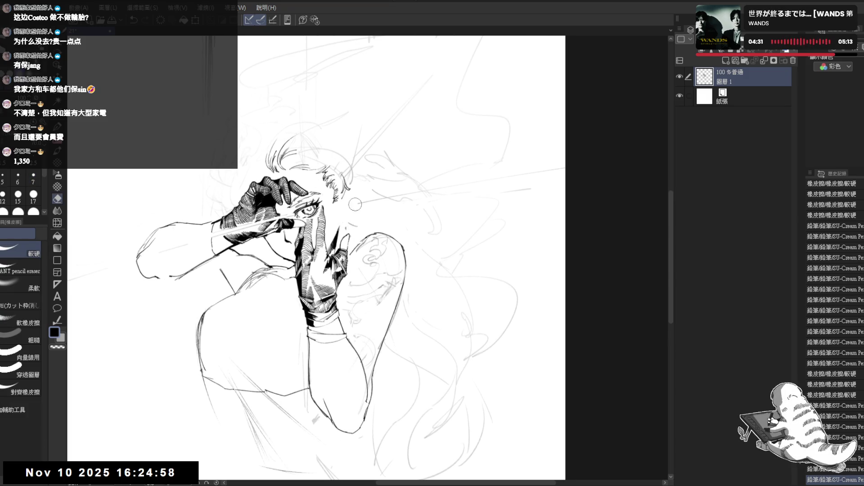
key("p")
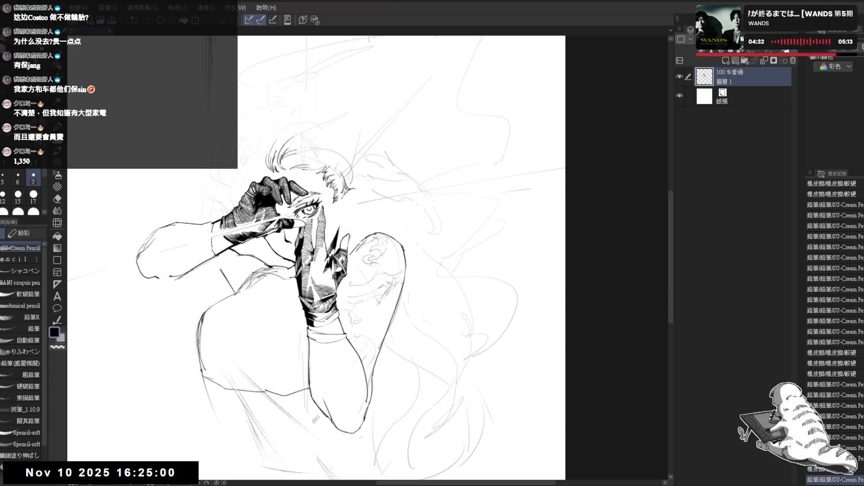
left_click_drag(347, 186, 359, 200)
key("e")
key("p")
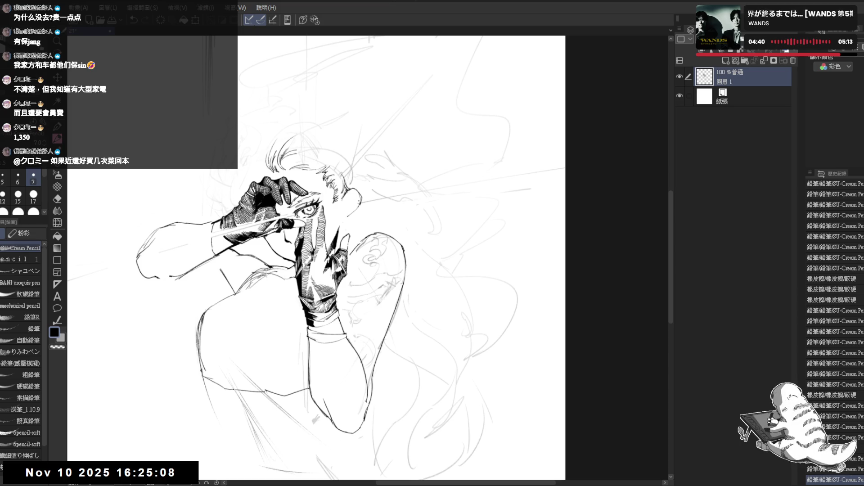
key("e")
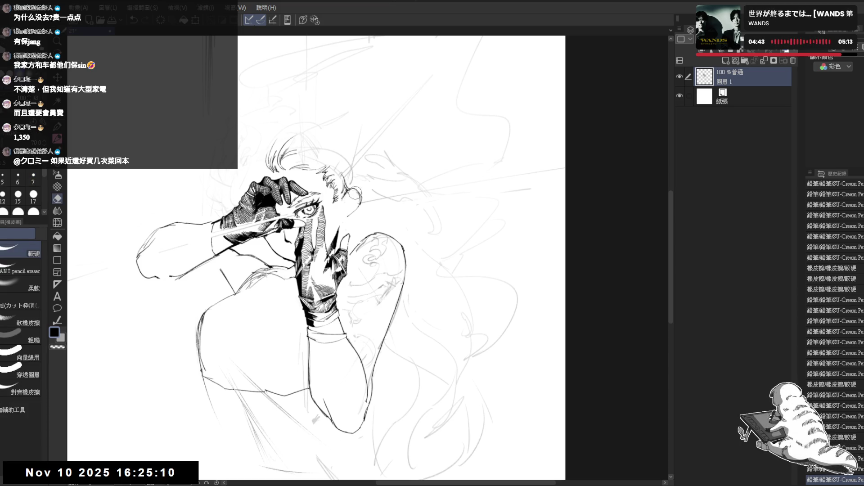
key("p")
Add a short ink stroke to the finger beside the eye, redrawing it once
left_click_drag(355, 208, 350, 212)
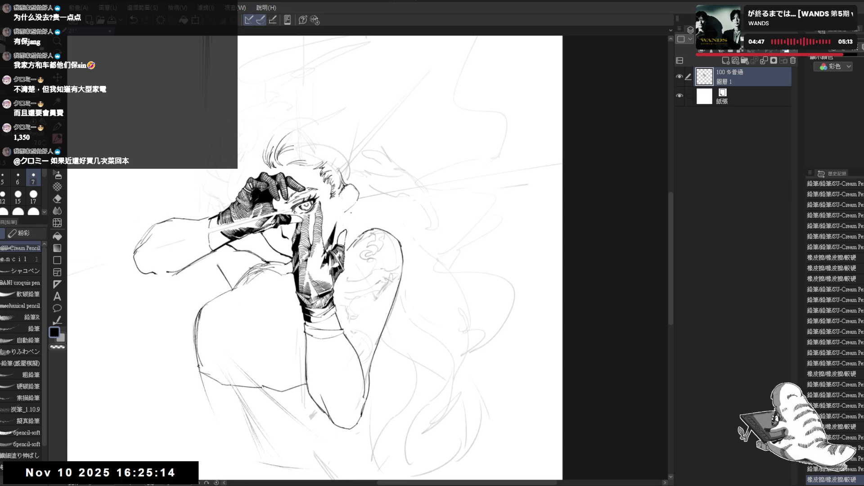
left_click_drag(380, 274, 370, 269)
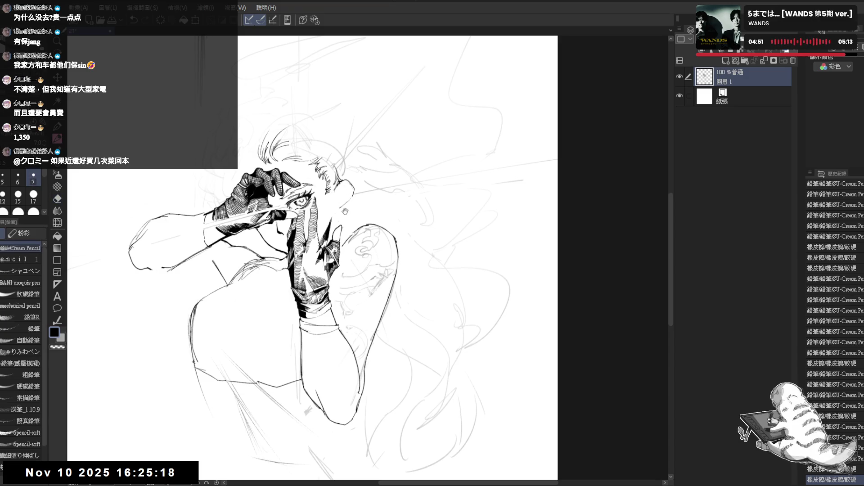
left_click_drag(368, 221, 354, 227)
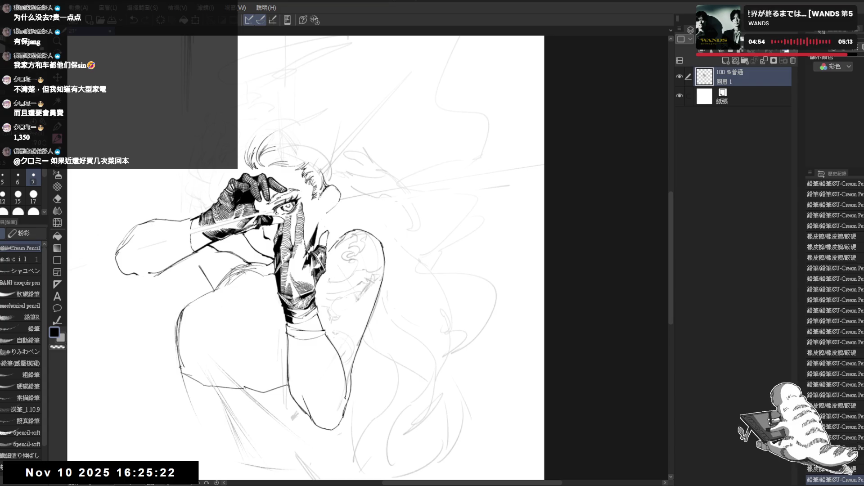
left_click_drag(322, 192, 315, 207)
key("ctrl+z")
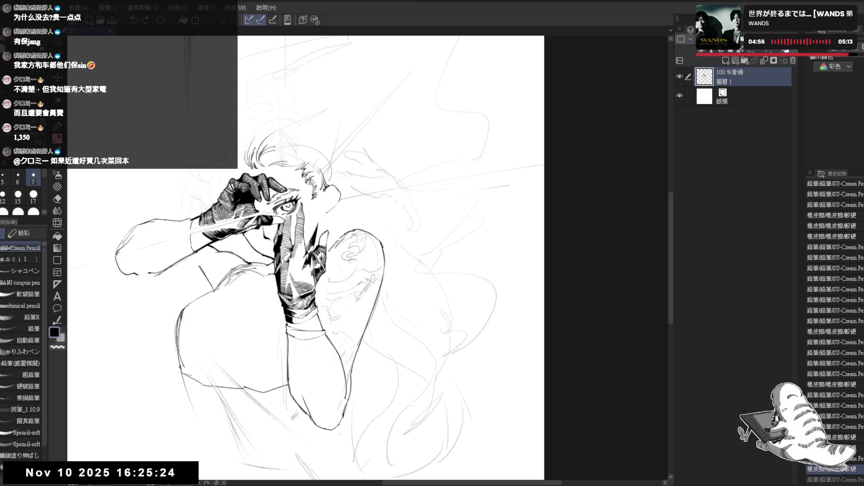
left_click_drag(322, 197, 319, 209)
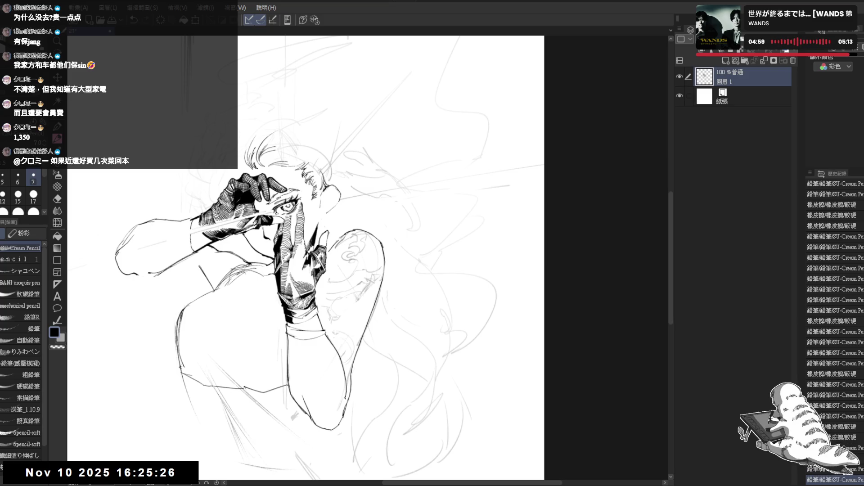
Erase stray lines near the ear and add small pencil strokes to the linework
key("h")
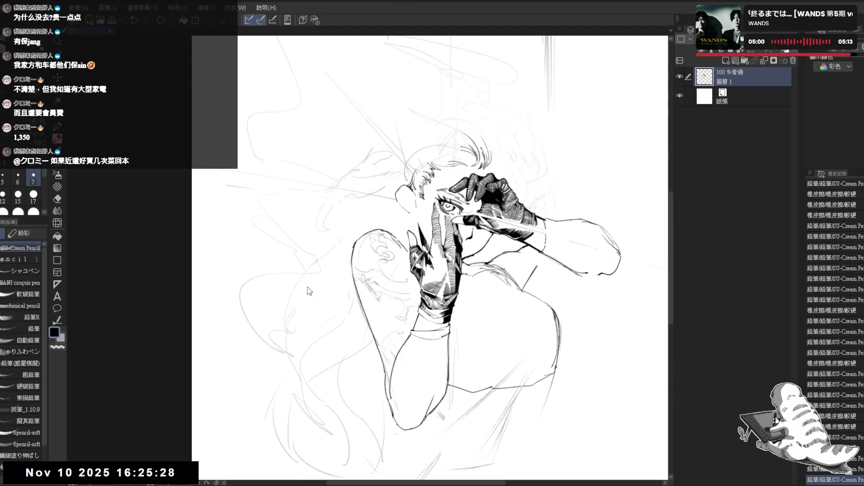
key("h")
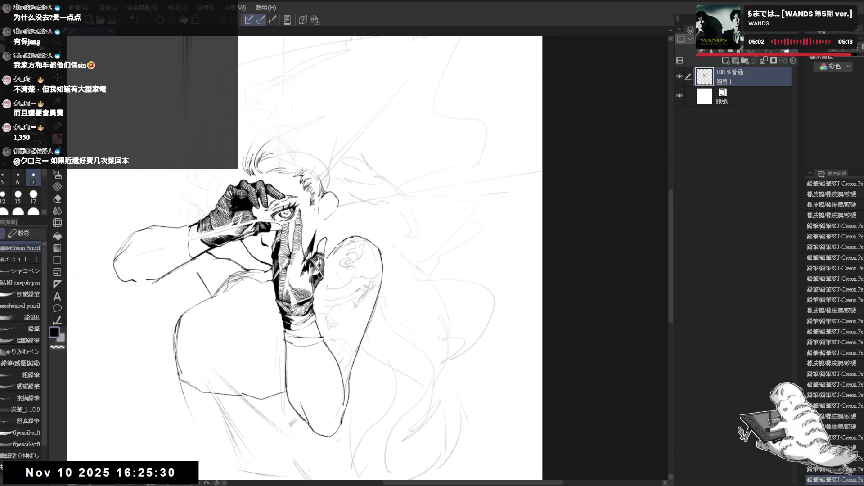
key("e")
left_click_drag(317, 212, 310, 200)
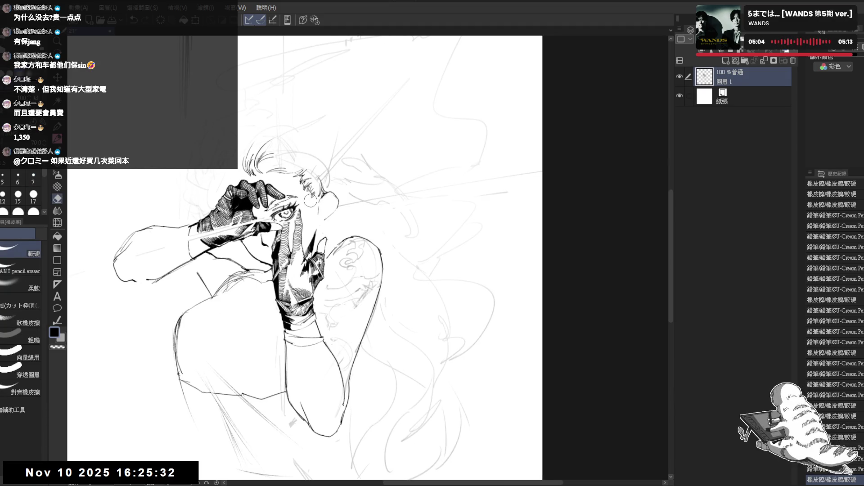
key("p")
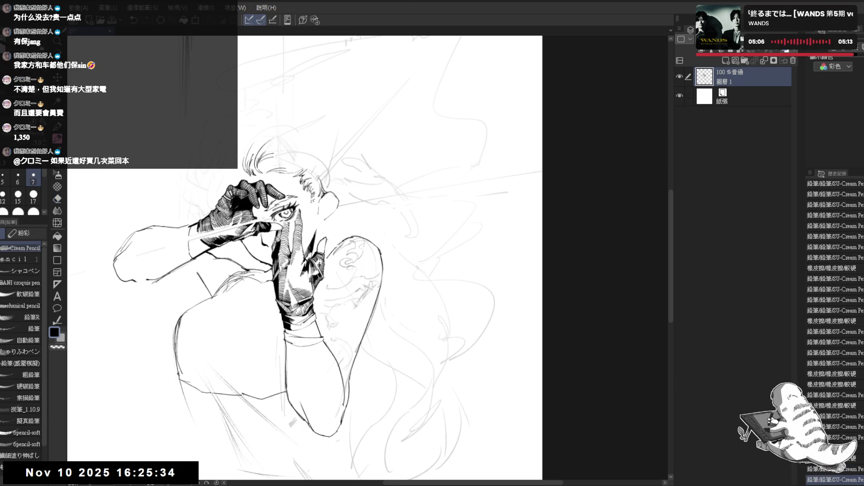
mouse_move(315, 205)
left_mouse_down()
mouse_move(323, 210)
mouse_move(266, 219)
mouse_move(311, 193)
left_mouse_up()
Clean up near the eye and hair and fill a small enclosed area with ink
key("e")
key("p")
key("e")
key("p")
left_click(306, 194)
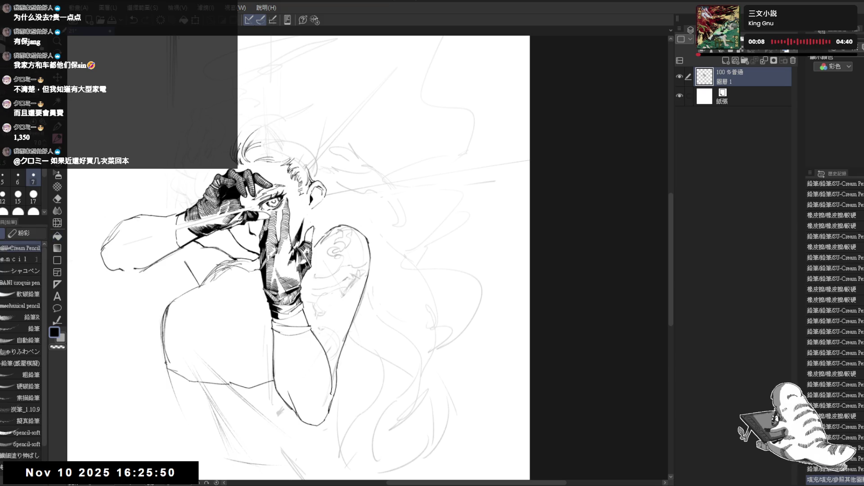
mouse_move(306, 185)
left_mouse_down()
mouse_move(319, 212)
mouse_move(310, 225)
left_mouse_up()
Rework the strokes around the eye and undo the dark strokes near the right hand
key("h")
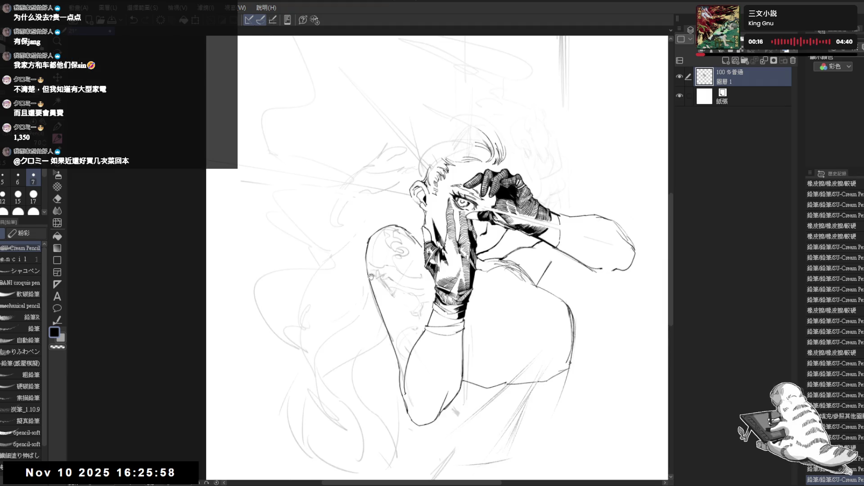
left_click_drag(370, 277, 272, 179)
scroll(255, 157, "down", 2)
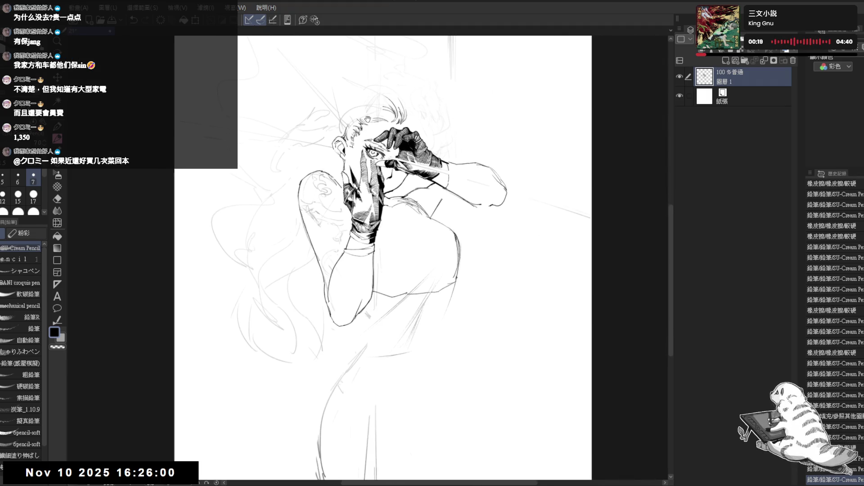
key("e")
left_click_drag(341, 198, 331, 186)
key("p")
key("h")
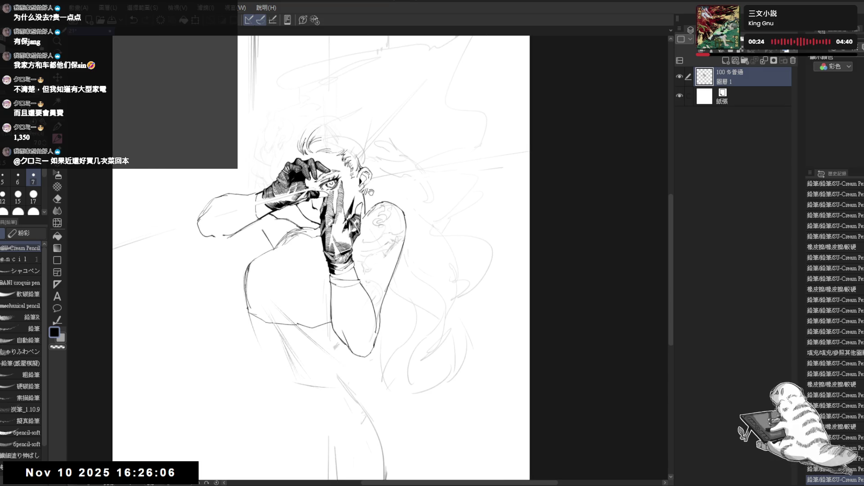
key("ctrl+z")
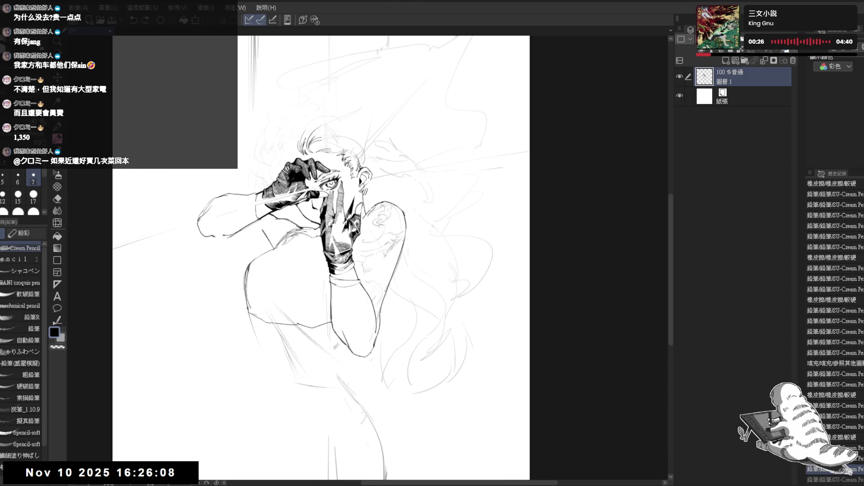
key("ctrl+z")
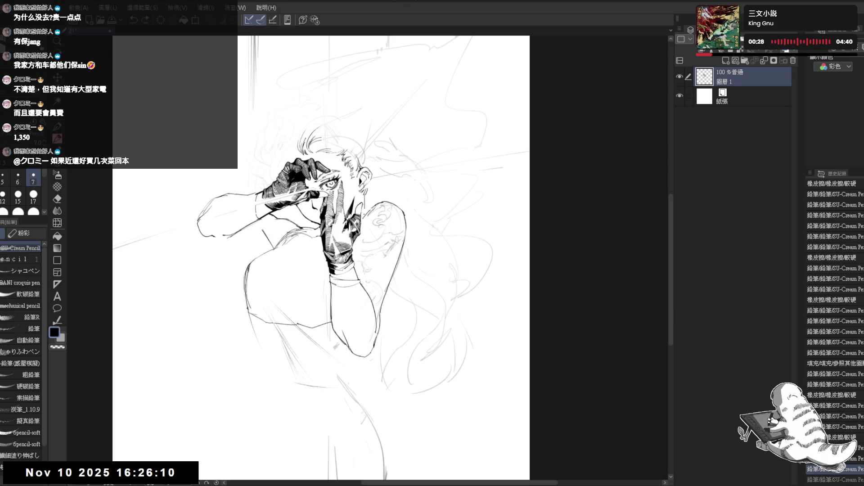
key("ctrl+y")
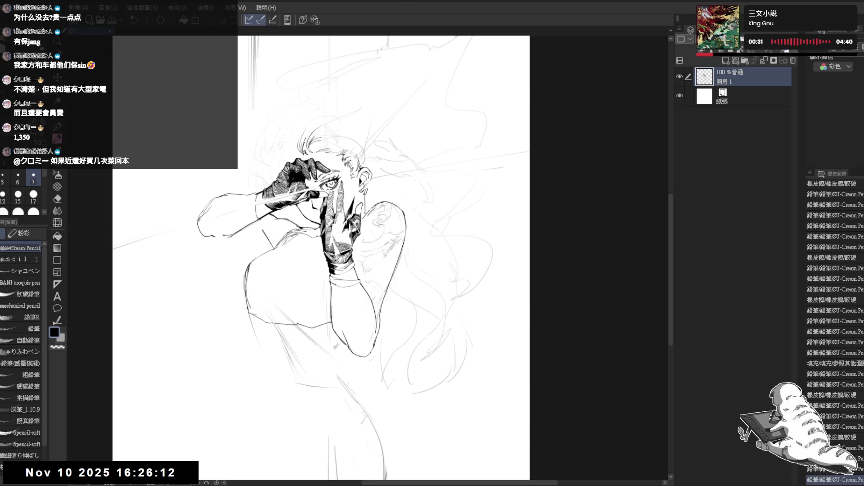
Erase the stray marks near the ear
scroll(293, 204, "up", 1)
key("e")
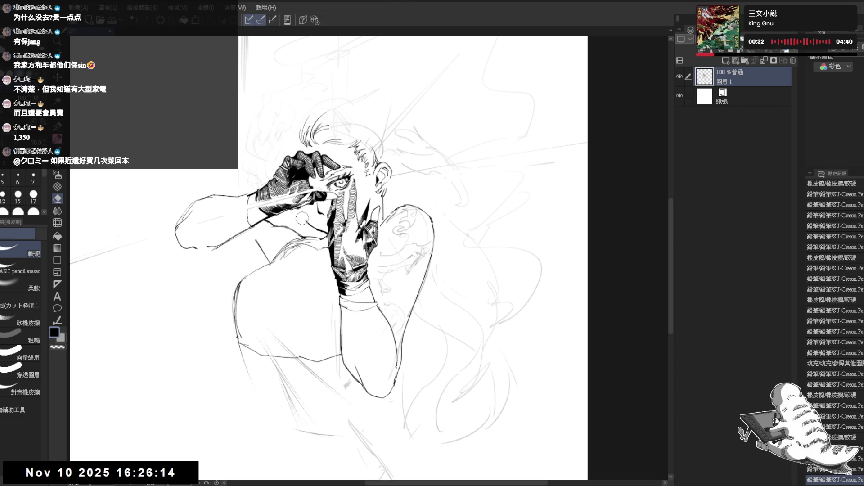
left_click_drag(302, 218, 304, 220)
mouse_move(369, 201)
left_mouse_down()
mouse_move(376, 197)
mouse_move(364, 221)
mouse_move(350, 159)
left_mouse_up()
scroll(354, 178, "down", 2)
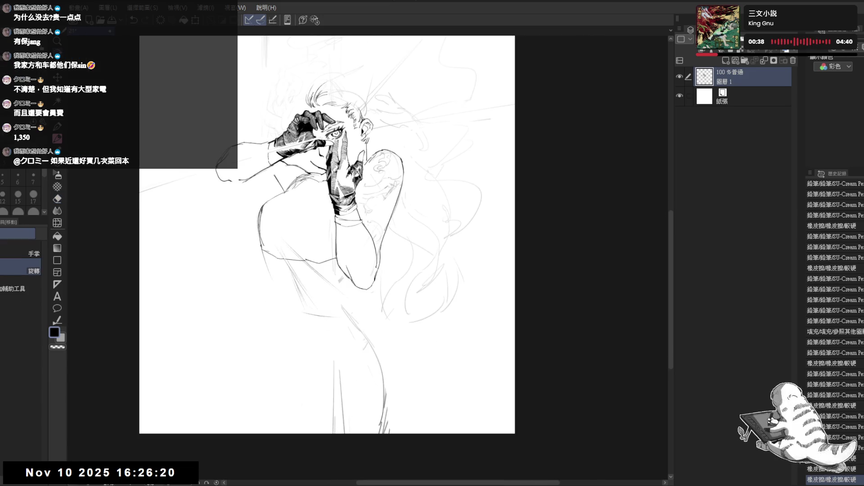
mouse_move(292, 95)
left_mouse_down()
mouse_move(290, 110)
mouse_move(349, 94)
left_mouse_up()
Use the soft Eraser to clear sketch lines around the right hand and earring
key("e")
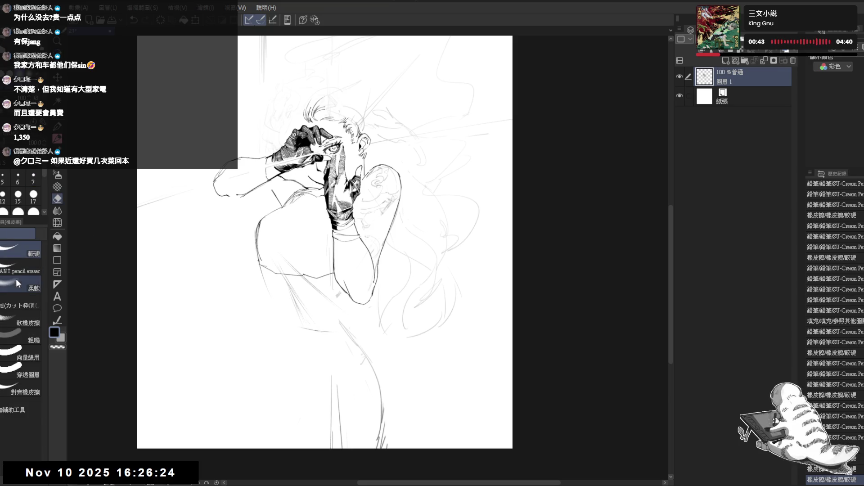
left_click(16, 283)
left_click_drag(406, 148, 385, 152)
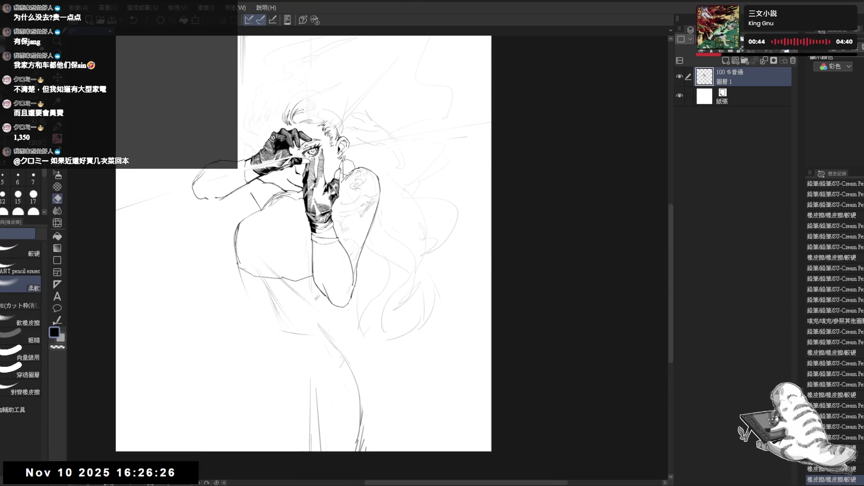
left_click_drag(339, 168, 354, 187)
key("p")
left_click_drag(343, 168, 348, 178)
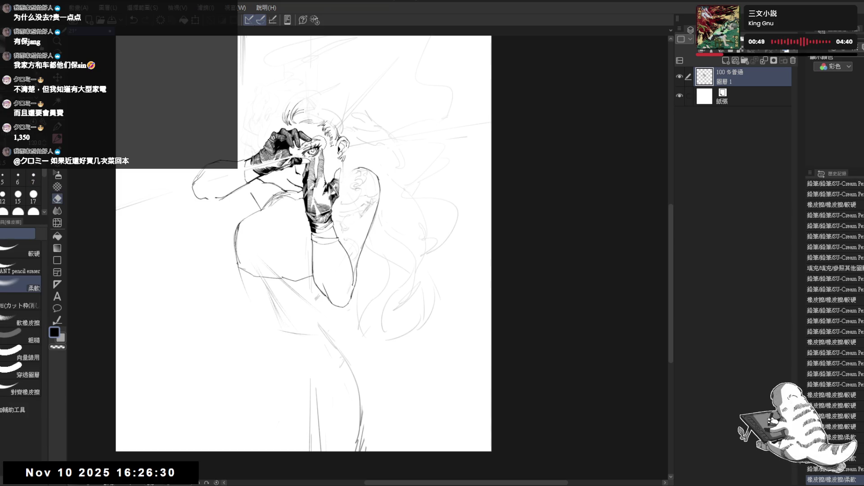
key("p")
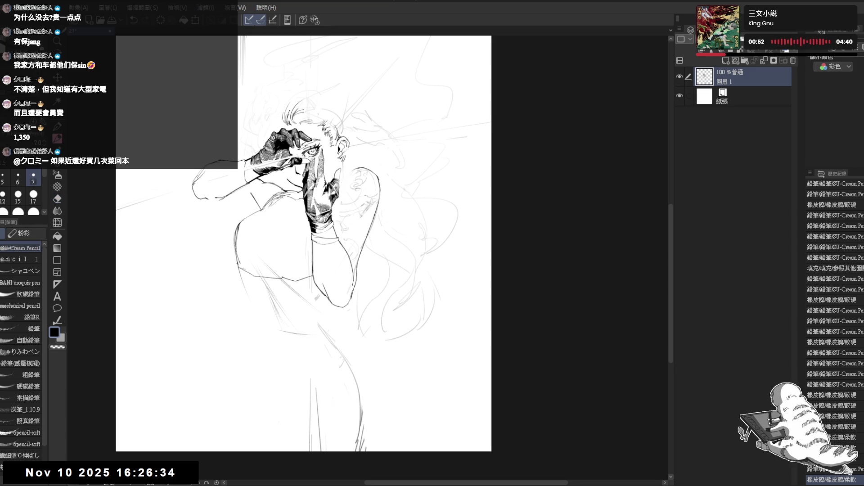
left_click_drag(346, 185, 342, 188)
scroll(311, 119, "up", 1)
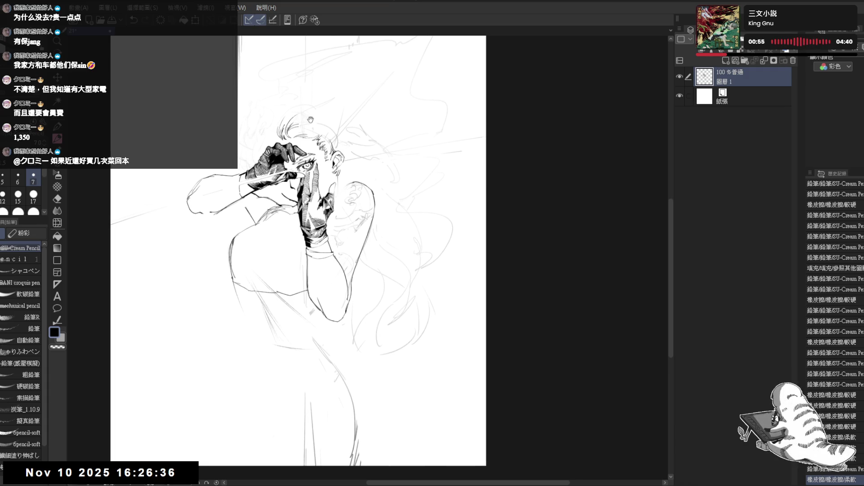
left_click_drag(350, 143, 355, 149)
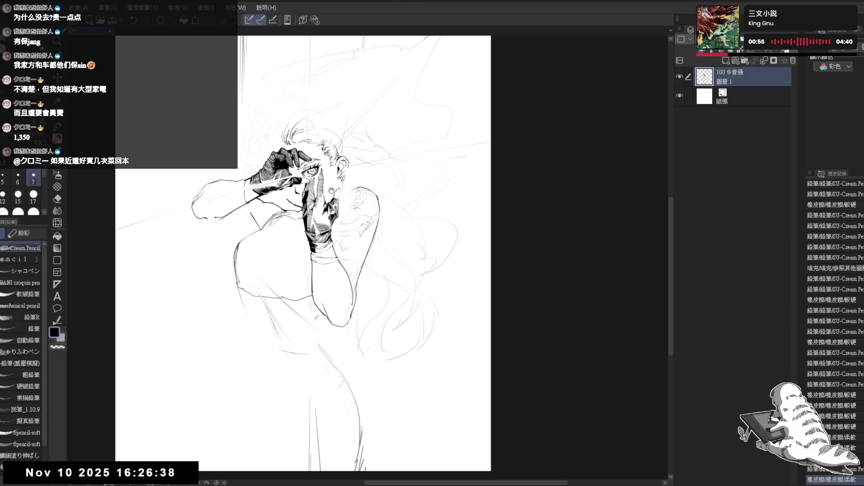
scroll(326, 154, "up", 1)
key("e")
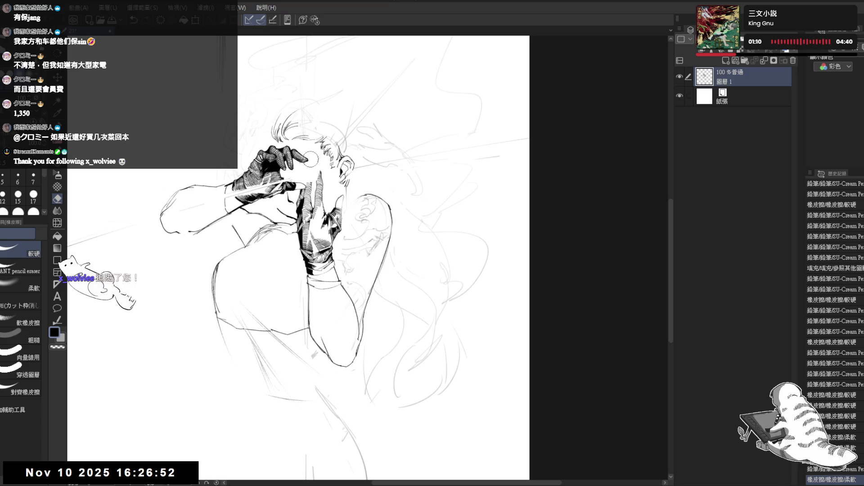
Erase the light sketch strokes across the top of the hair and add a small pencil mark
left_click_drag(310, 164, 351, 132)
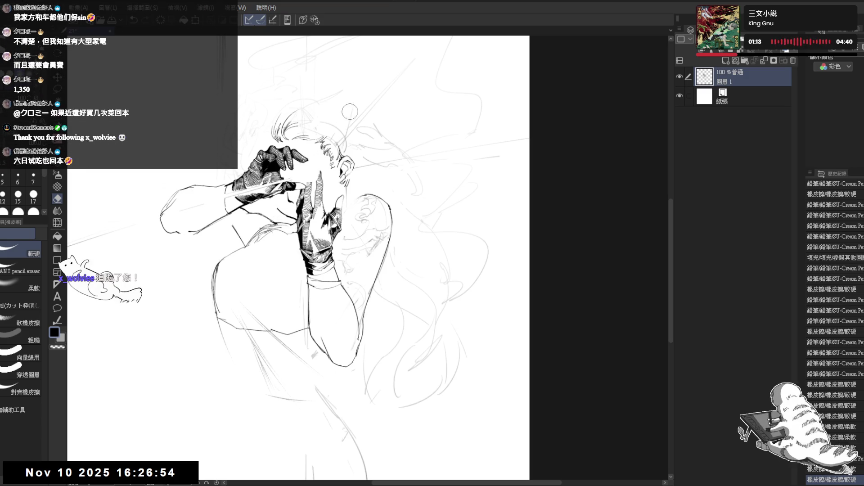
mouse_move(315, 174)
left_mouse_down()
mouse_move(349, 182)
mouse_move(354, 153)
mouse_move(338, 182)
mouse_move(343, 166)
mouse_move(327, 170)
left_mouse_up()
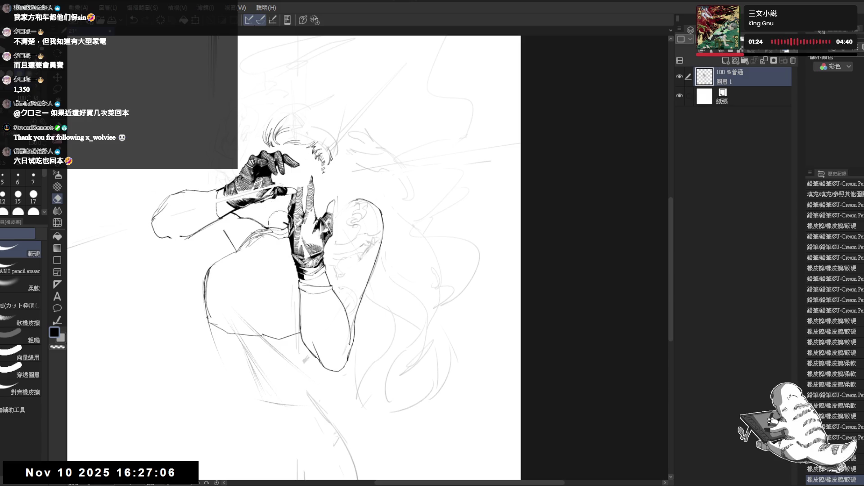
left_click_drag(276, 221, 286, 219)
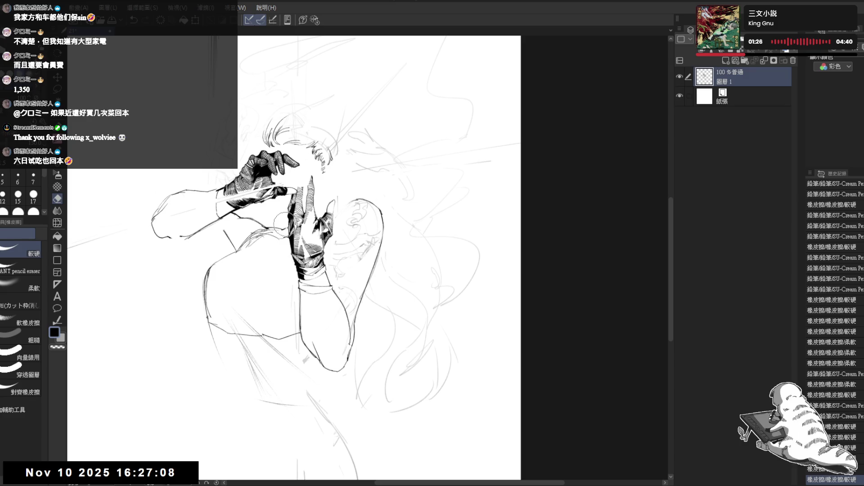
key("p")
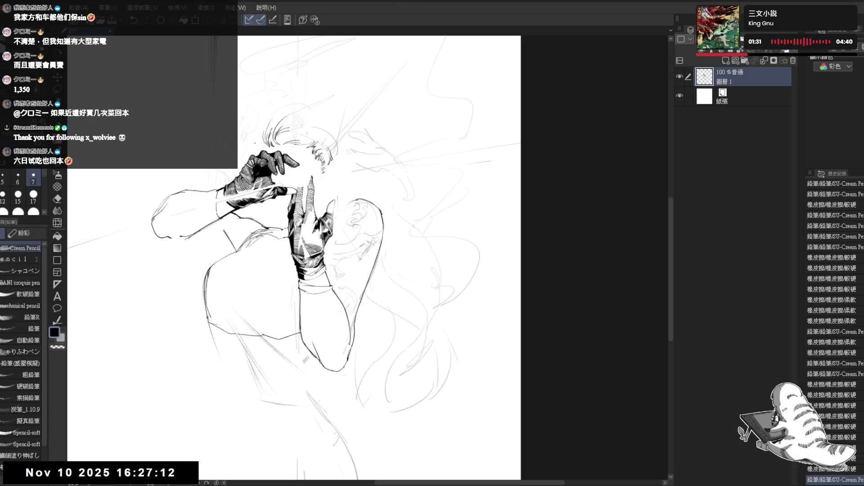
key("ctrl+a")
key("ctrl+d")
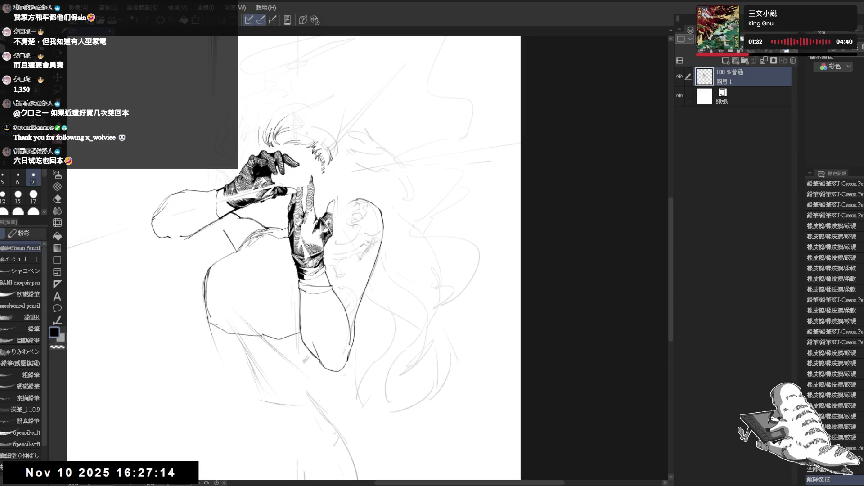
left_click(245, 147)
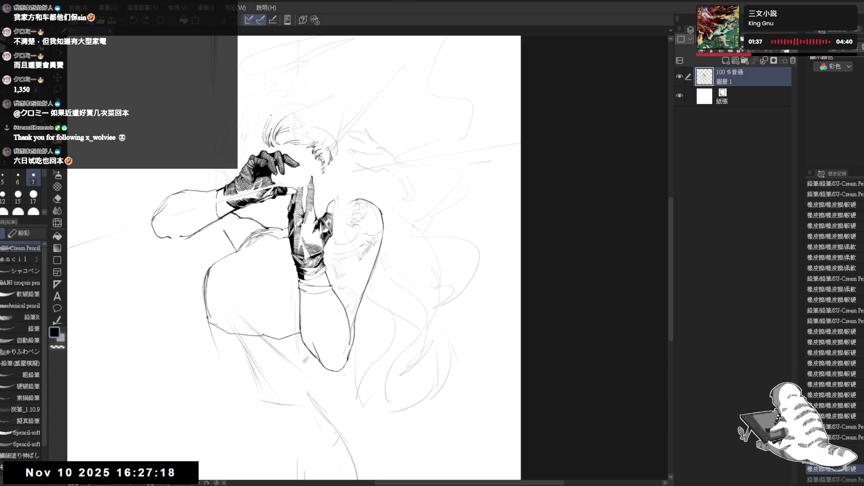
left_click_drag(306, 106, 272, 126)
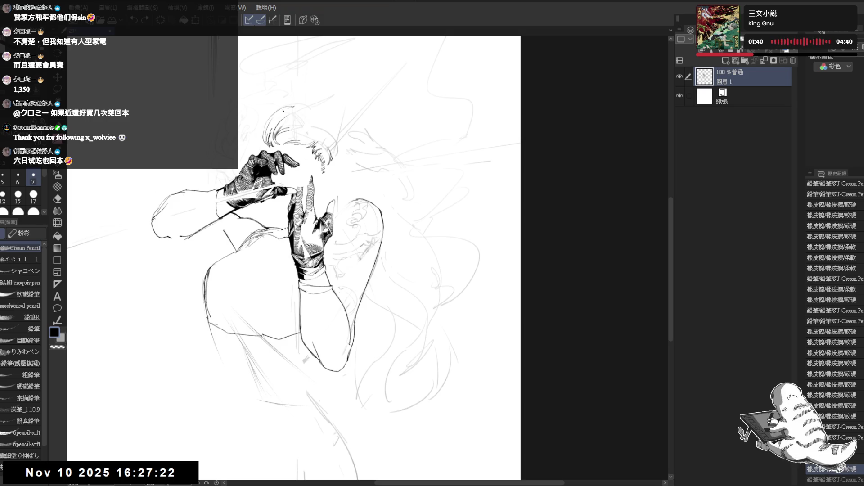
key("h")
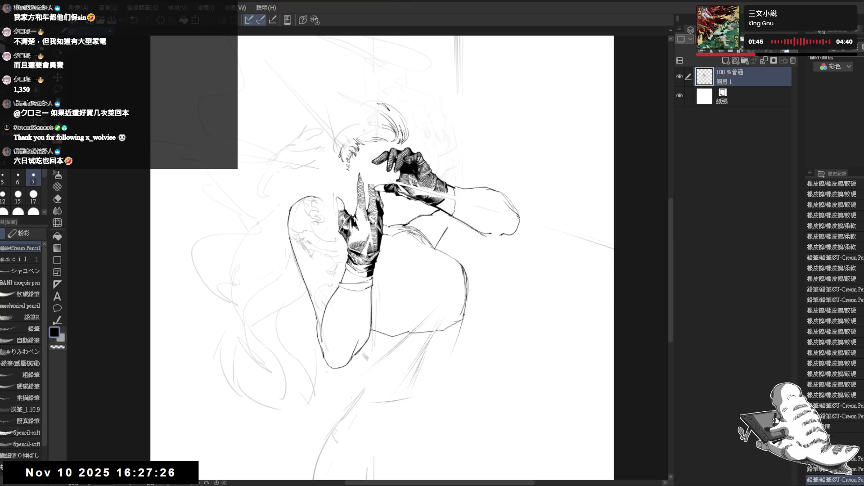
Erase faint strokes at the top of the hair and the sketch circle near the chest
left_click_drag(380, 115, 397, 131)
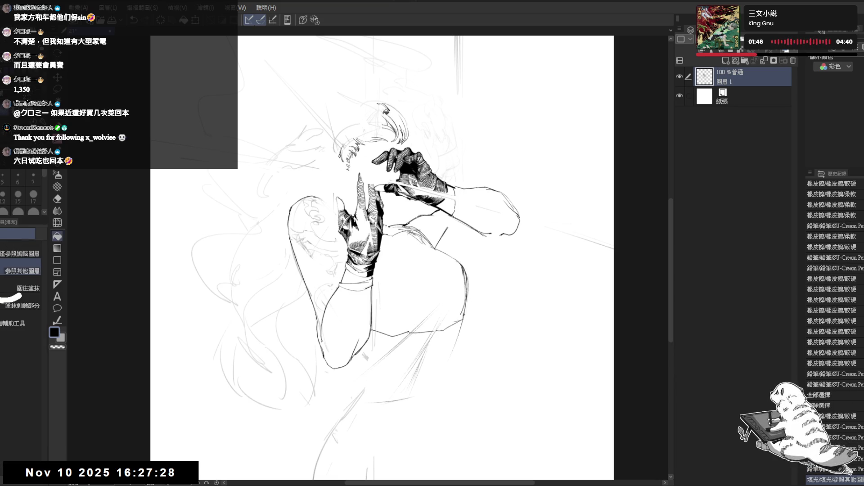
key("h")
left_click_drag(405, 229, 381, 240)
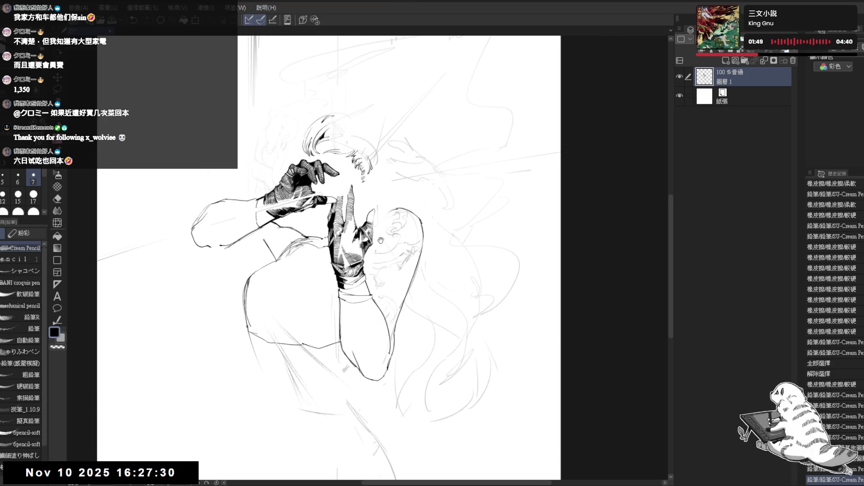
mouse_move(290, 231)
left_mouse_down()
mouse_move(282, 212)
mouse_move(288, 234)
left_mouse_up()
key("e")
key("p")
left_click_drag(285, 263, 280, 246)
scroll(280, 247, "down", 2)
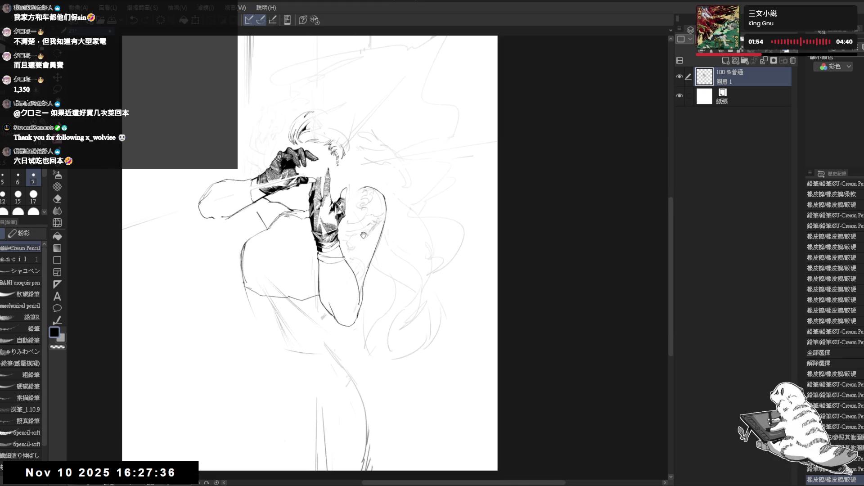
Erase the sketch marks and a stray line near the right shoulder
key("e")
mouse_move(360, 185)
left_mouse_down()
mouse_move(391, 205)
mouse_move(373, 204)
mouse_move(382, 209)
mouse_move(373, 238)
mouse_move(388, 252)
mouse_move(363, 269)
left_mouse_up()
key("p")
key("e")
key("p")
key("e")
key("p")
key("e")
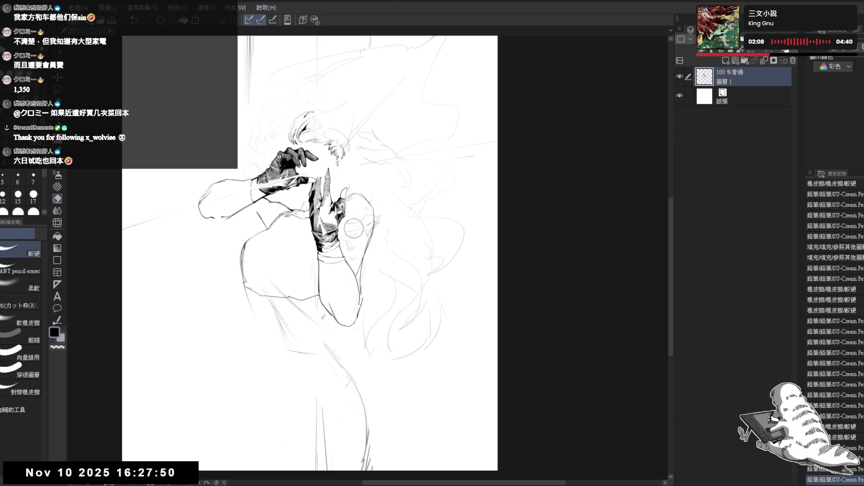
mouse_move(365, 239)
left_mouse_down()
mouse_move(358, 224)
mouse_move(300, 259)
mouse_move(302, 275)
left_mouse_up()
key("p")
Dab several small pencil touch-up marks on the figure
left_click(313, 364)
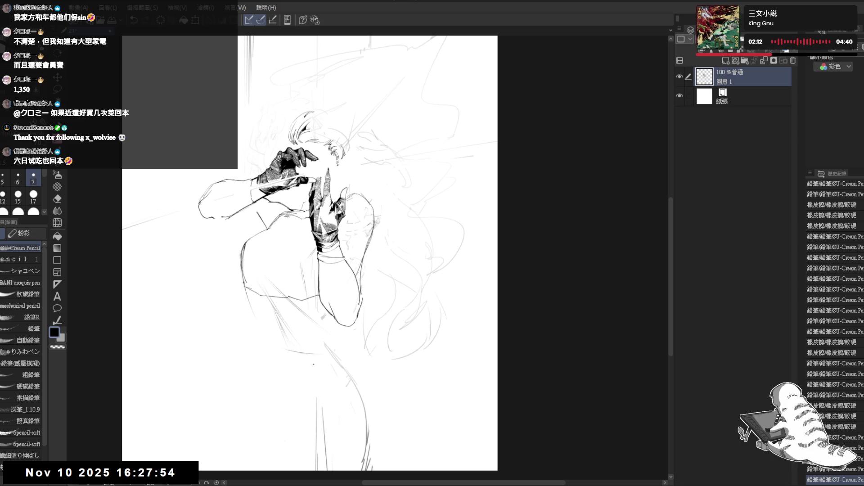
left_click(311, 320)
left_click(310, 320)
left_click(310, 320)
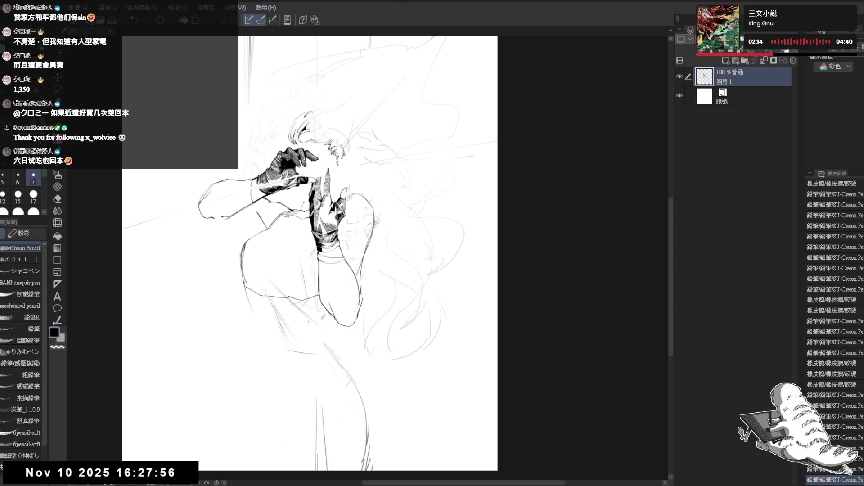
left_click(311, 320)
Erase stray pencil lines near the shoulder and rework the lines near the head
key("e")
left_click_drag(315, 315, 326, 331)
left_click_drag(384, 162, 379, 239)
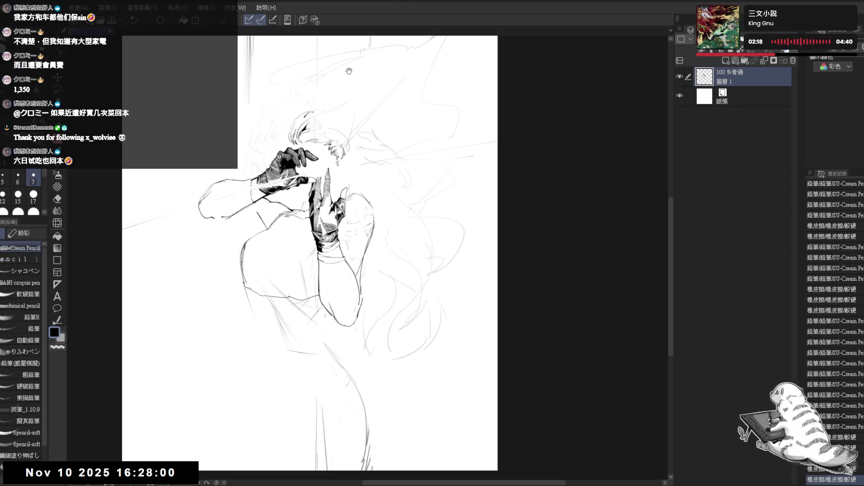
left_click_drag(346, 116, 358, 169)
key("p")
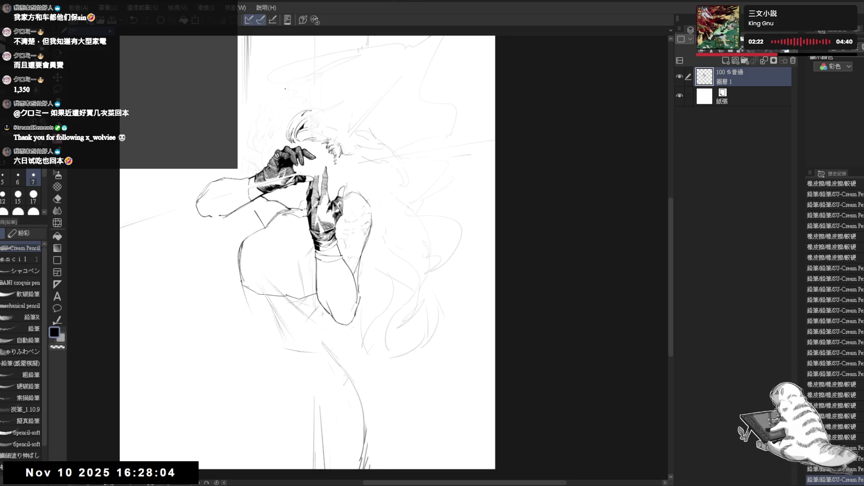
key("e")
left_click_drag(248, 132, 255, 153)
Erase the old stray lines around the left shoulder
mouse_move(243, 283)
left_mouse_down()
mouse_move(235, 270)
mouse_move(244, 284)
mouse_move(245, 232)
left_mouse_up()
mouse_move(243, 261)
left_mouse_down()
mouse_move(247, 232)
mouse_move(239, 240)
mouse_move(257, 212)
mouse_move(250, 227)
mouse_move(242, 222)
mouse_move(258, 218)
left_mouse_up()
key("p")
key("e")
key("p")
key("e")
key("p")
key("e")
key("p")
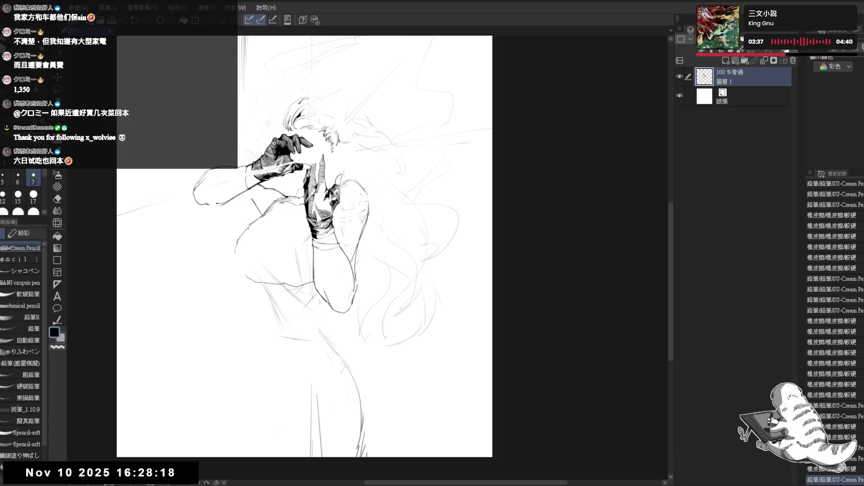
Redraw the left shoulder and torso contour, erasing extra lines on the left torso
left_click_drag(235, 245, 261, 316)
left_click_drag(248, 281, 252, 301)
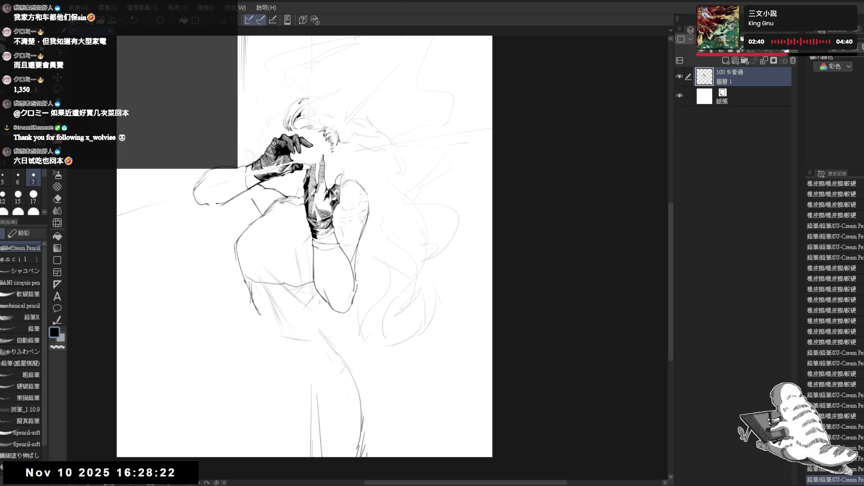
left_click(272, 357)
left_click_drag(269, 352, 291, 386)
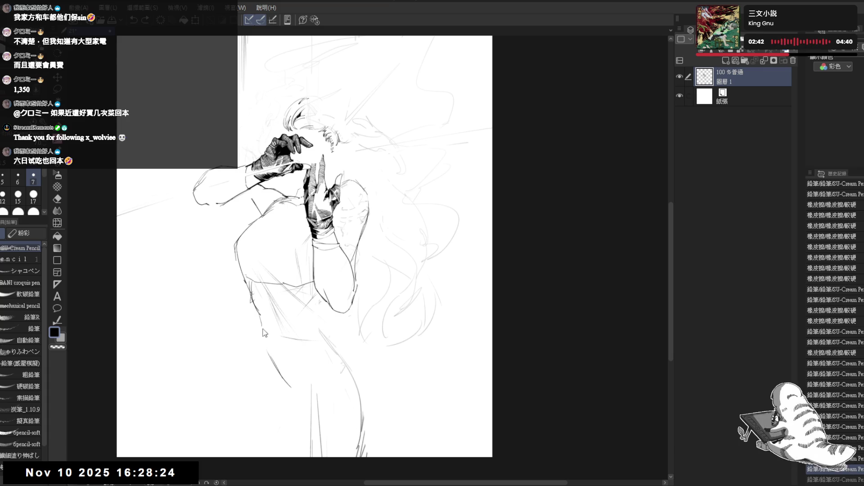
key("e")
left_click_drag(262, 325, 251, 284)
key("p")
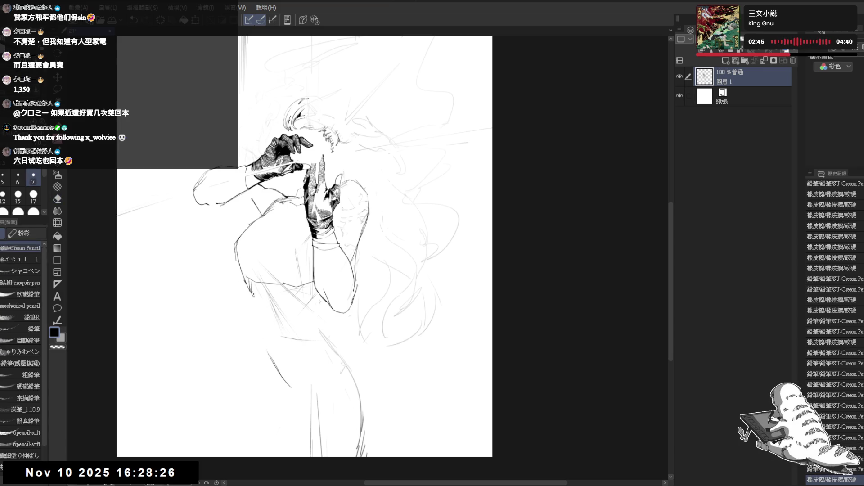
key("e")
mouse_move(270, 320)
left_mouse_down()
mouse_move(257, 292)
mouse_move(288, 297)
left_mouse_up()
key("p")
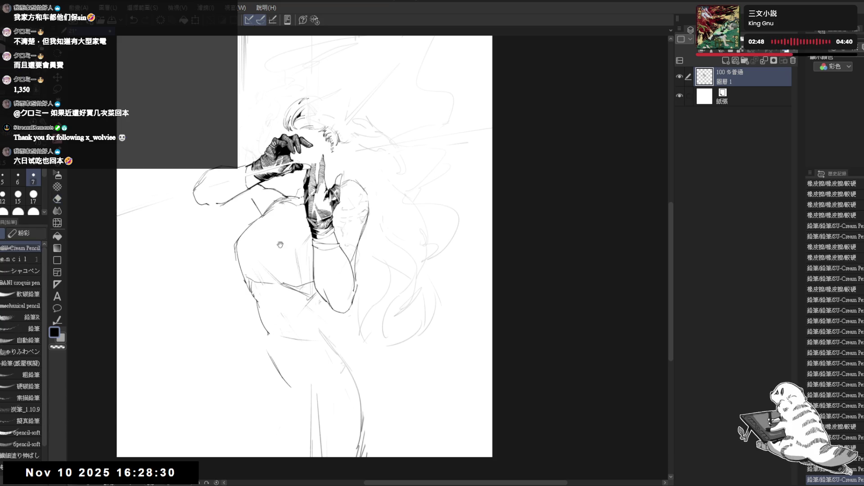
Erase a stray mark on the upper figure and touch up the lines near the wrist
left_click_drag(251, 209, 256, 210)
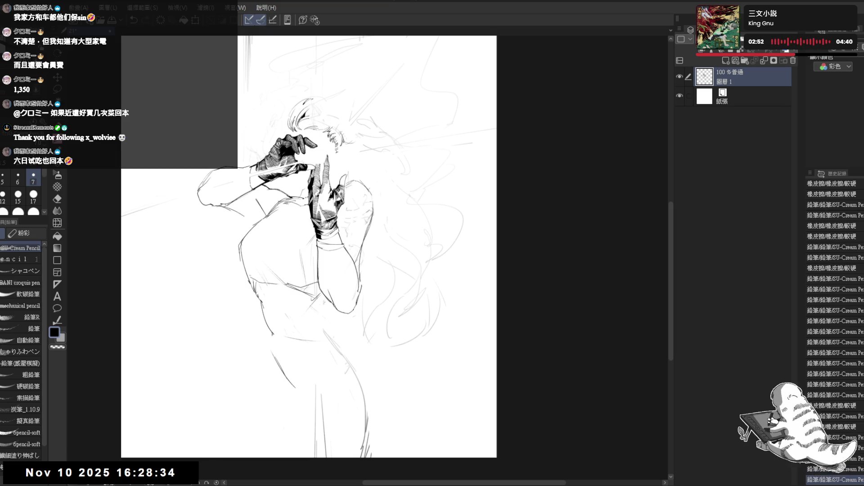
left_click_drag(310, 232, 287, 220)
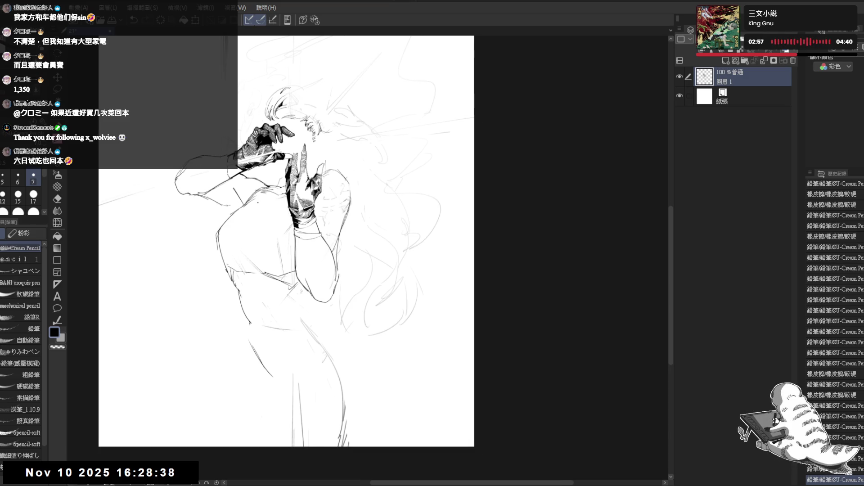
key("e")
key("p")
mouse_move(349, 180)
left_mouse_down()
mouse_move(331, 171)
mouse_move(324, 178)
mouse_move(332, 186)
left_mouse_up()
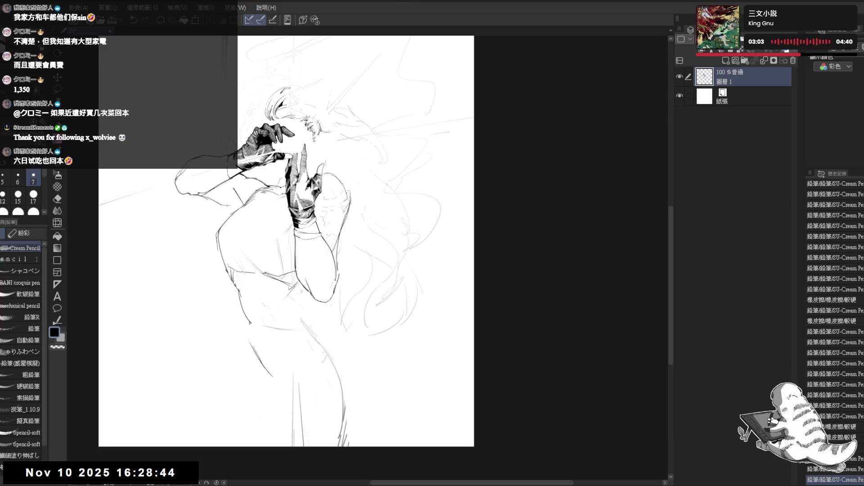
left_click_drag(346, 216, 333, 252)
key("e")
key("p")
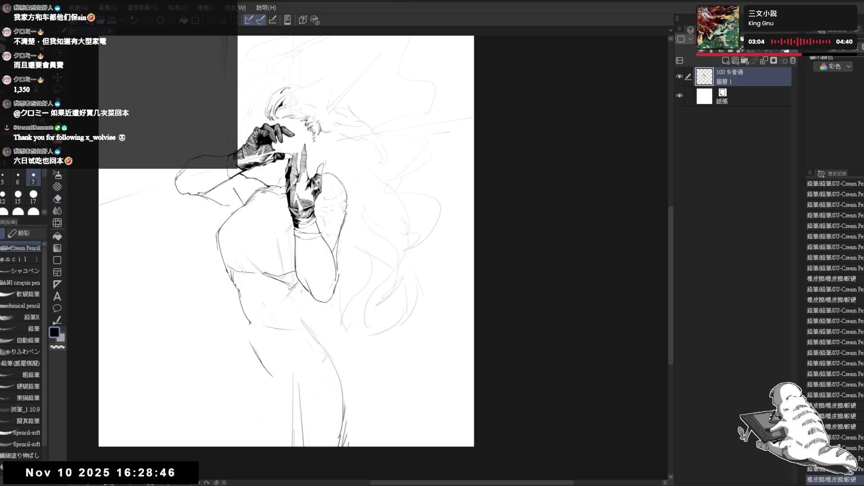
Touch up the torso line with small pencil marks
left_click_drag(351, 220, 348, 207)
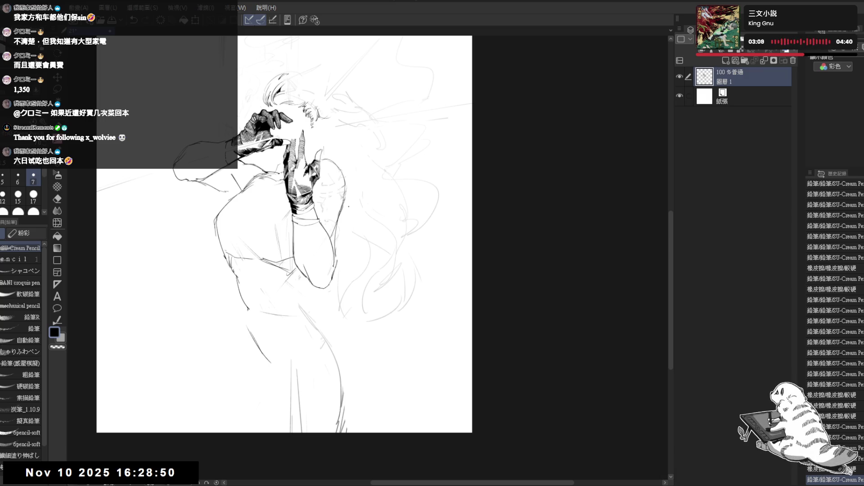
scroll(349, 206, "up", 1)
mouse_move(287, 315)
left_mouse_down()
mouse_move(315, 317)
mouse_move(265, 264)
mouse_move(247, 207)
left_mouse_up()
key("e")
key("p")
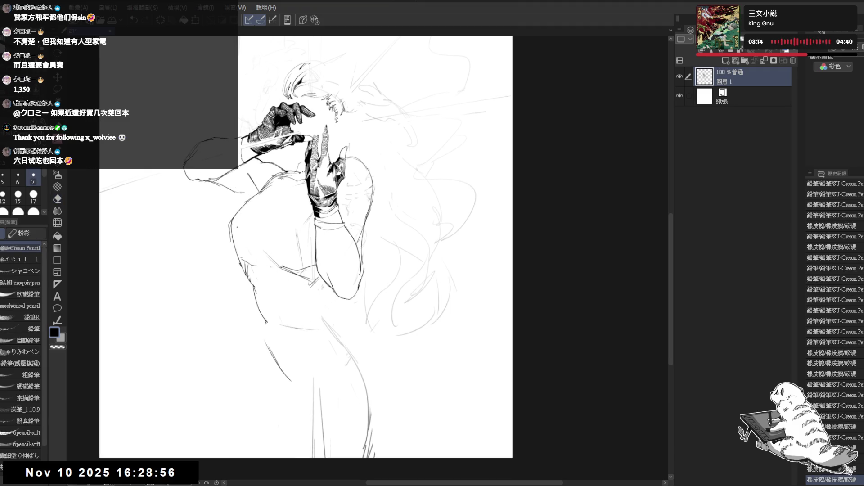
left_click(242, 244)
left_click_drag(250, 237, 270, 261)
left_click_drag(243, 231, 239, 237)
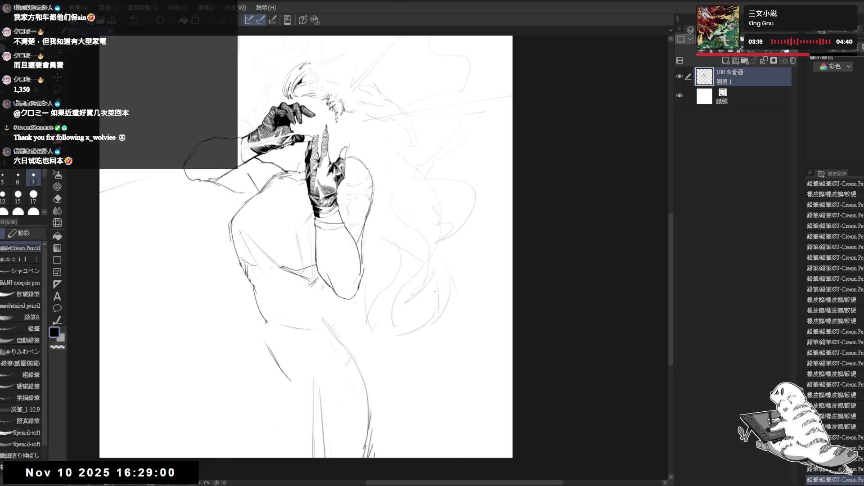
left_click_drag(351, 396, 393, 386)
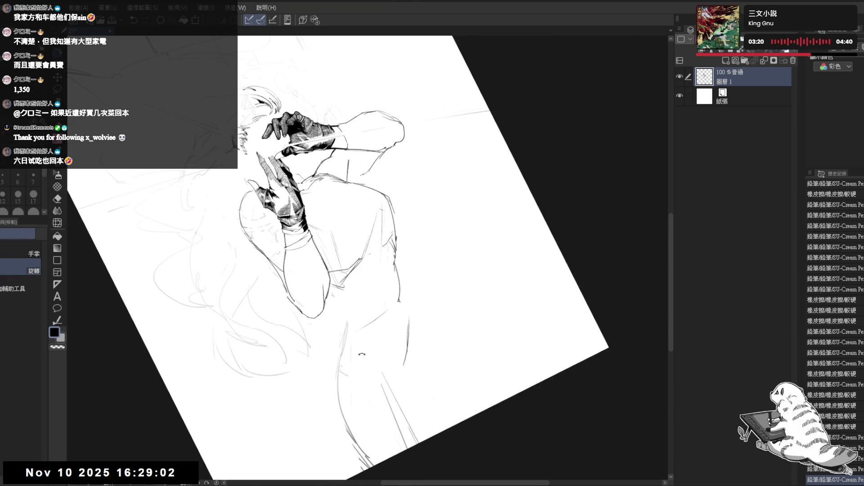
Erase a line on the torso and a short stroke near the arm
key("e")
left_click_drag(398, 239, 368, 274)
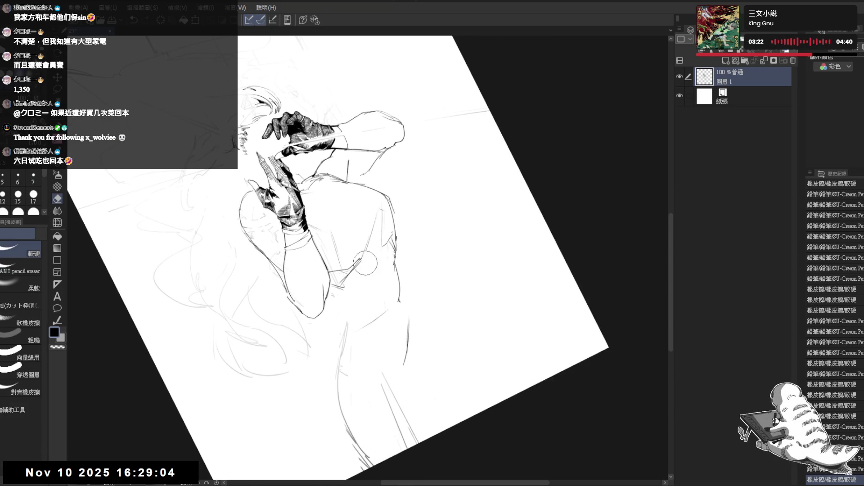
key("p")
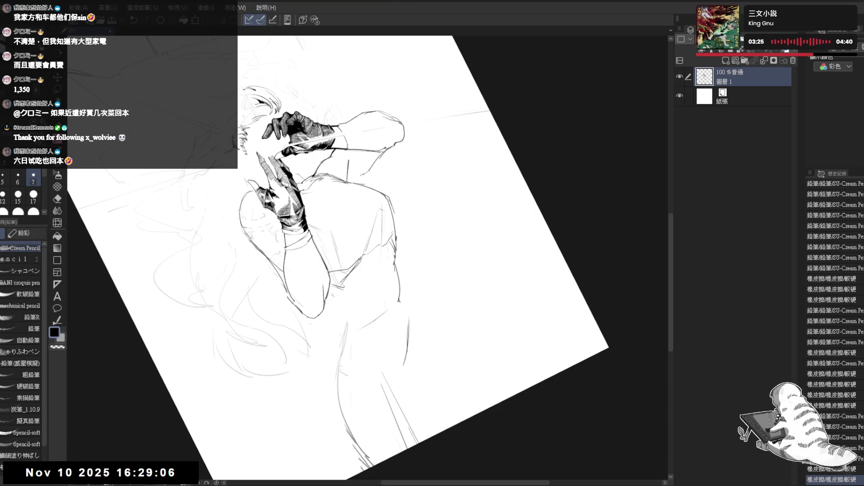
key("ctrl+0")
mouse_move(338, 284)
left_mouse_down()
mouse_move(394, 284)
mouse_move(364, 284)
mouse_move(402, 219)
left_mouse_up()
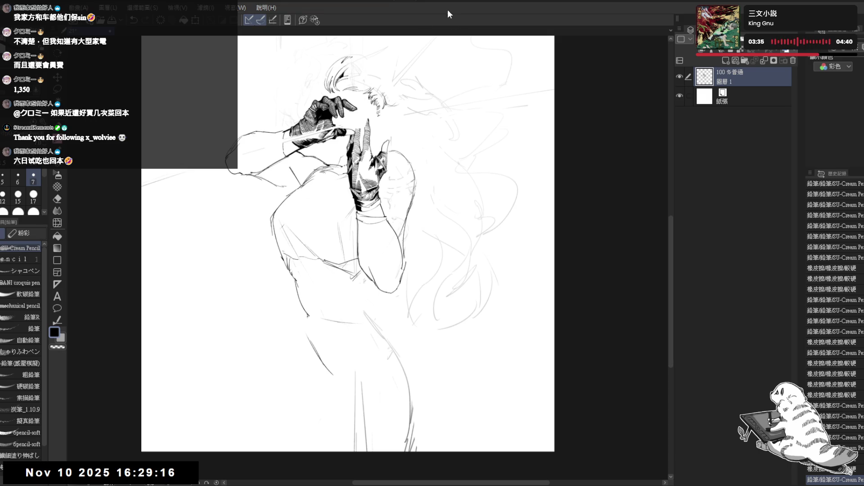
left_click_drag(417, 214, 399, 212)
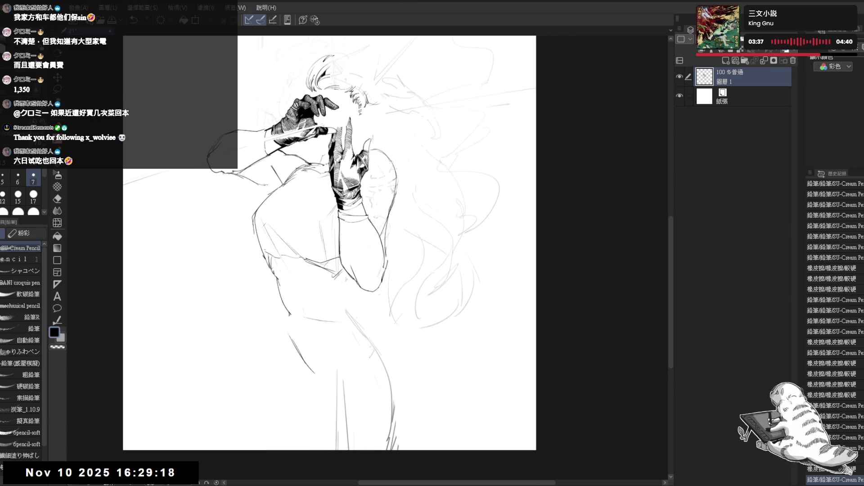
key("e")
left_click_drag(343, 283, 349, 285)
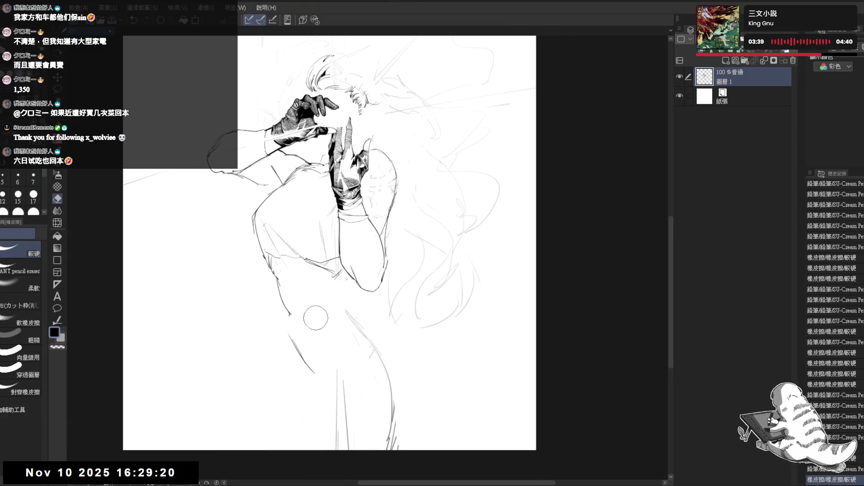
key("p")
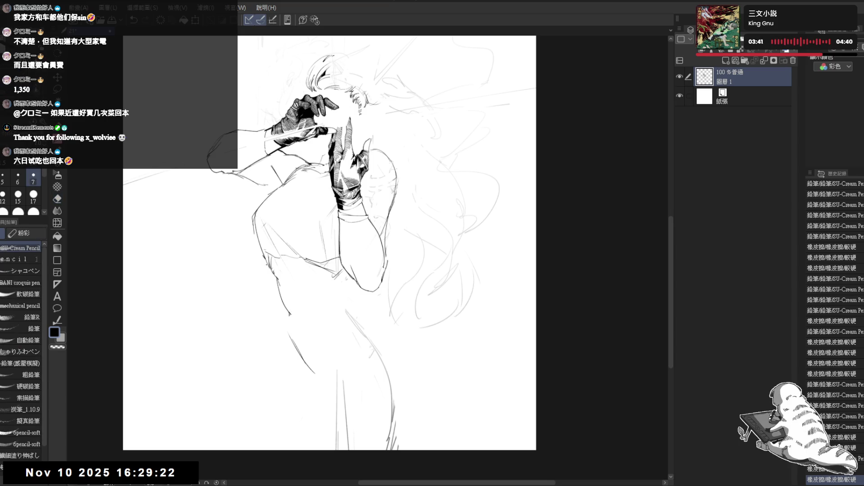
Bring the bottom of the page into view and draw a short stroke on the torso
left_click_drag(392, 232, 387, 246)
key("e")
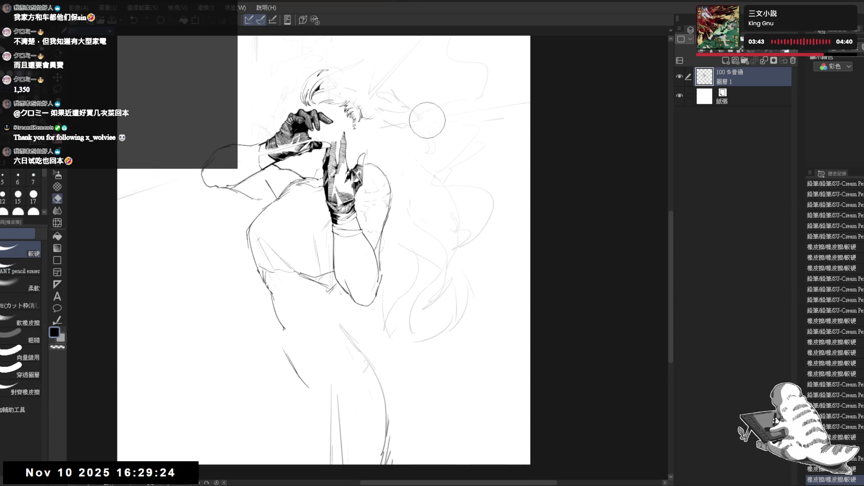
key("p")
left_click_drag(428, 147, 427, 174)
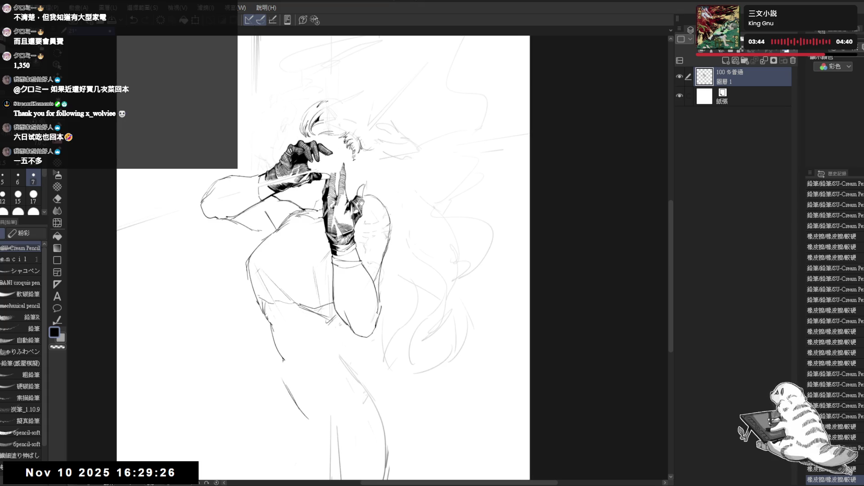
mouse_move(363, 230)
left_mouse_down()
mouse_move(360, 268)
mouse_move(317, 289)
mouse_move(285, 283)
left_mouse_up()
key("e")
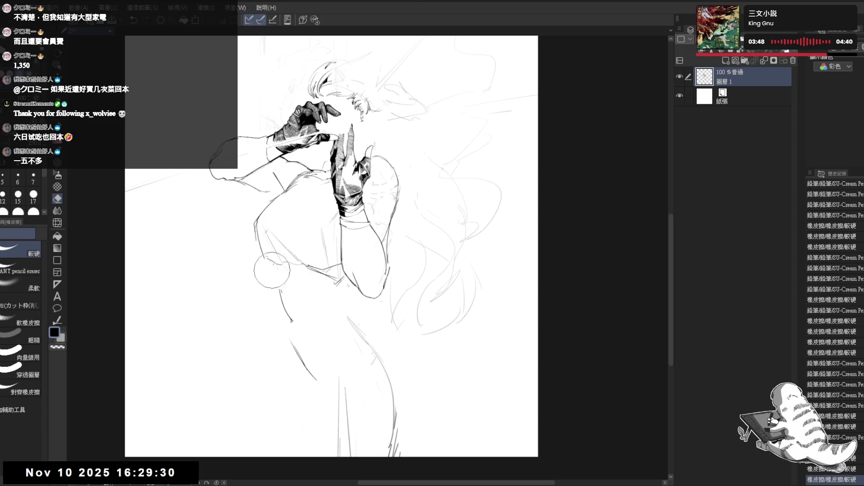
key("p")
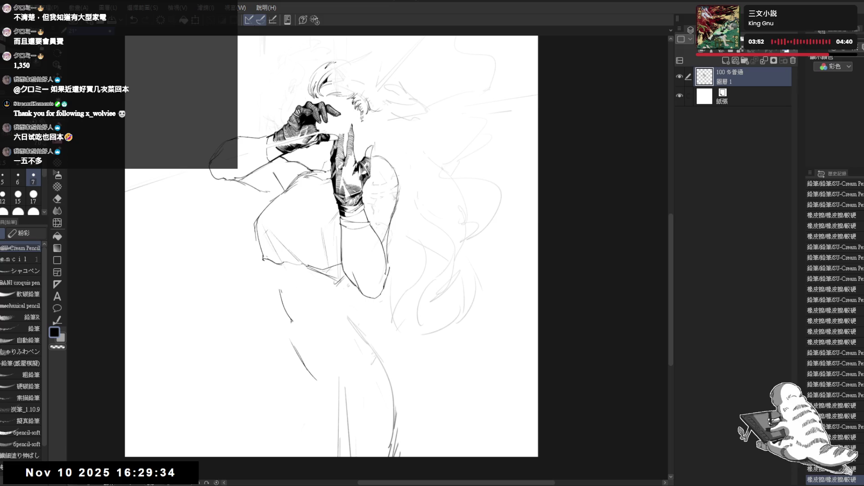
left_click_drag(278, 265, 304, 259)
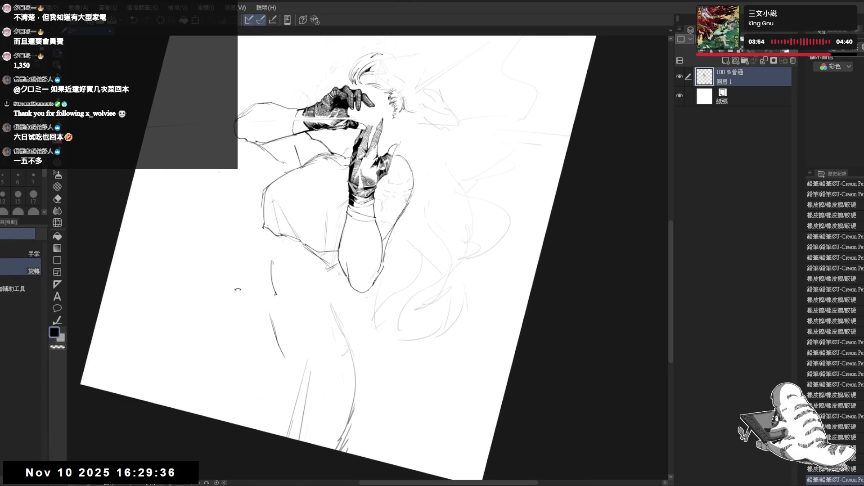
key("asciicircum")
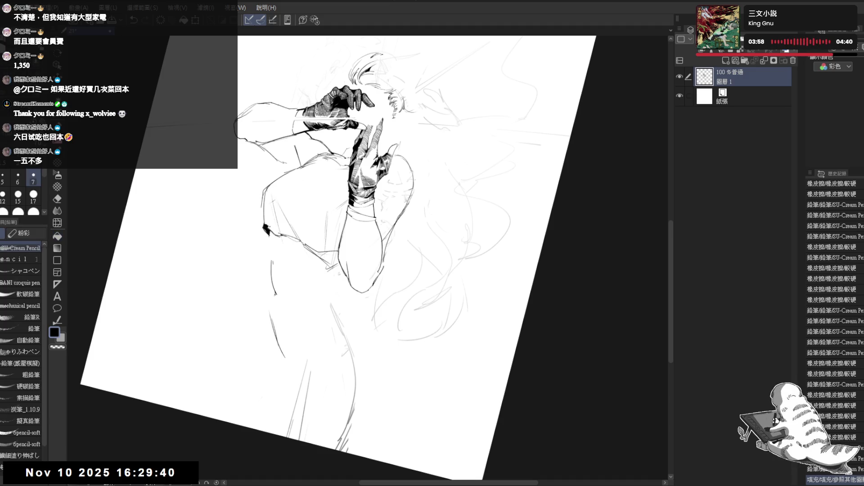
Erase a stray mark on the figure and redo the undone pencil stroke
key("e")
key("p")
left_click_drag(268, 226, 267, 229)
key("e")
key("p")
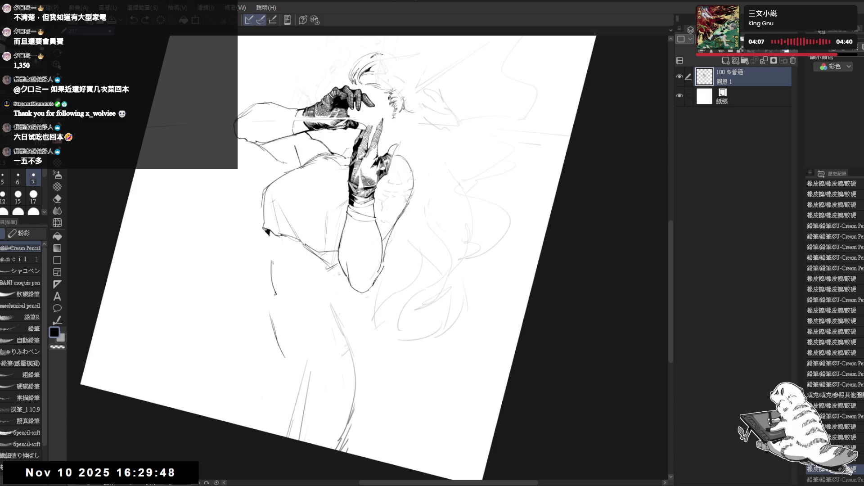
key("ctrl+y")
key("c")
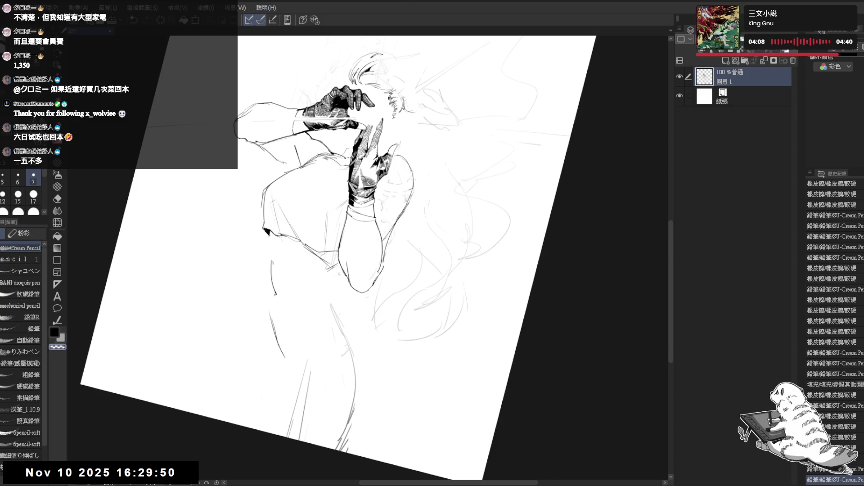
key("ctrl+0")
Refine the torso outline and left shoulder with new pencil strokes
key("h")
key("h")
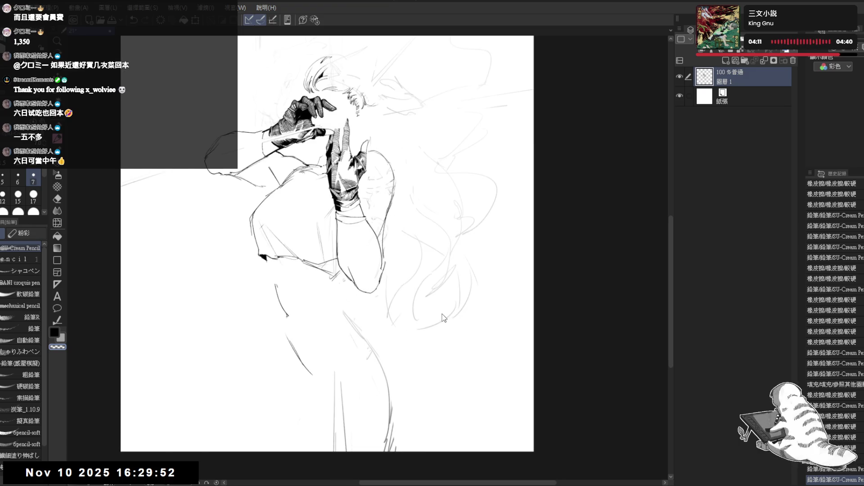
left_click_drag(252, 181, 261, 171)
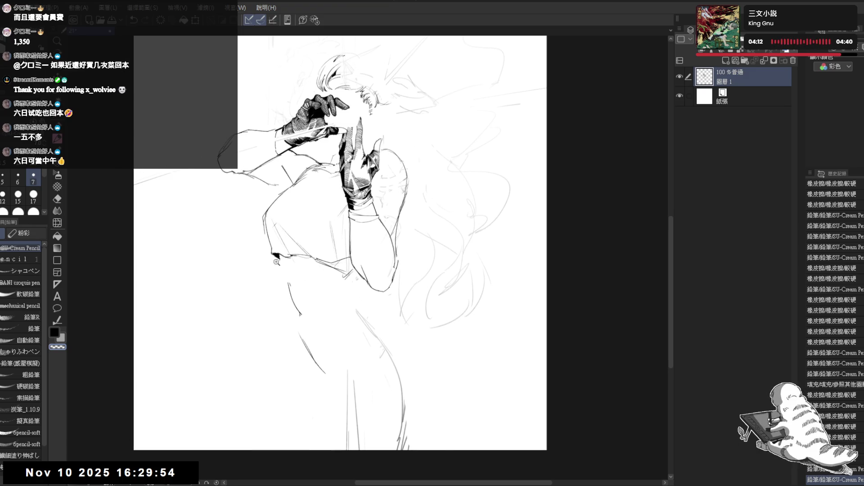
scroll(268, 242, "up", 1)
left_click_drag(247, 216, 266, 233)
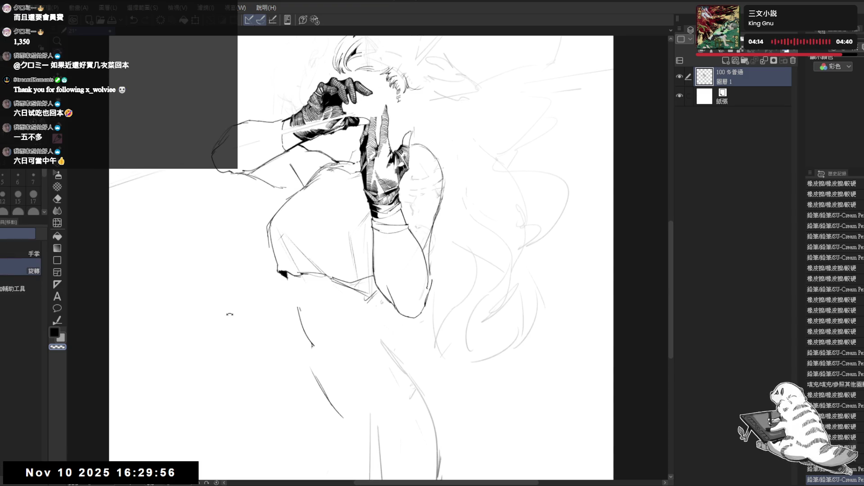
mouse_move(230, 313)
left_mouse_down()
mouse_move(260, 198)
mouse_move(242, 316)
mouse_move(270, 342)
left_mouse_up()
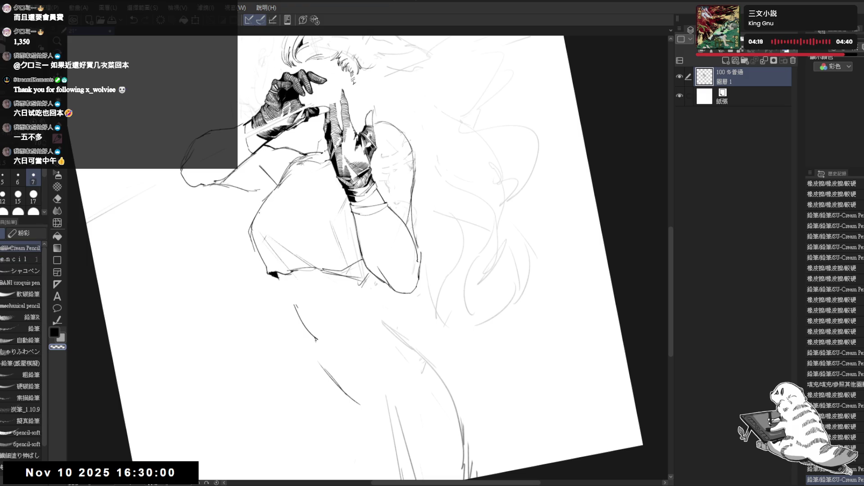
left_click_drag(277, 198, 270, 212)
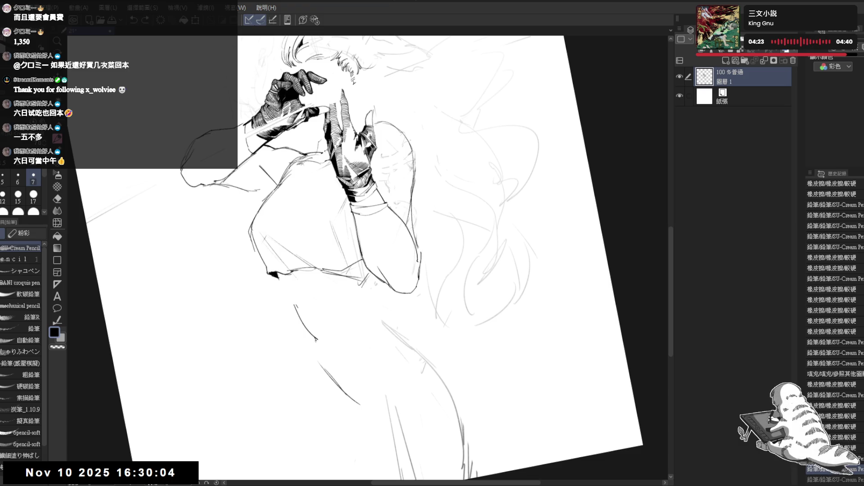
left_click_drag(256, 214, 251, 233)
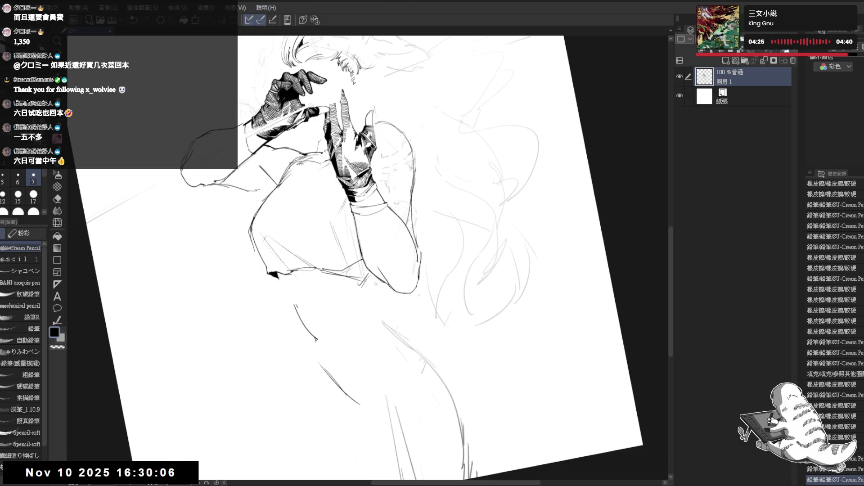
left_click_drag(360, 226, 405, 189)
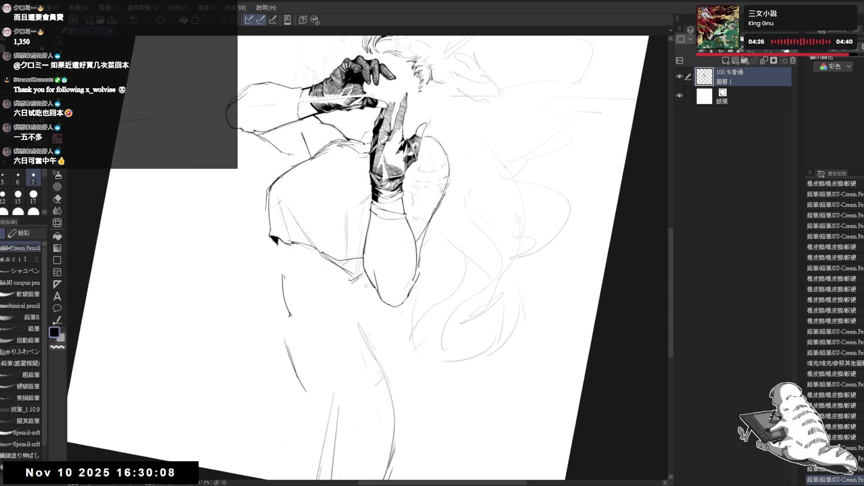
mouse_move(273, 180)
left_mouse_down()
mouse_move(276, 237)
mouse_move(279, 229)
left_mouse_up()
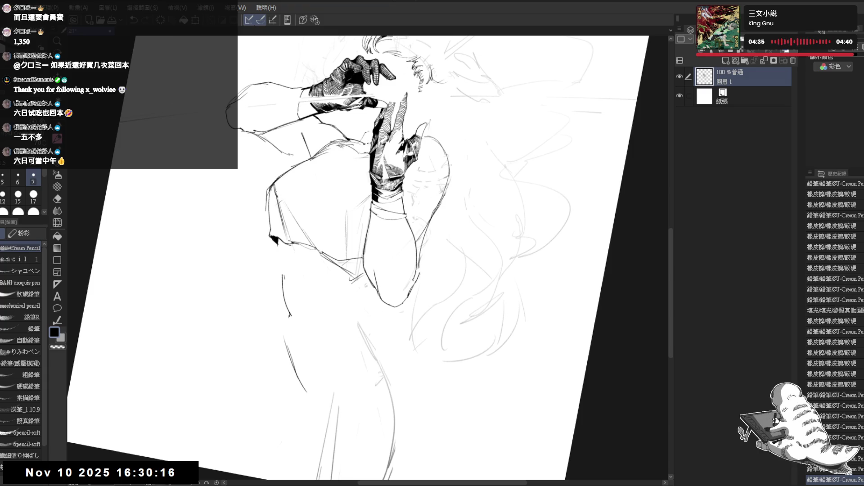
Add small strokes near the shoulder and check the drawing in the mirrored view
key("e")
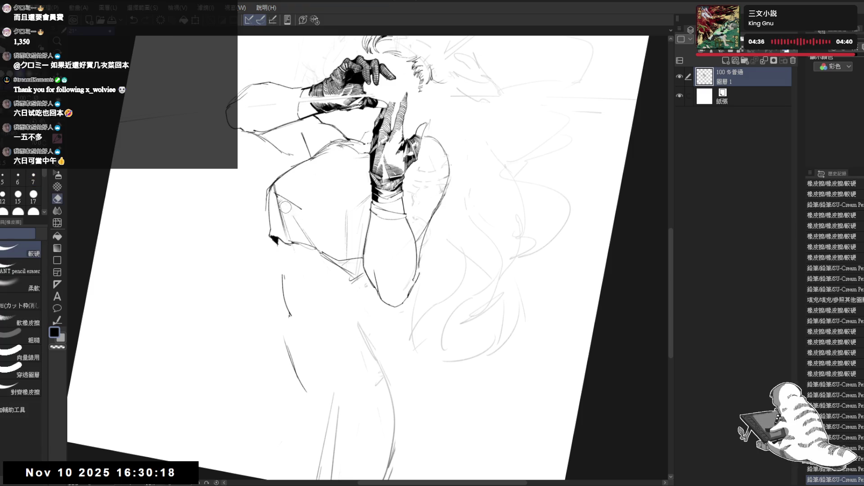
key("p")
left_click_drag(283, 204, 303, 216)
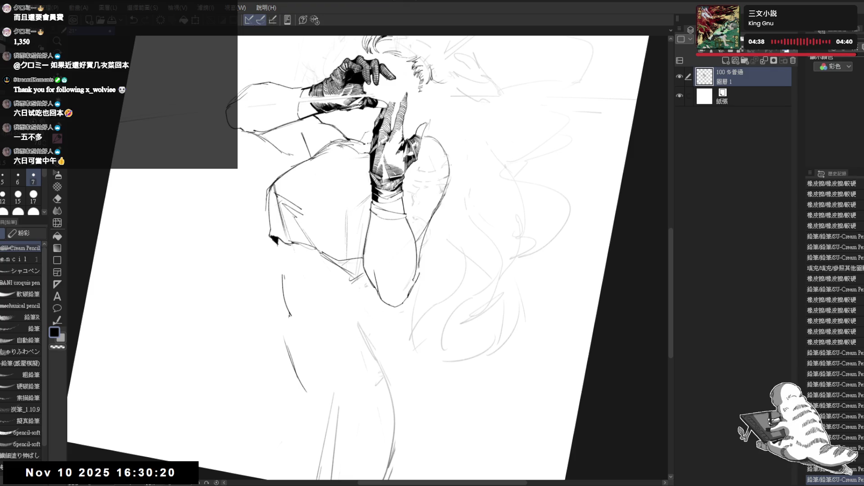
key("h")
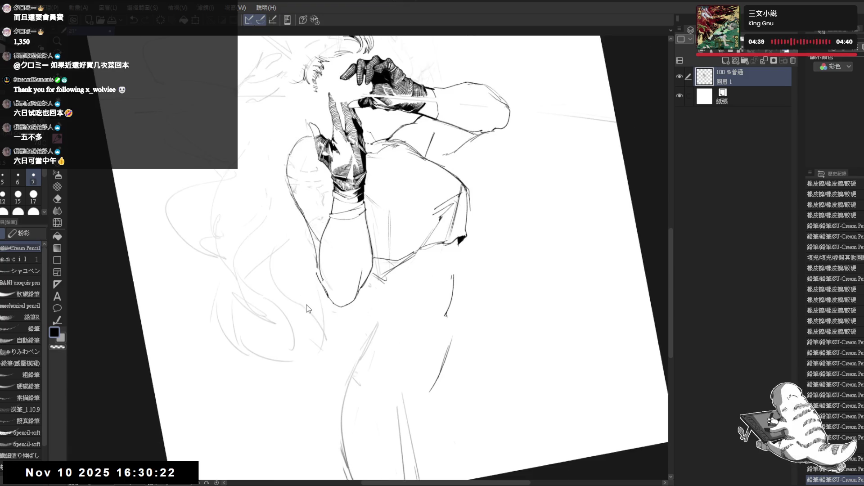
key("h")
left_click_drag(328, 199, 318, 216)
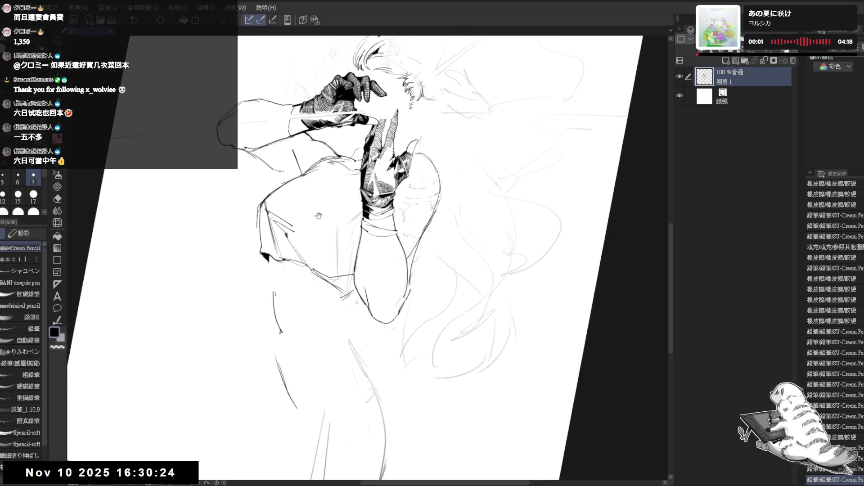
key("minus")
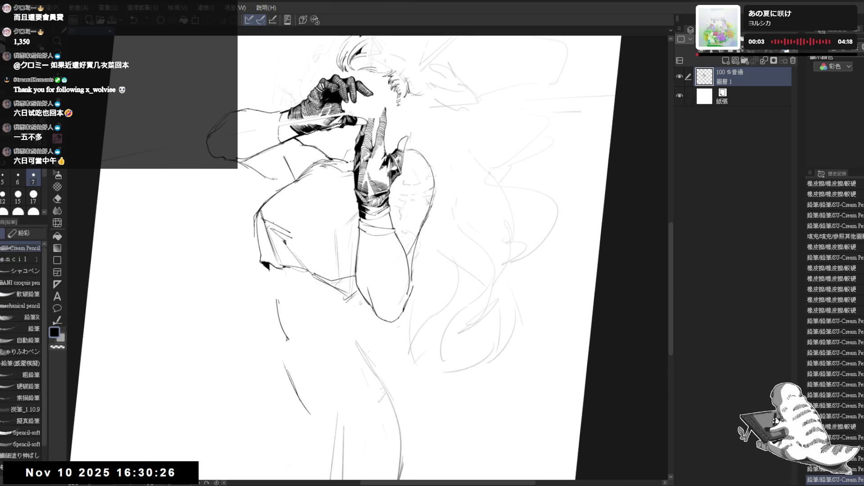
Fill the corset's left side panel solid black
key("e")
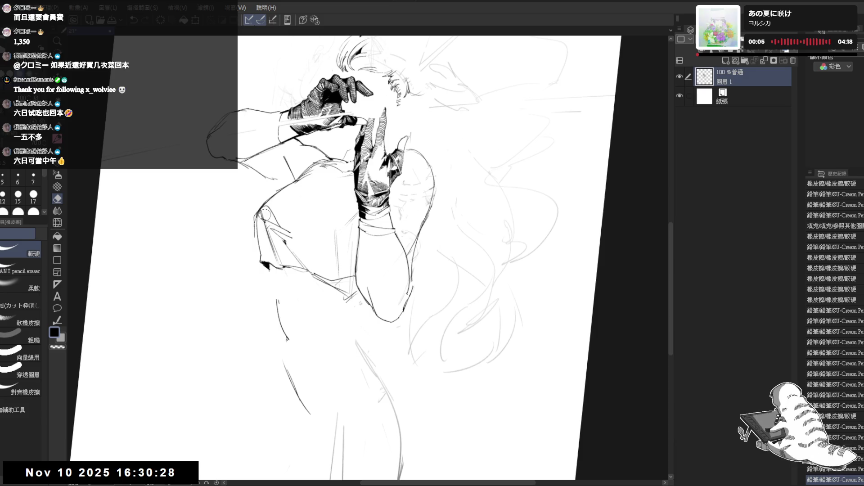
key("g")
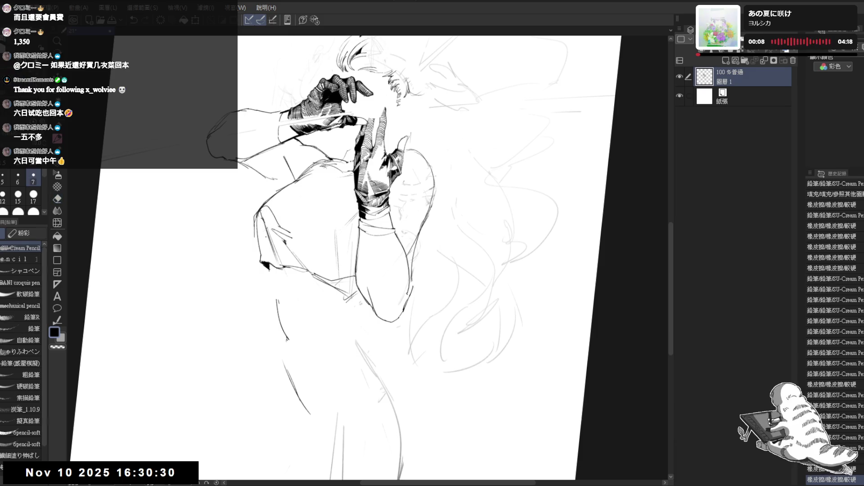
left_click(261, 216)
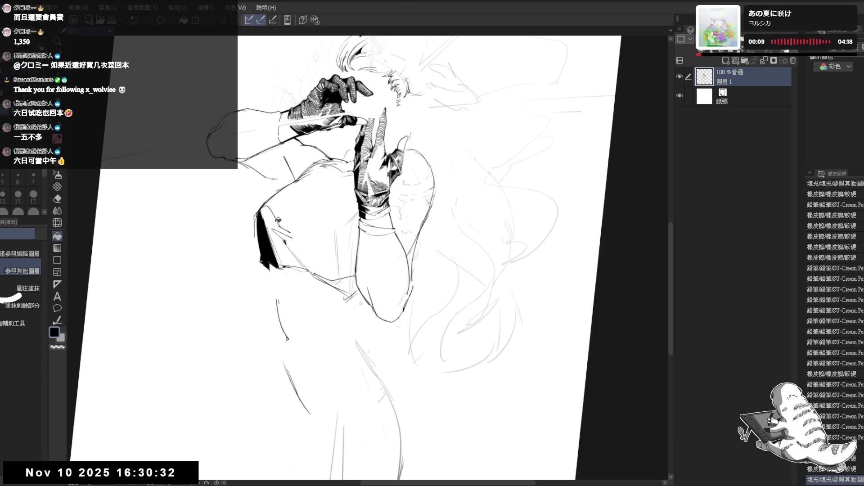
Touch up the corset outline with pencil strokes and erase a stray mark
key("p")
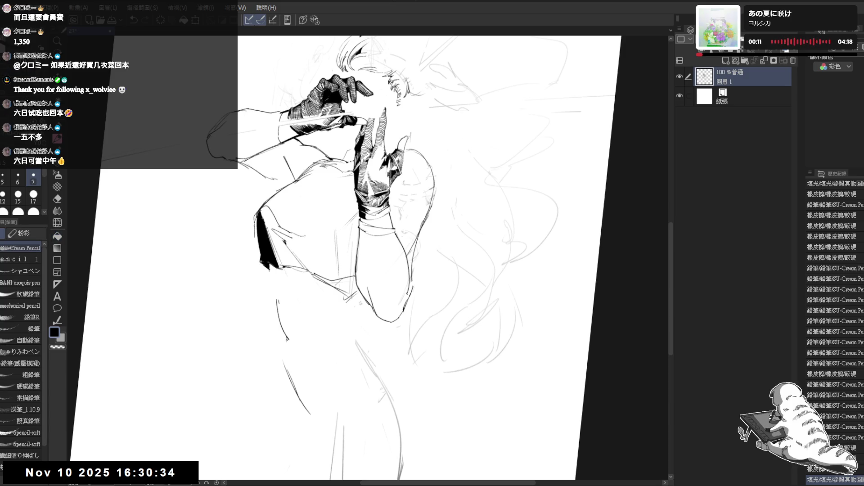
left_click_drag(270, 234, 310, 270)
mouse_move(303, 233)
left_mouse_down()
mouse_move(310, 236)
mouse_move(307, 222)
mouse_move(340, 224)
mouse_move(311, 219)
left_mouse_up()
key("e")
key("p")
key("e")
key("p")
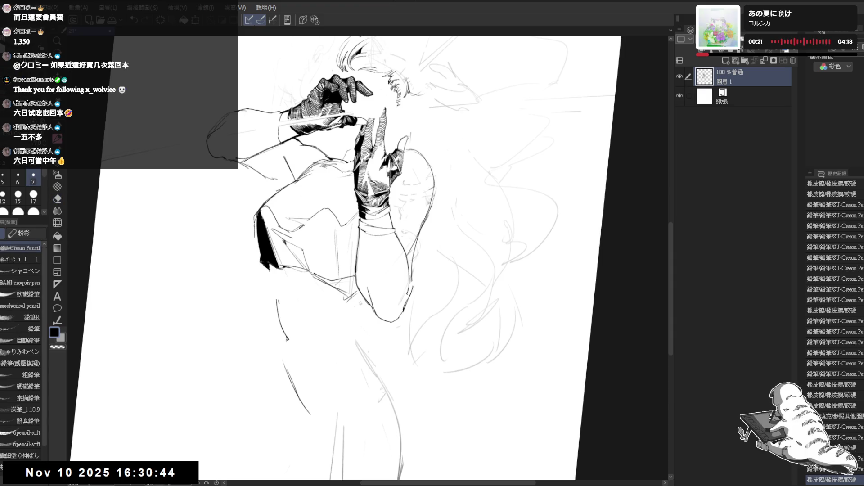
Fill the two upper corset chest areas black and erase the fill overflow
key("ctrl+0")
key("h")
key("g")
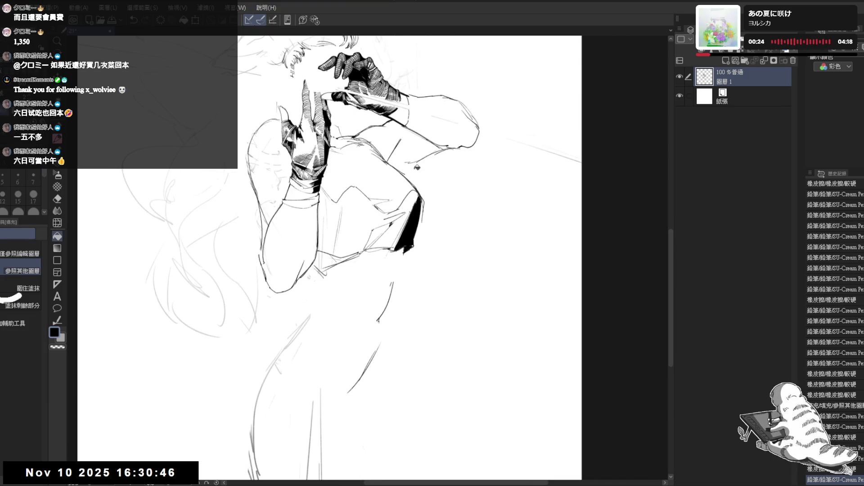
left_click(416, 201)
left_click(393, 233)
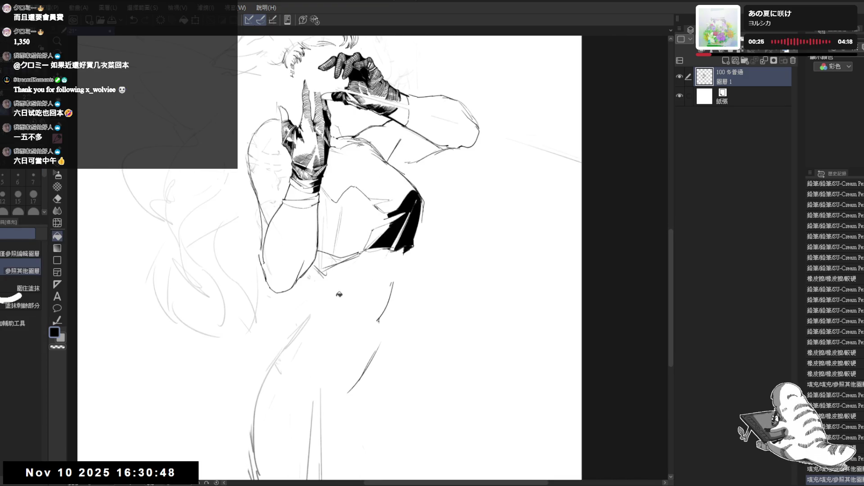
key("e")
left_click_drag(344, 203, 341, 237)
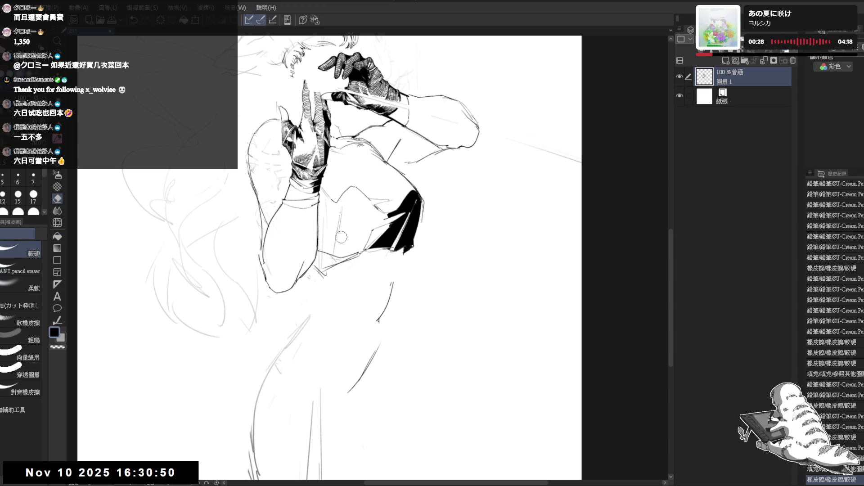
left_click_drag(325, 198, 325, 212)
Close outline gaps, draw corset panel lines, then fill the front panels solid black
key("p")
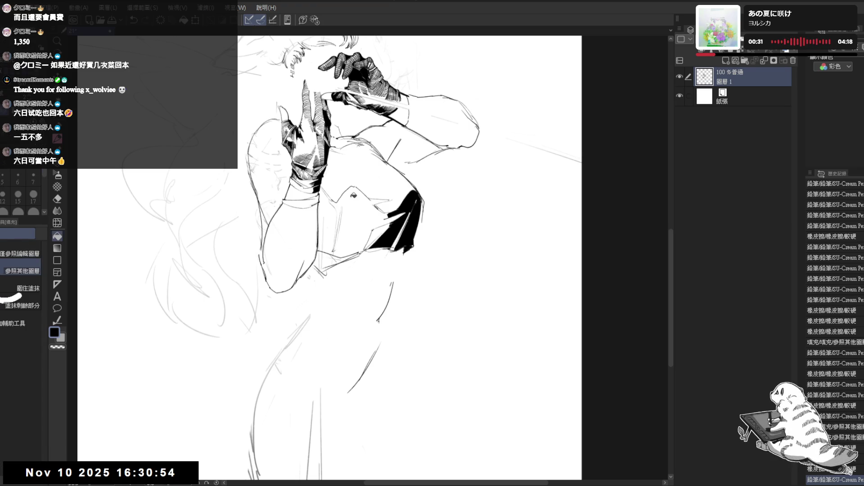
left_click_drag(350, 192, 337, 208)
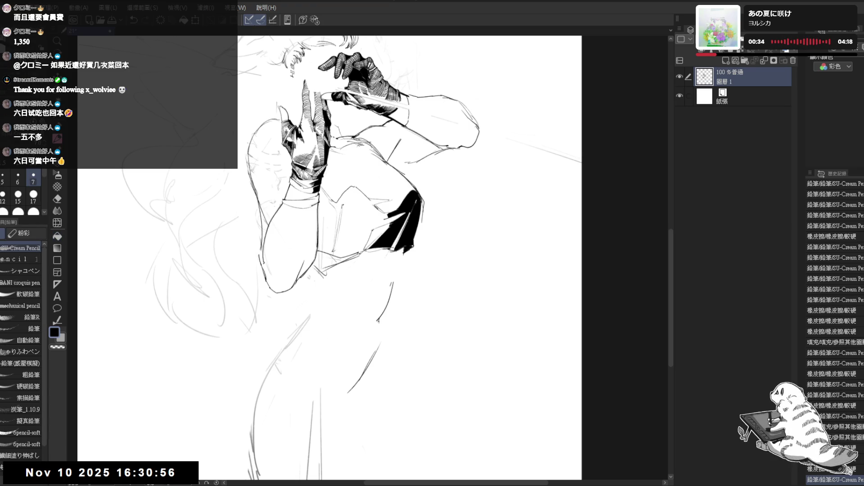
left_click_drag(348, 199, 337, 246)
left_click_drag(343, 217, 337, 256)
key("g")
left_click(356, 217)
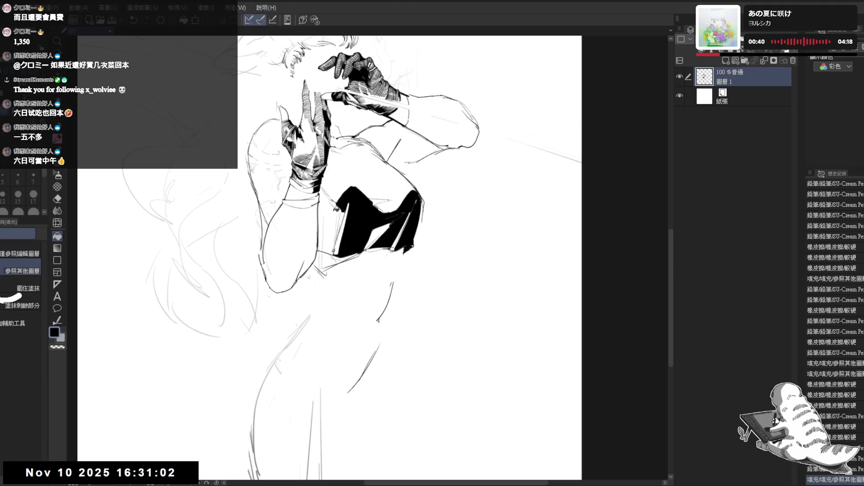
left_click(342, 227)
left_click(340, 219)
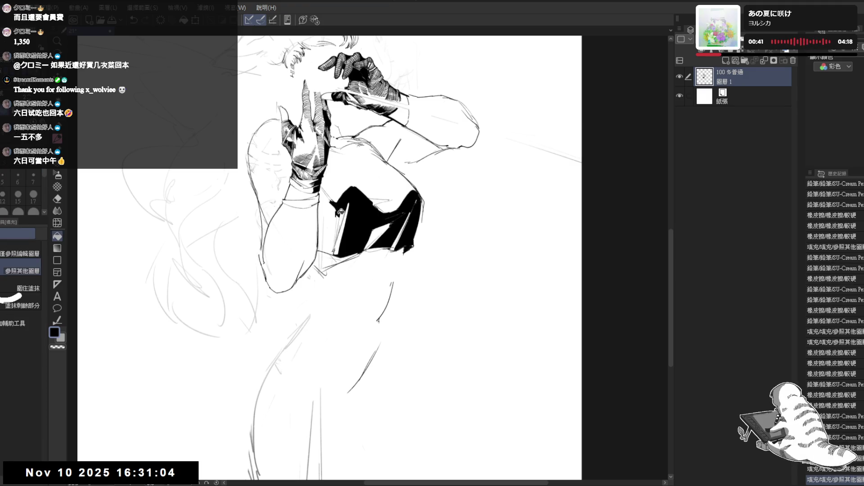
left_click(338, 247)
Draw a line across the black corset and fill the leftover small gaps black
key("e")
key("p")
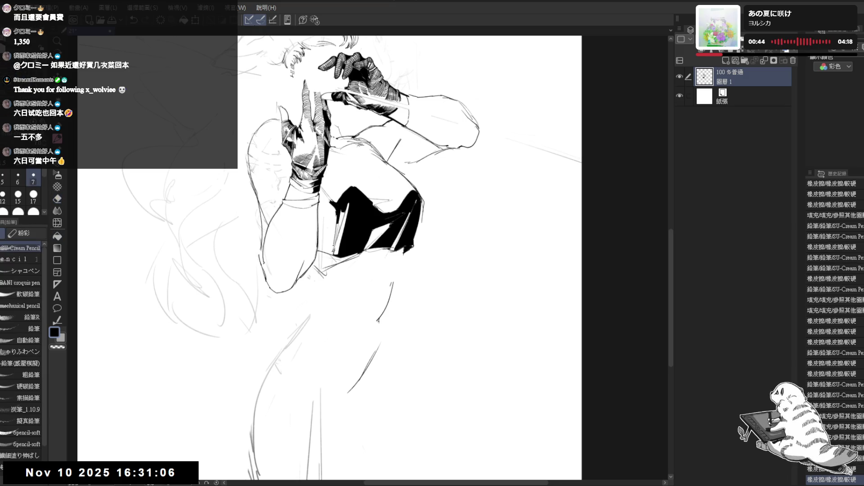
mouse_move(334, 224)
left_mouse_down()
mouse_move(337, 247)
mouse_move(329, 230)
left_mouse_up()
key("g")
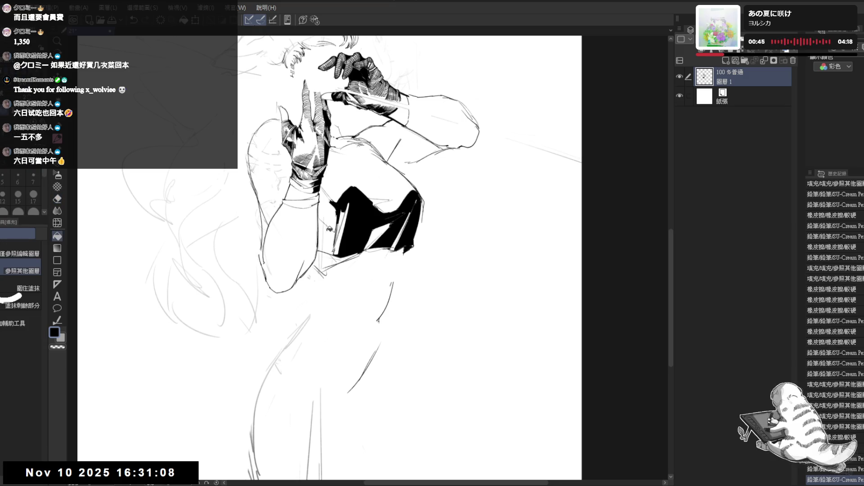
left_click(330, 243)
left_click(330, 243)
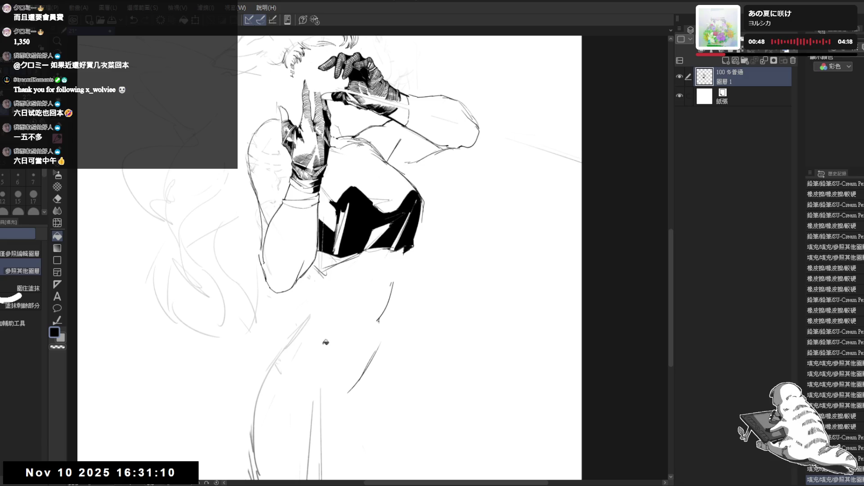
key("h")
left_click_drag(383, 327, 342, 311)
Tilt the canvas about 30 degrees and add pencil strokes on the corset
key("e")
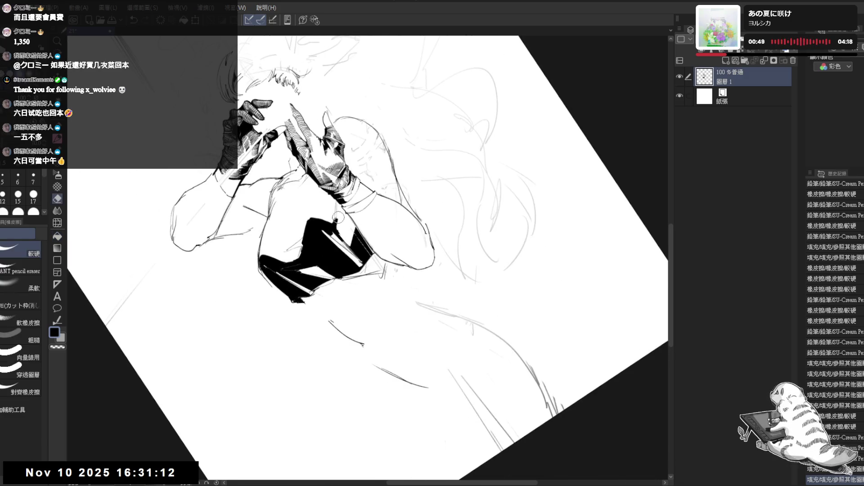
left_click_drag(335, 211, 344, 215)
key("h")
left_click_drag(344, 307, 349, 311)
key("p")
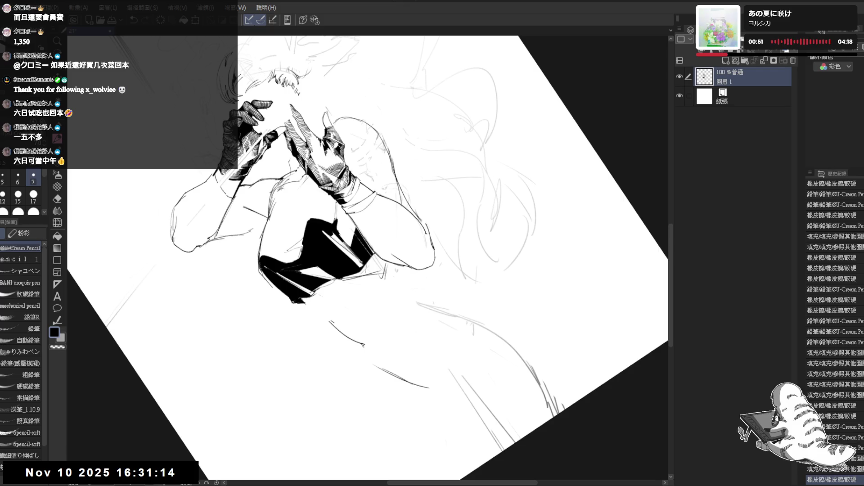
left_click_drag(335, 201, 337, 215)
Erase stray lines near the raised hands and redraw them cleanly
key("r")
mouse_move(343, 311)
left_mouse_down()
mouse_move(361, 315)
mouse_move(347, 270)
left_mouse_up()
key("e")
left_click_drag(351, 218, 360, 230)
key("r")
left_click_drag(347, 270, 341, 214)
key("e")
mouse_move(336, 207)
left_mouse_down()
mouse_move(345, 232)
mouse_move(350, 226)
mouse_move(356, 245)
mouse_move(357, 229)
mouse_move(371, 250)
mouse_move(376, 229)
mouse_move(361, 239)
mouse_move(370, 243)
mouse_move(361, 236)
left_mouse_up()
key("p")
Hatch the corset's side panel beside the wrist with five vertical strokes
key("ctrl+0")
left_click_drag(363, 217, 365, 231)
left_click_drag(366, 209, 369, 227)
left_click_drag(370, 201, 372, 222)
left_click_drag(372, 218, 372, 225)
left_click_drag(373, 200, 376, 220)
key("ctrl+minus")
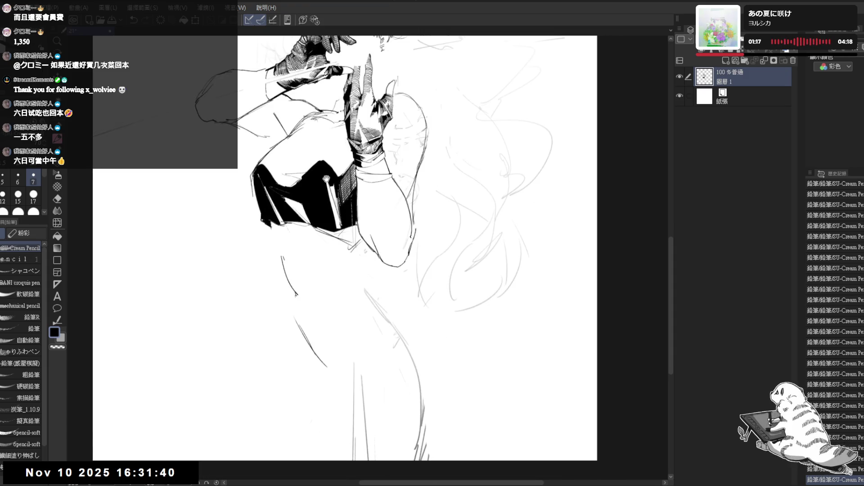
key("ctrl+minus")
key("ctrl+minus")
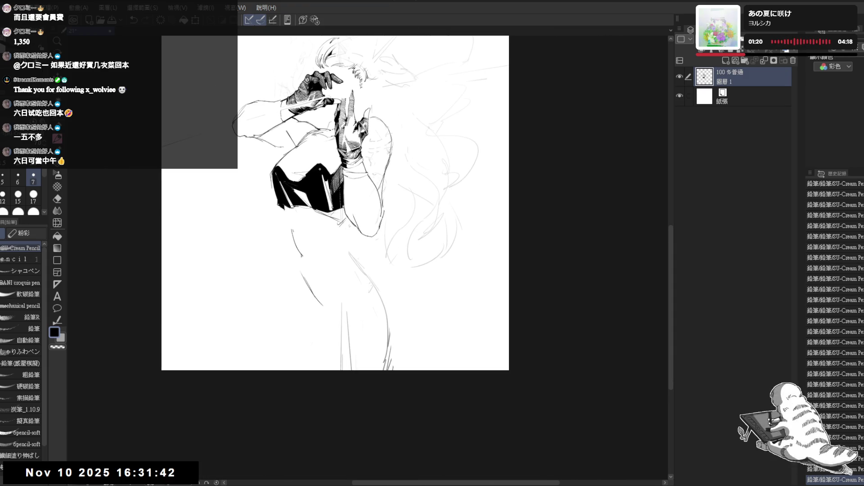
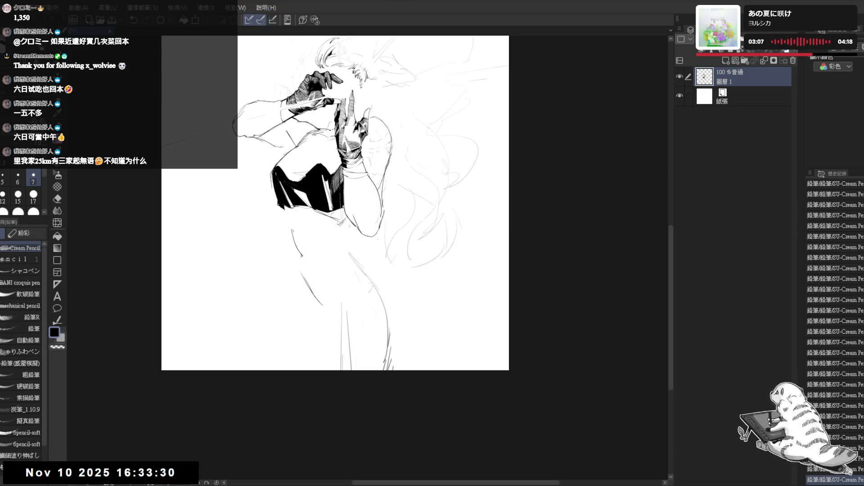
Zoom and tilt the view, then pencil dark hatch strokes onto the gloved hand
left_click_drag(369, 202, 371, 225)
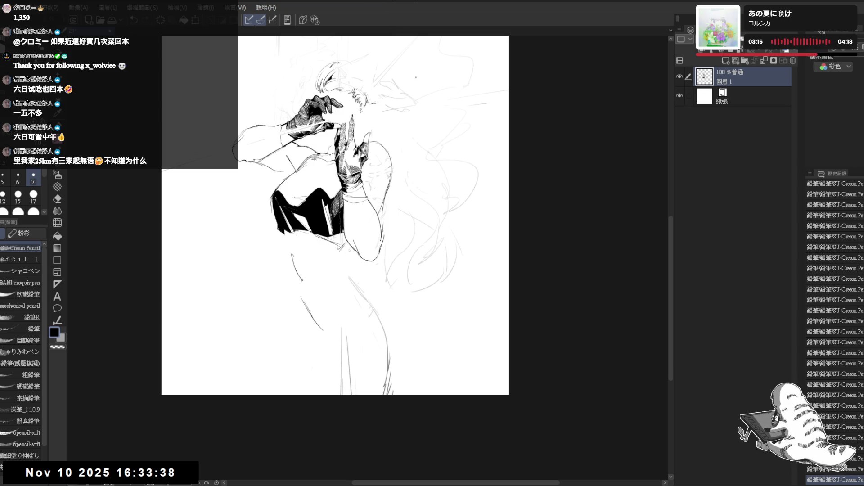
scroll(345, 260, "up", 3)
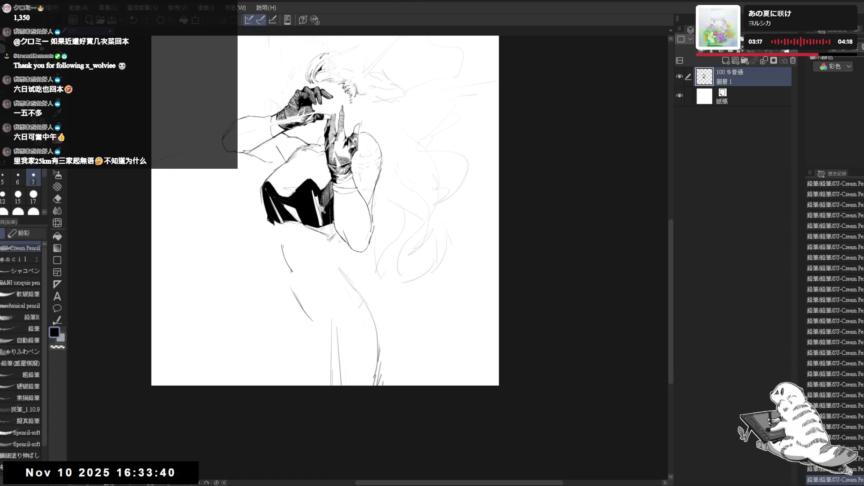
left_click_drag(315, 225, 344, 259)
key("p")
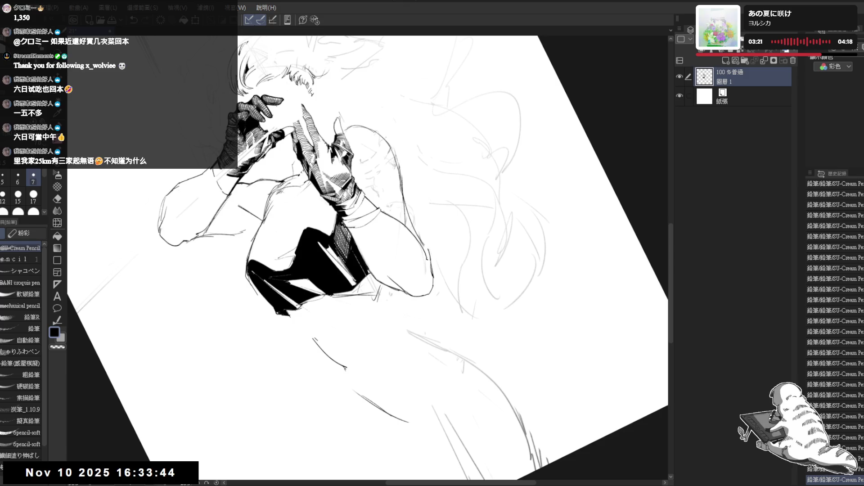
left_click_drag(352, 228, 346, 242)
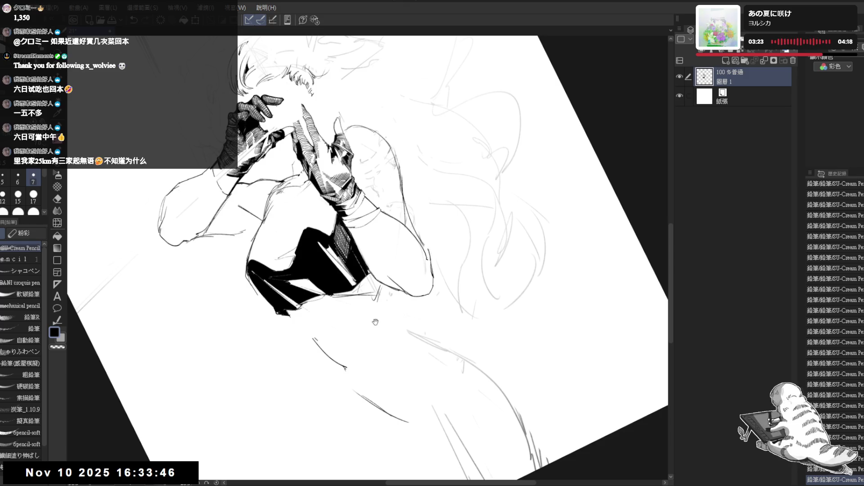
mouse_move(375, 323)
left_mouse_down()
mouse_move(268, 307)
mouse_move(316, 315)
left_mouse_up()
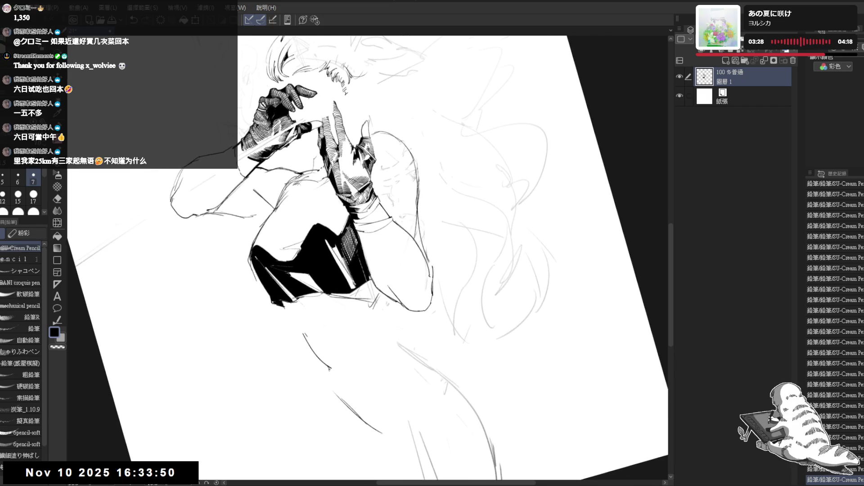
left_click_drag(348, 223, 350, 233)
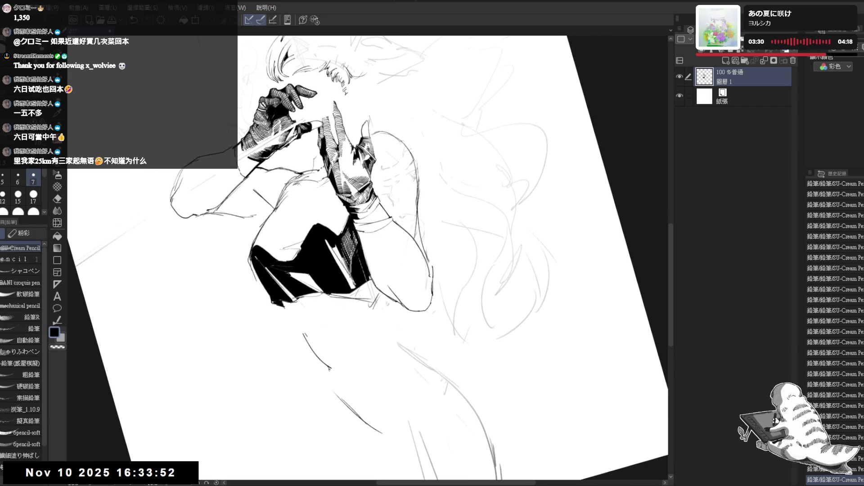
Mirror and tilt the canvas view, then add hatching marks to the corset
key("h")
key("h")
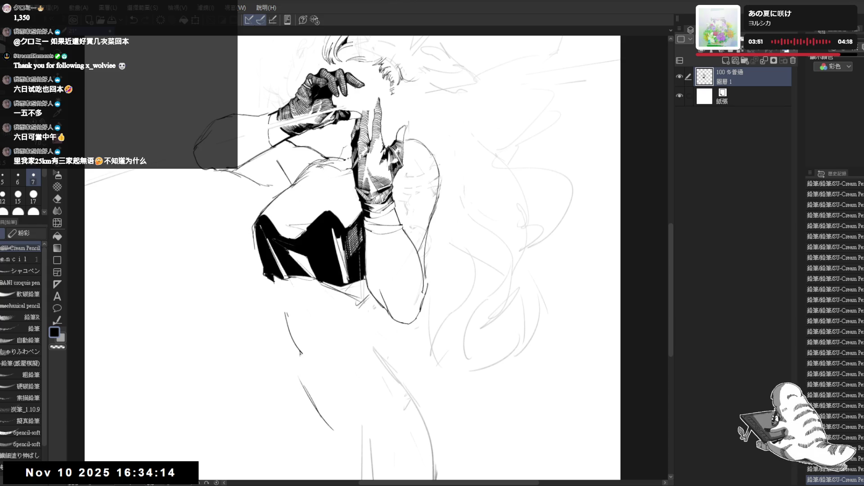
key("minus")
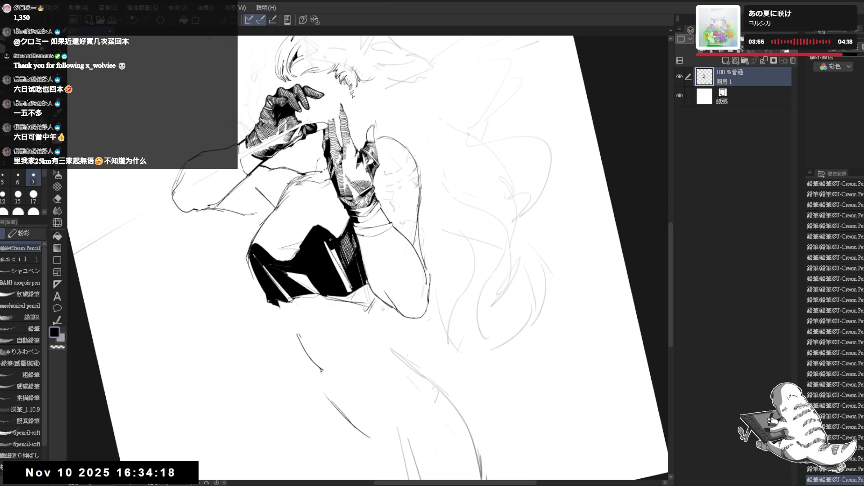
mouse_move(345, 254)
left_mouse_down()
mouse_move(343, 268)
mouse_move(355, 249)
mouse_move(359, 270)
mouse_move(347, 272)
mouse_move(360, 288)
left_mouse_up()
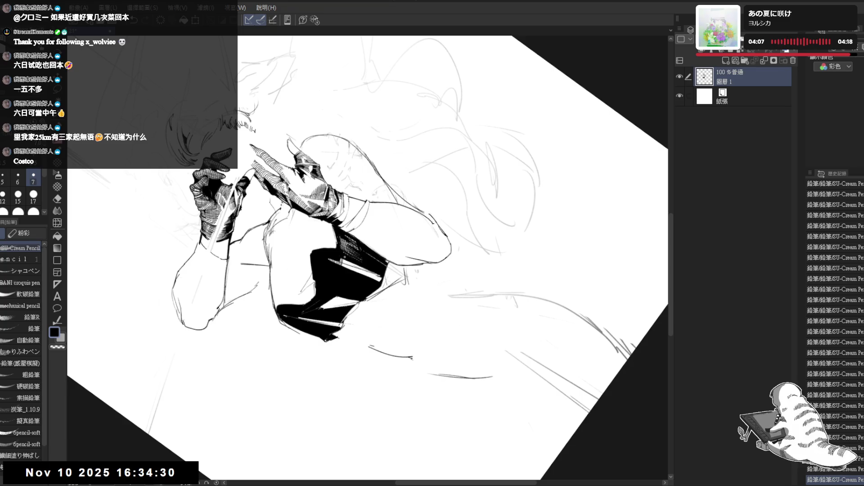
Add more pencil hatch marks across the corset shading from a mirrored, rotated view
left_click_drag(344, 257, 382, 284)
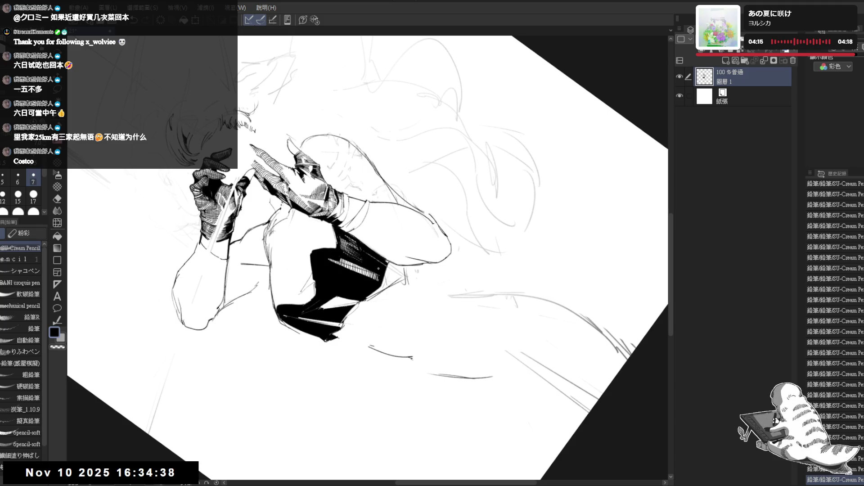
mouse_move(450, 180)
left_mouse_down()
mouse_move(477, 252)
mouse_move(405, 315)
left_mouse_up()
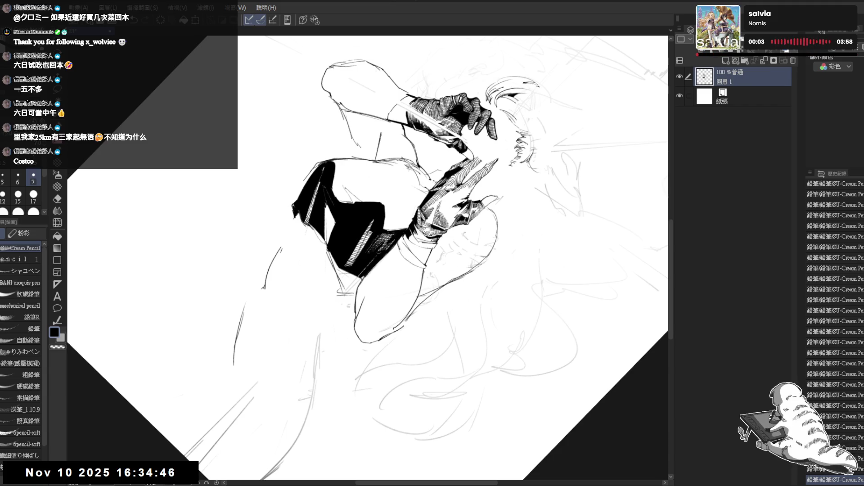
key("h")
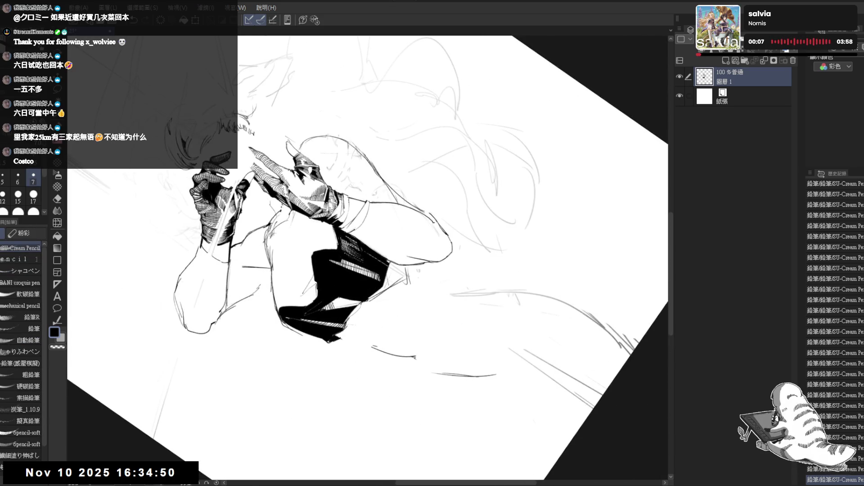
mouse_move(334, 301)
left_mouse_down()
mouse_move(338, 308)
mouse_move(345, 294)
mouse_move(352, 299)
left_mouse_up()
left_click_drag(351, 308, 355, 300)
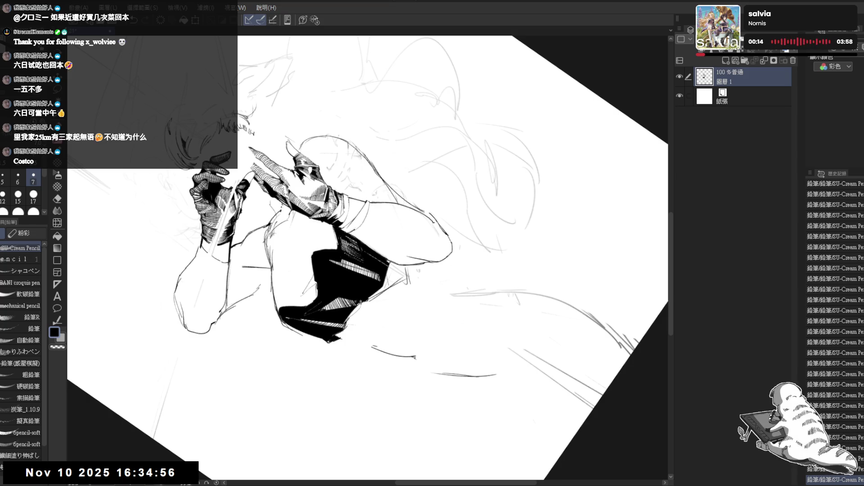
left_click_drag(361, 301, 330, 303)
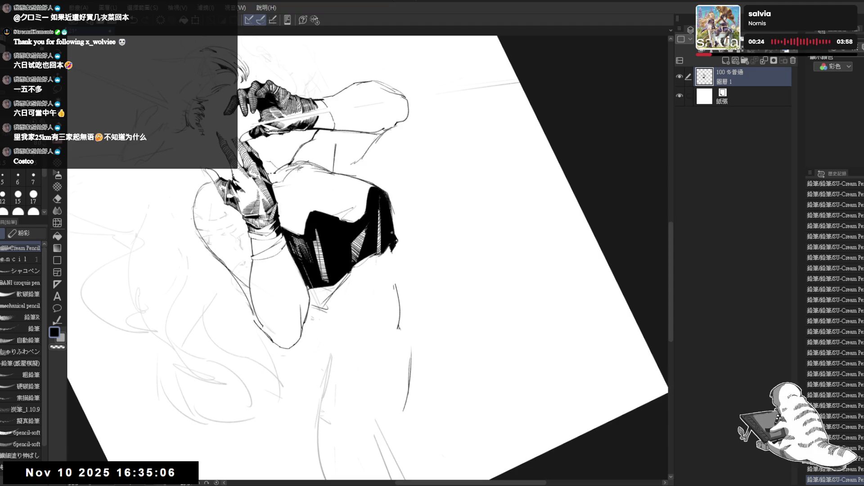
Turn the canvas view back upright and shift it left, switching between eraser and rotate
key("r")
left_click_drag(409, 336, 395, 305)
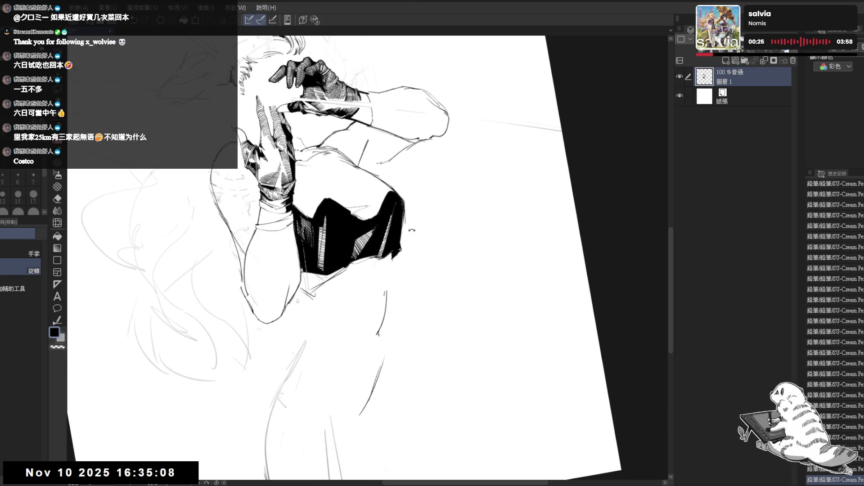
key("e")
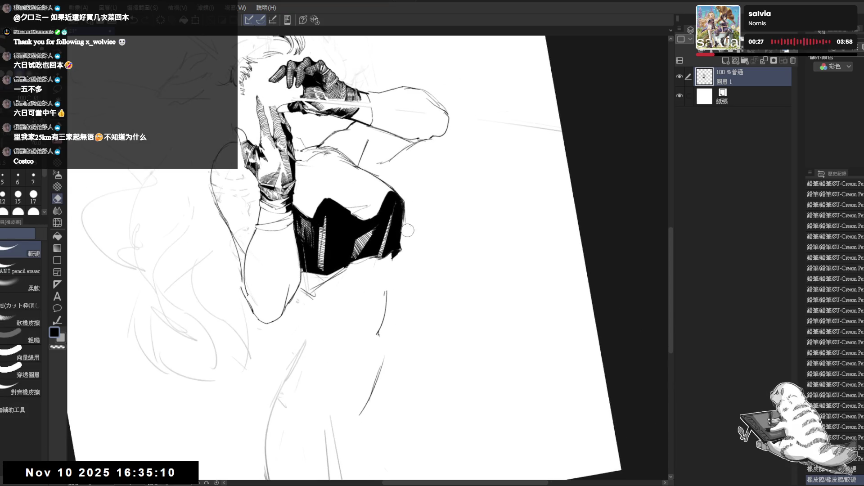
key("r")
left_click_drag(419, 245, 315, 284)
key("e")
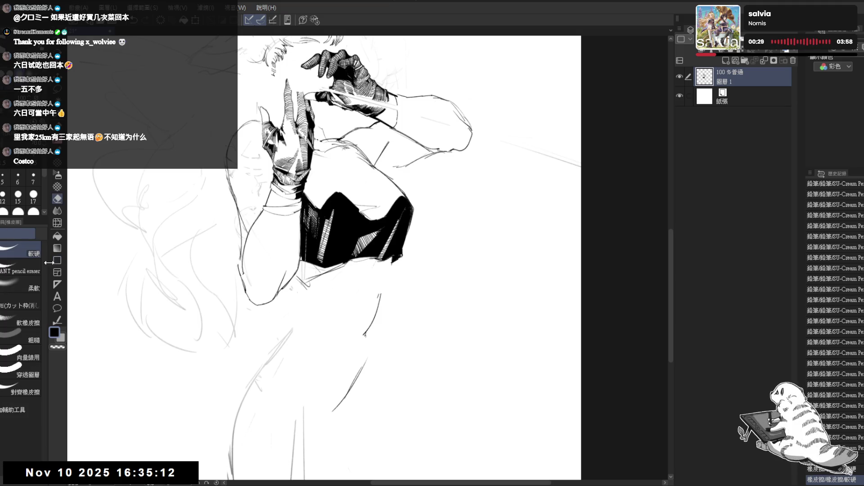
key("r")
mouse_move(458, 203)
left_mouse_down()
mouse_move(318, 353)
mouse_move(357, 202)
mouse_move(345, 241)
mouse_move(316, 234)
mouse_move(238, 184)
mouse_move(275, 140)
mouse_move(342, 113)
left_mouse_up()
key("p")
key("r")
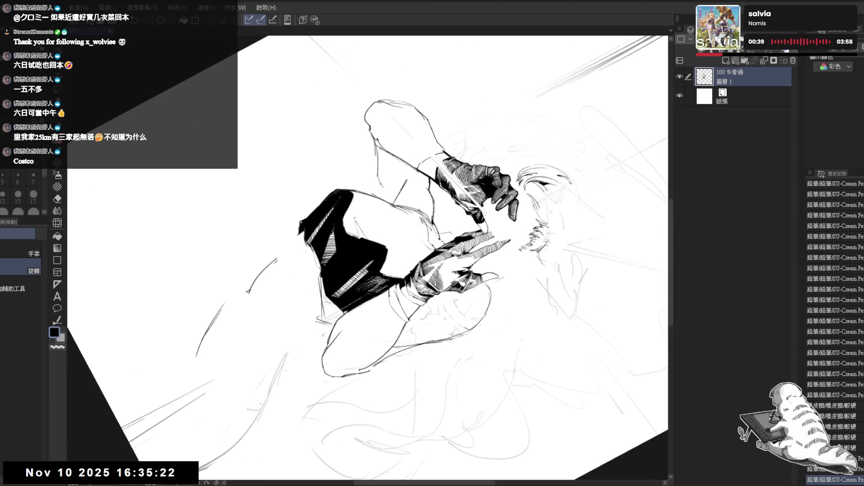
Undo two stray pencil strokes and place a small new pencil mark
key("ctrl+z")
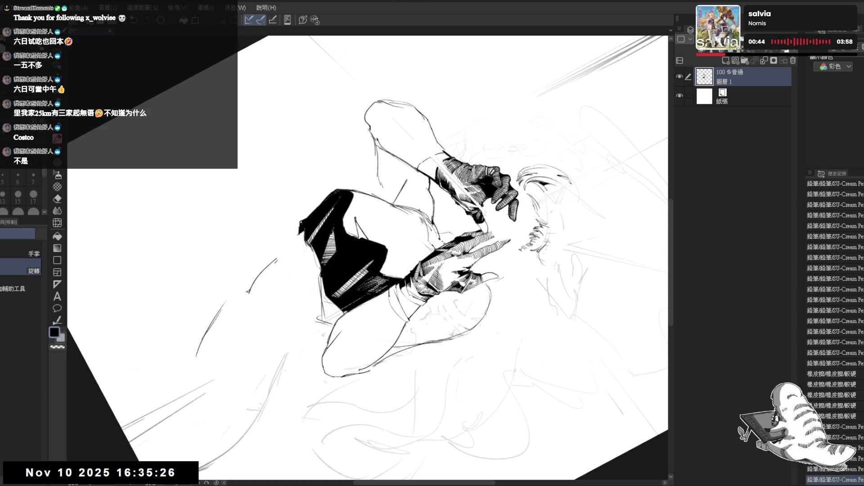
key("p")
key("r")
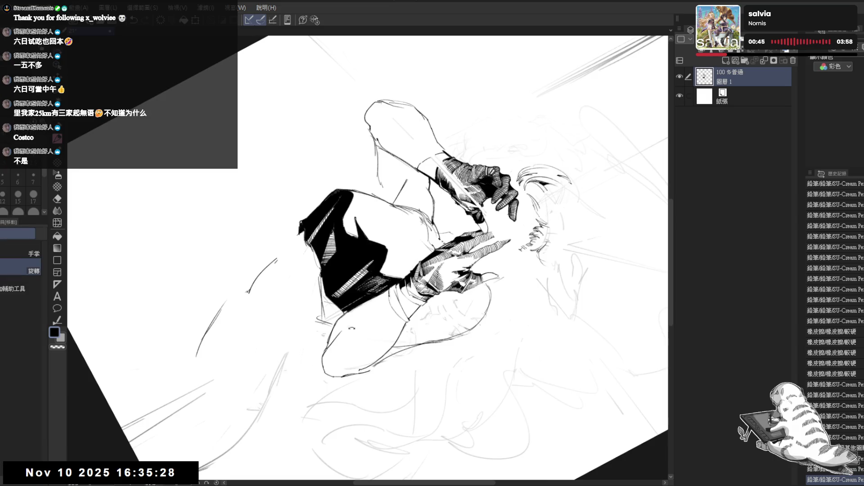
mouse_move(335, 227)
left_mouse_down()
mouse_move(301, 295)
mouse_move(324, 218)
left_mouse_up()
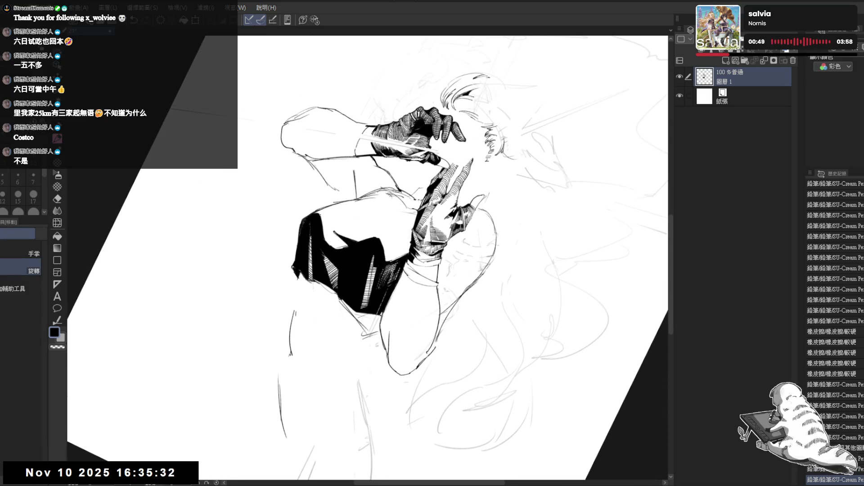
key("ctrl+z")
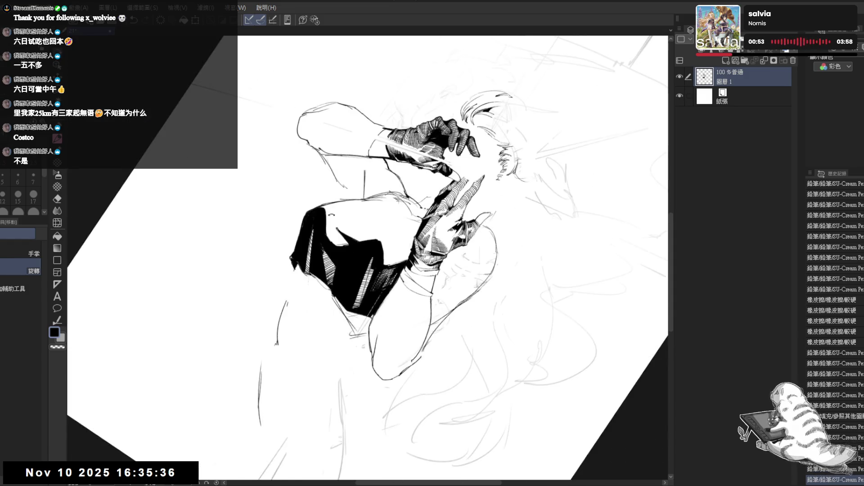
key("p")
left_click(328, 226)
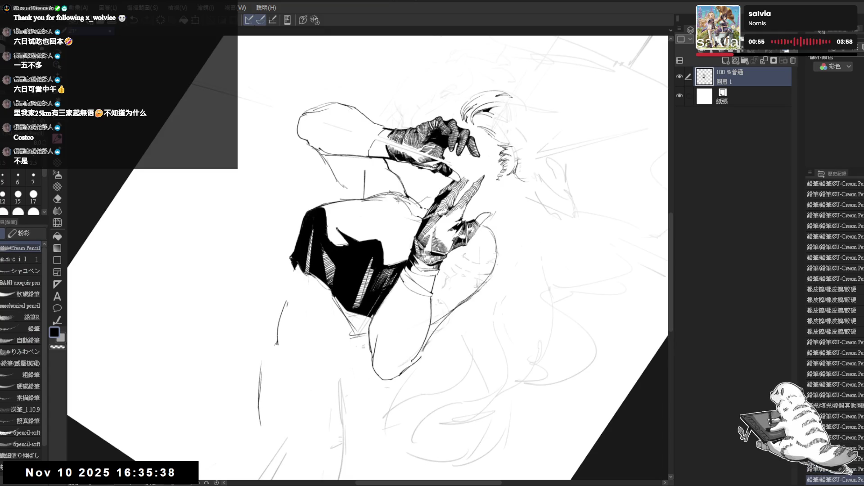
Build up repeated hatching strokes on the lower glove with the pencil
left_click(335, 227)
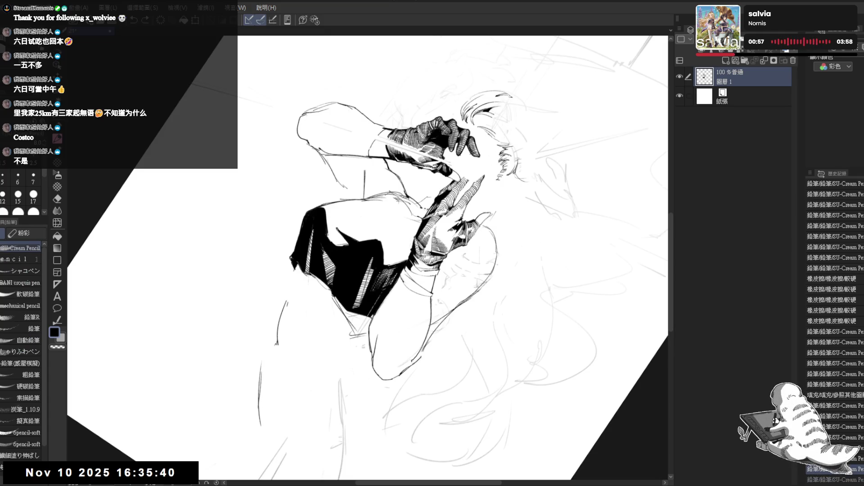
left_click(335, 227)
left_click(335, 227)
left_click(335, 227)
left_click(334, 226)
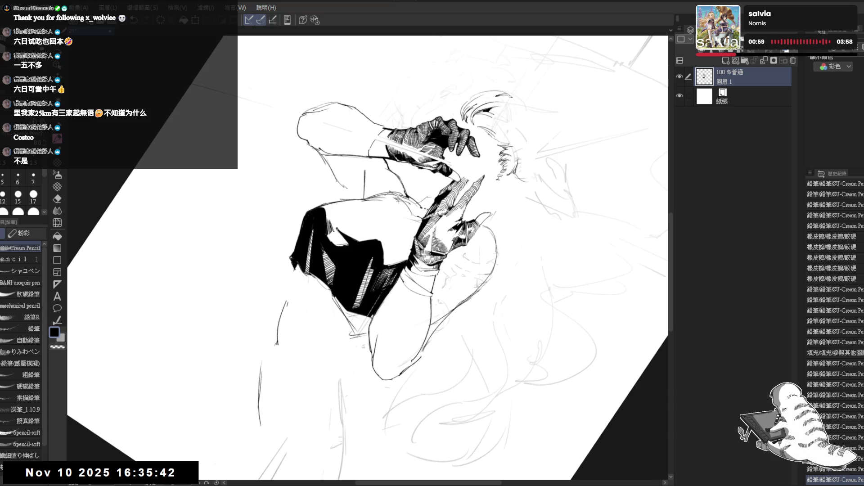
left_click(335, 226)
left_click(335, 227)
left_click(335, 227)
left_click(335, 227)
left_click(335, 227)
left_click(335, 227)
left_click(335, 227)
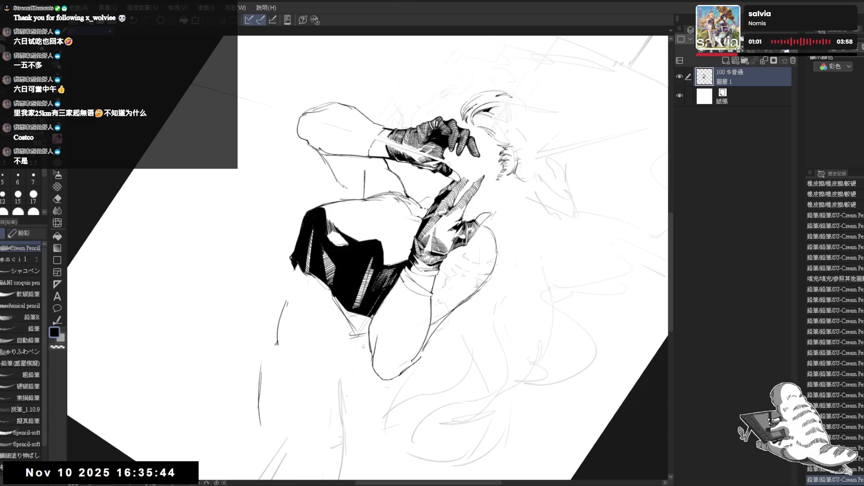
left_click(335, 227)
Erase small patches of hatching down the glove
key("^")
scroll(335, 227, "up", 2)
key("e")
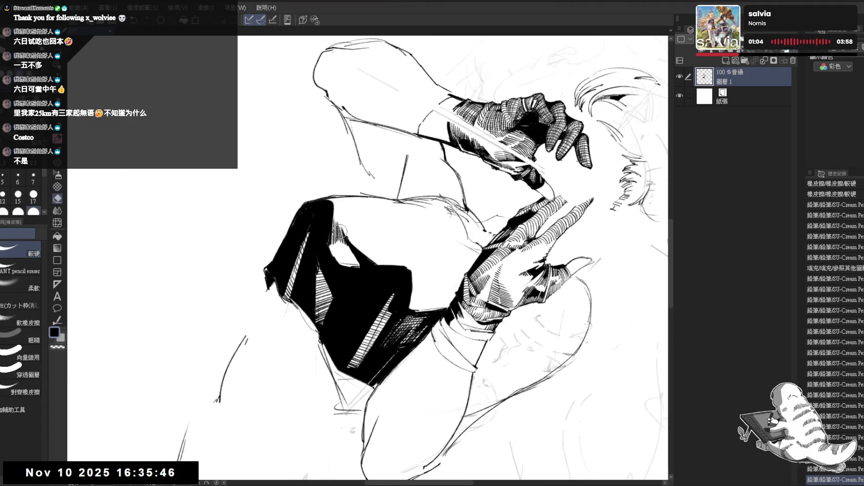
left_click(341, 239)
left_click(340, 243)
left_click(340, 248)
left_click(340, 251)
Add fine pencil hatching strokes near the wrist
key("p")
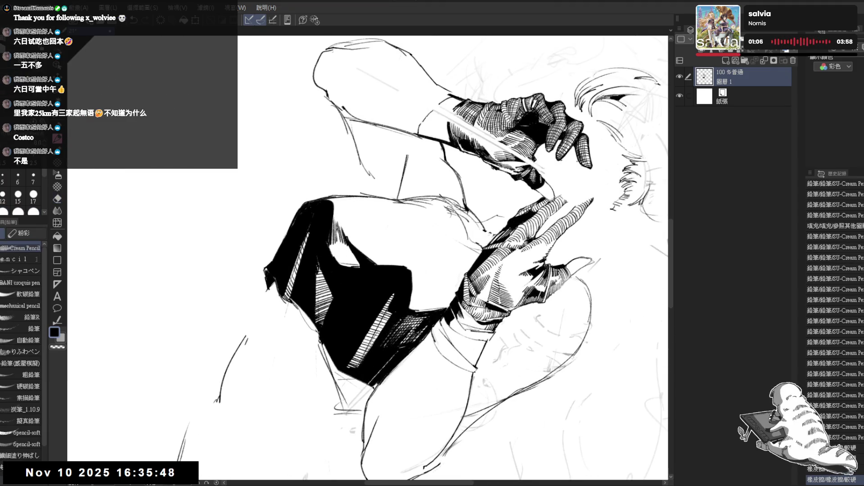
left_click(335, 227)
left_click(335, 227)
left_click(335, 227)
left_click(335, 227)
left_click(335, 227)
left_click(335, 227)
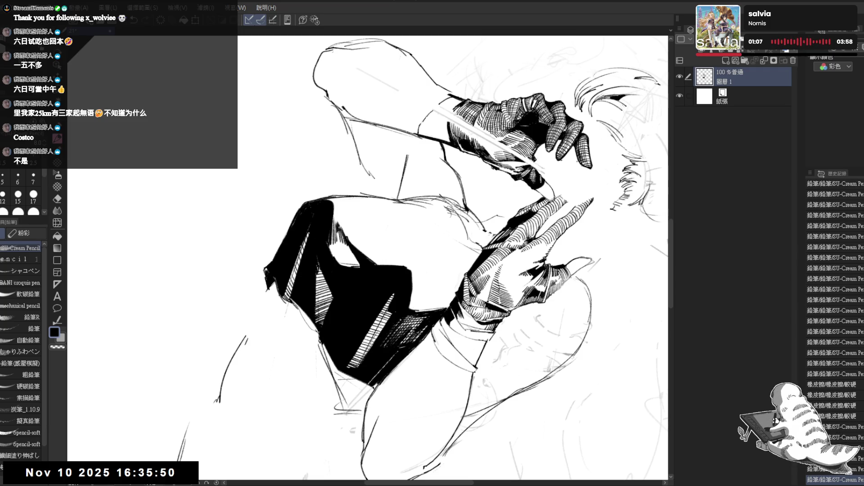
left_click(335, 227)
Erase two stray marks on the glove and redraw its shading strokes
key("e")
left_click(349, 255)
left_click(348, 247)
key("p")
left_click(342, 245)
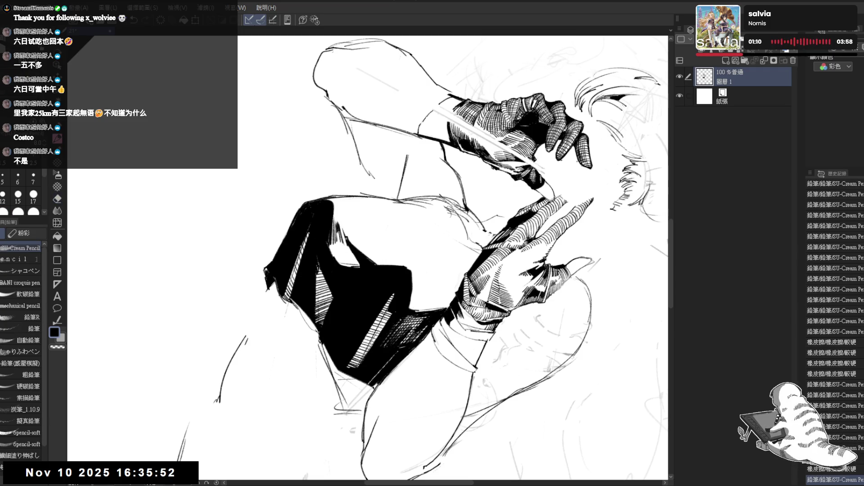
left_click(335, 227)
left_click(335, 227)
left_click(335, 227)
left_click(335, 227)
Rotate the view upright and add short hatching strokes to the glove cuff
key("r")
mouse_move(334, 227)
left_mouse_down()
mouse_move(405, 203)
mouse_move(451, 270)
mouse_move(495, 225)
left_mouse_up()
key("p")
key("r")
key("p")
key("r")
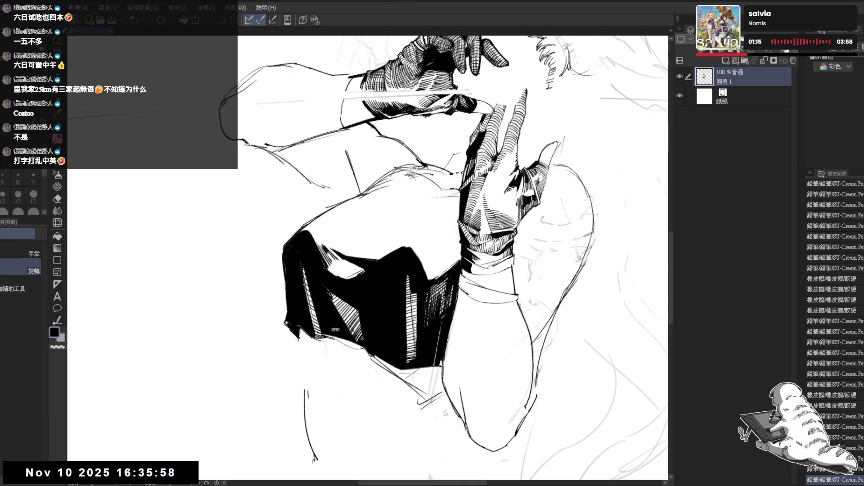
mouse_move(335, 330)
left_mouse_down()
mouse_move(305, 273)
mouse_move(338, 319)
left_mouse_up()
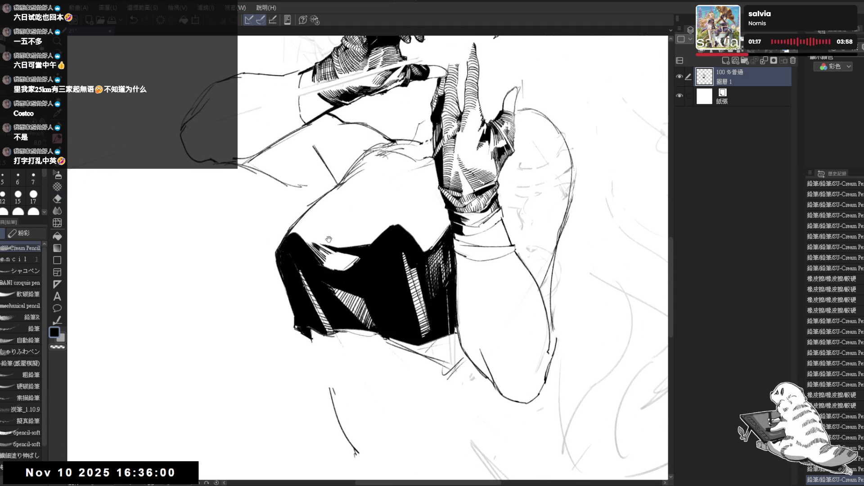
left_click_drag(329, 240, 322, 249)
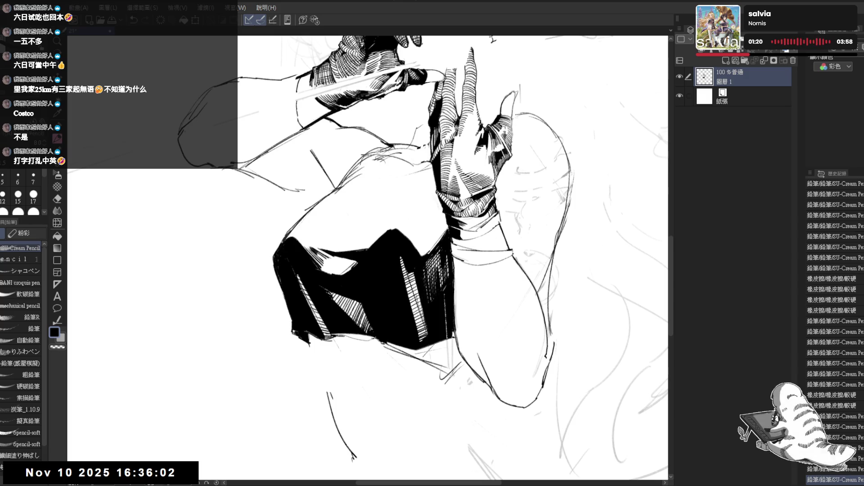
left_click(275, 266)
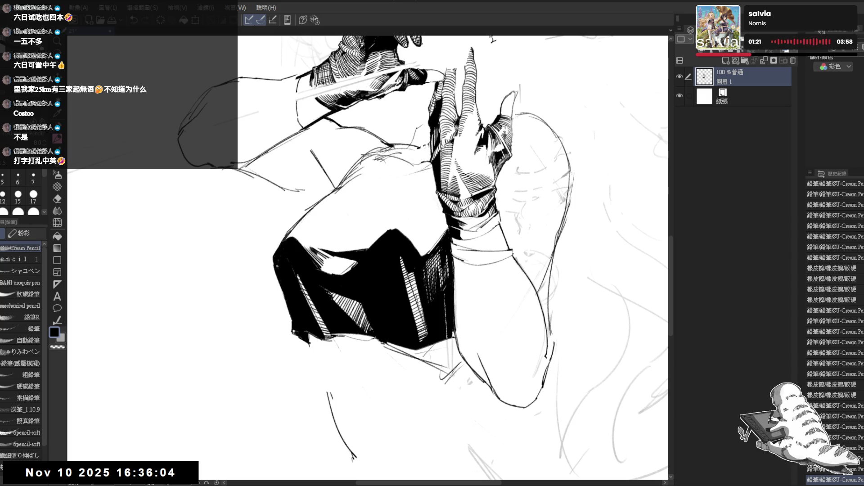
mouse_move(288, 235)
left_mouse_down()
mouse_move(272, 259)
mouse_move(321, 382)
left_mouse_up()
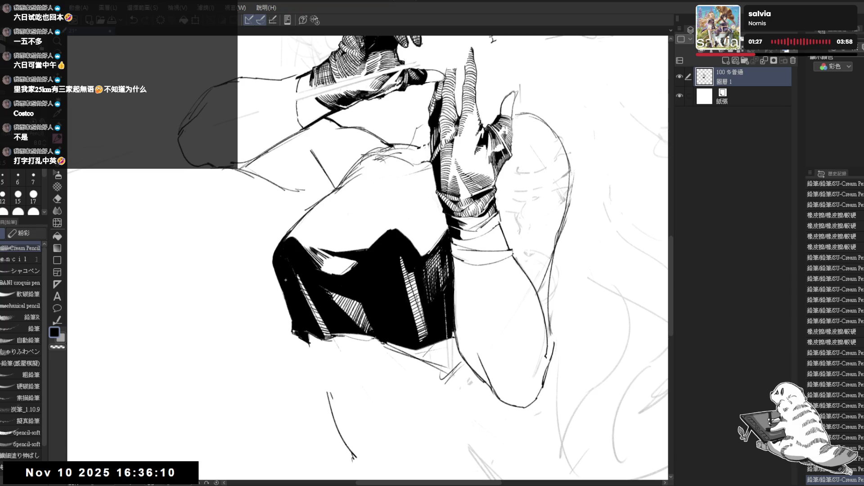
scroll(423, 256, "down", 3)
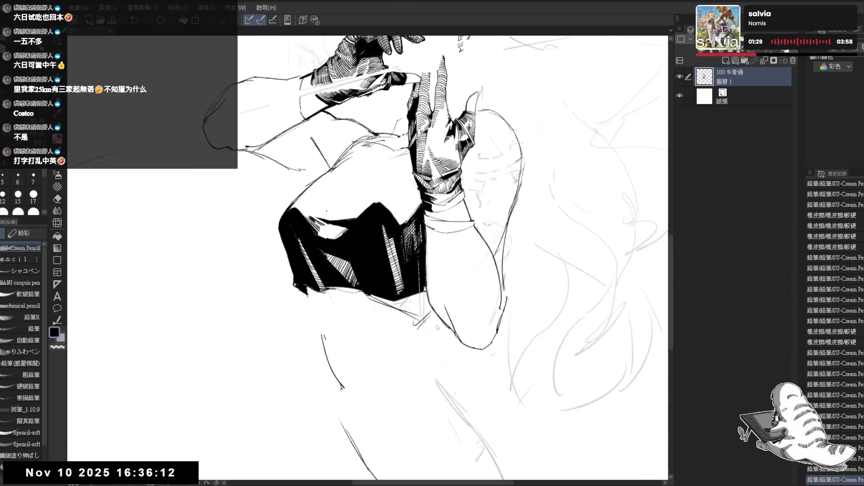
Rotate the view back and forth to check the drawing, then zoom into the figure
key("^")
key("^")
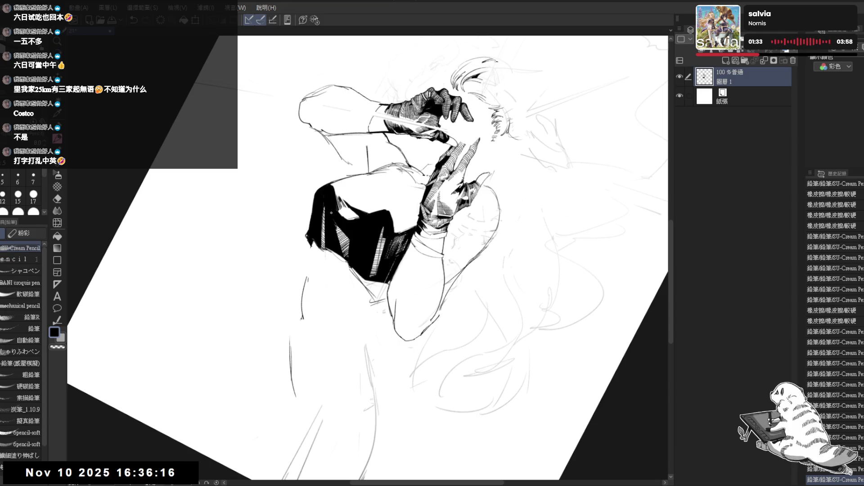
key("-")
key("-")
key("^")
key("^")
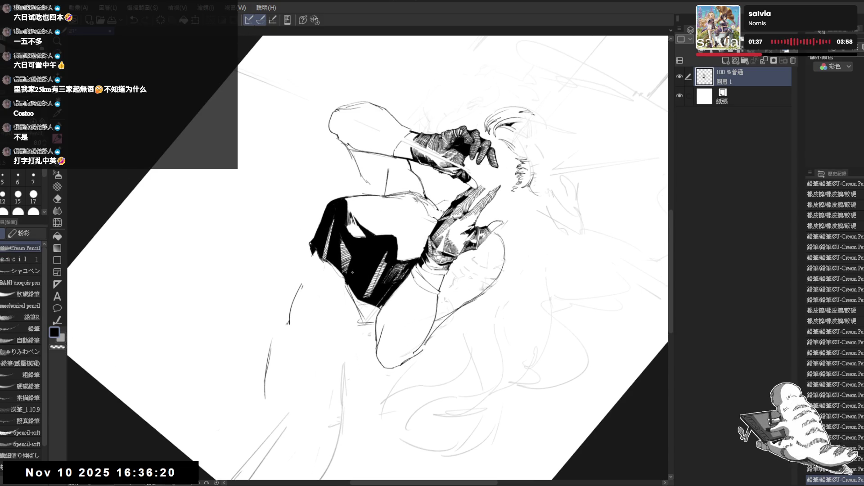
key("minus")
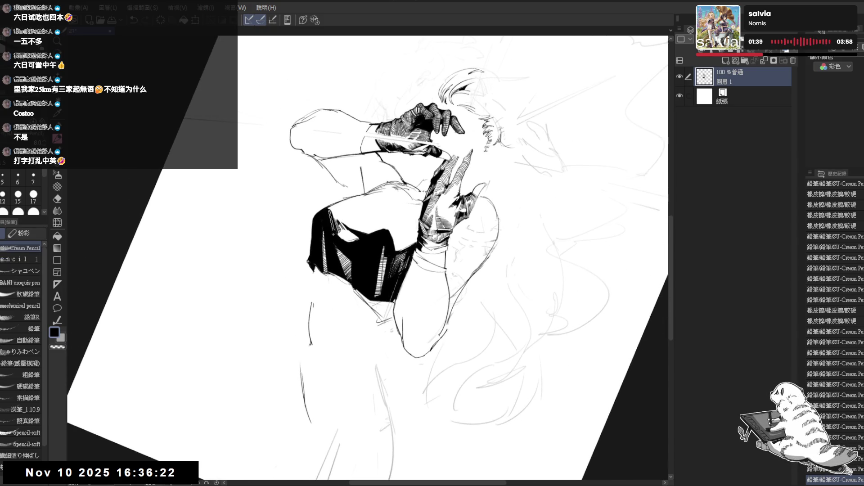
key("minus")
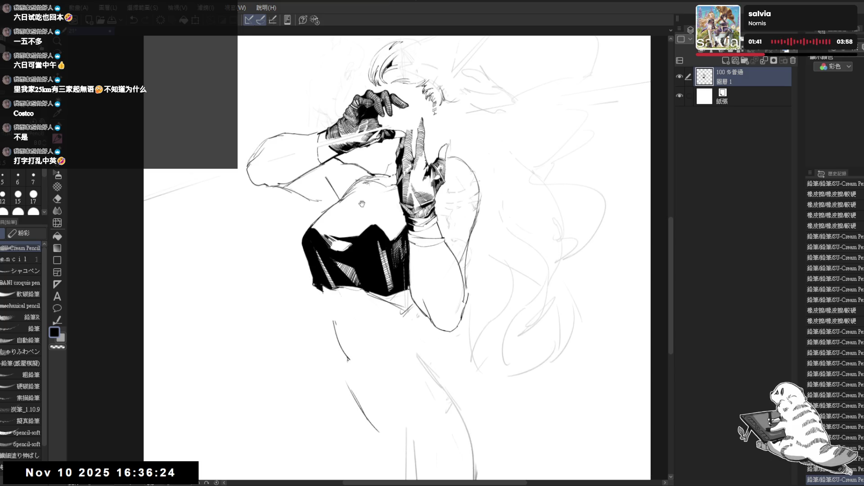
left_click_drag(362, 205, 358, 220)
key("minus")
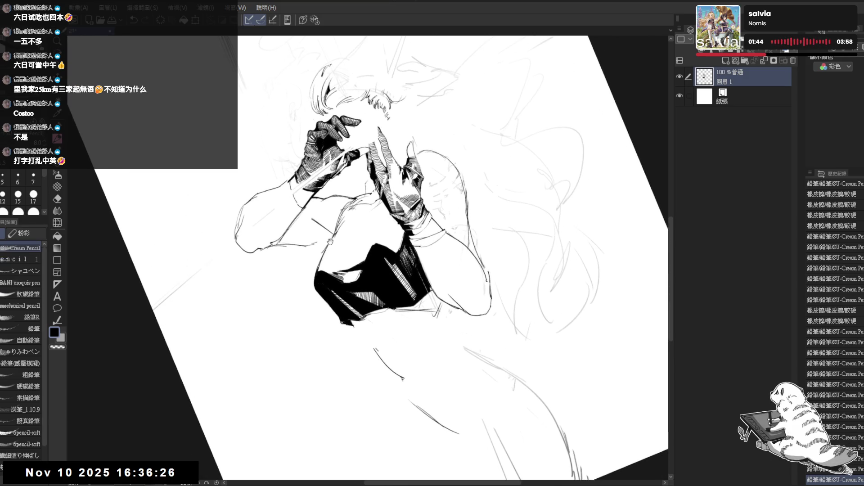
key("ctrl+plus")
Erase a stray mark on the figure, then reset and re-rotate the view for more erasing
key("e")
left_click(346, 209)
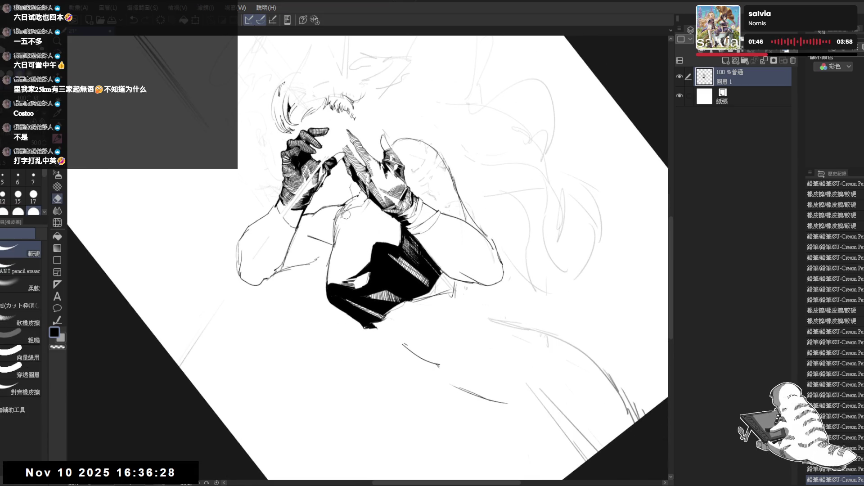
key("p")
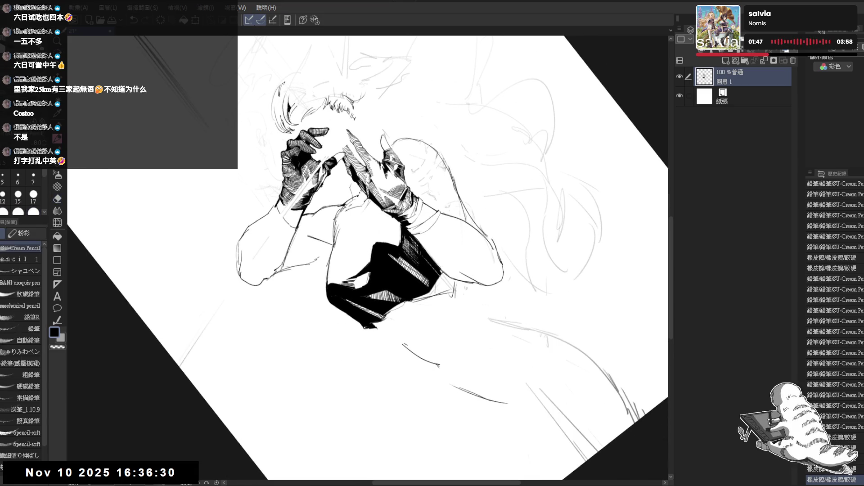
key("e")
key("p")
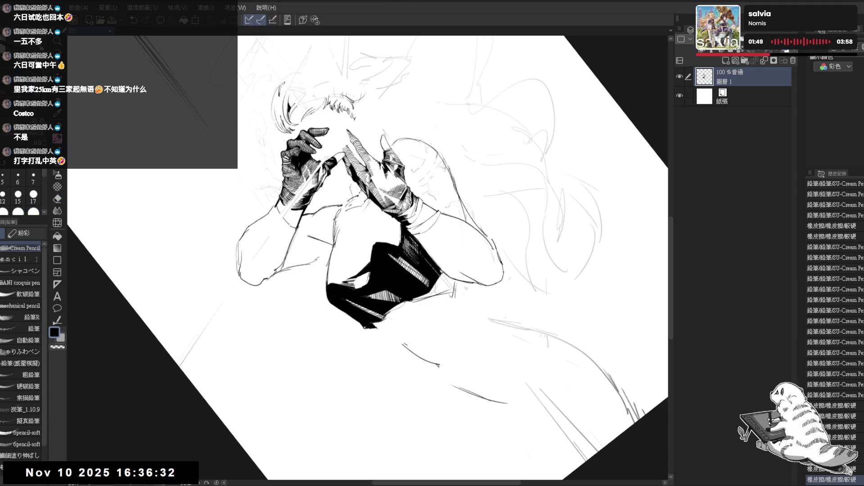
key("ctrl+0")
key("h")
key("h")
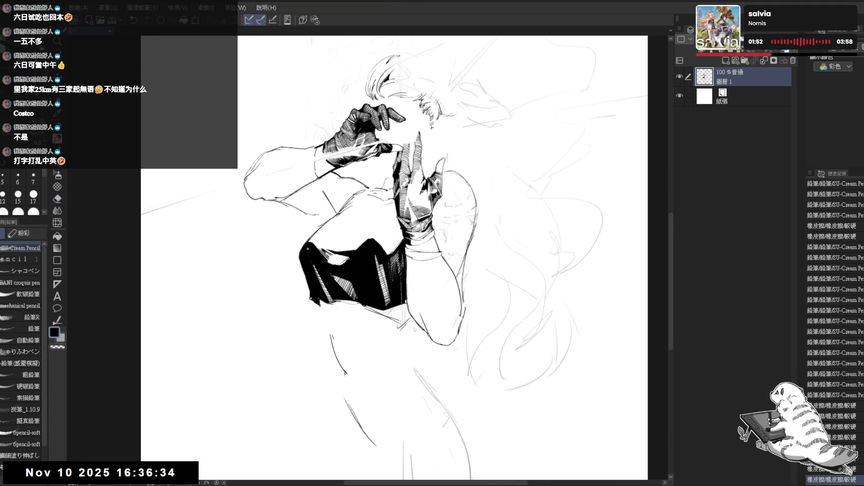
left_click_drag(451, 225, 496, 315)
mouse_move(405, 157)
left_mouse_down()
mouse_move(325, 232)
mouse_move(337, 373)
left_mouse_up()
key("e")
key("e")
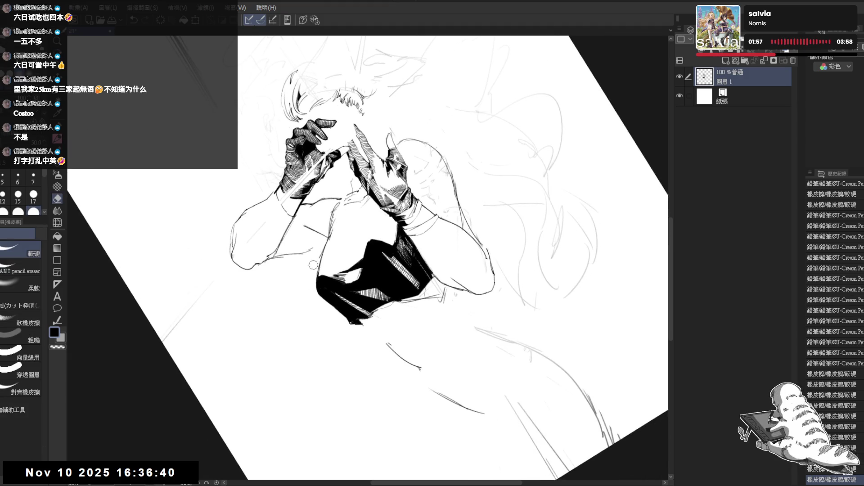